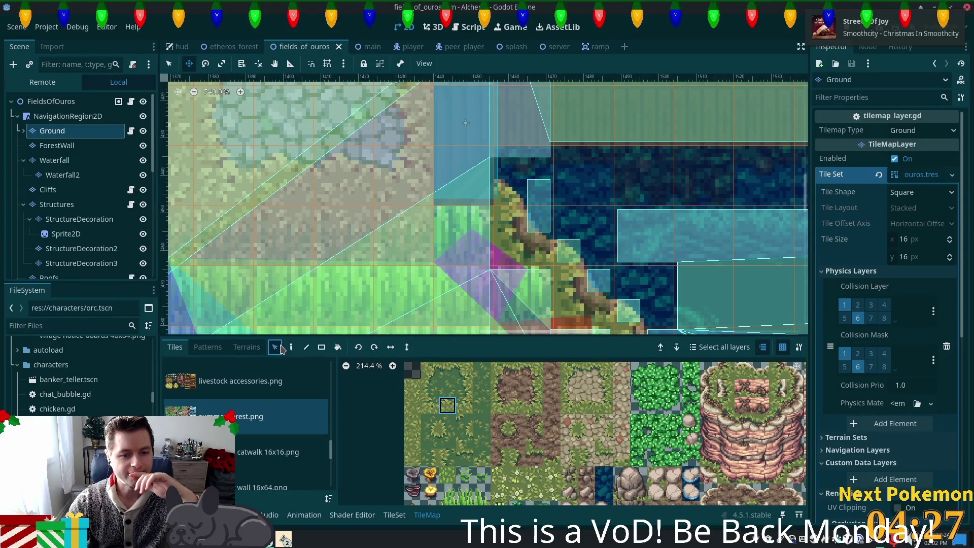
Switch to Select mode, paint a Ground tile near the river bank, and toggle between root and Ground
left_click(169, 64)
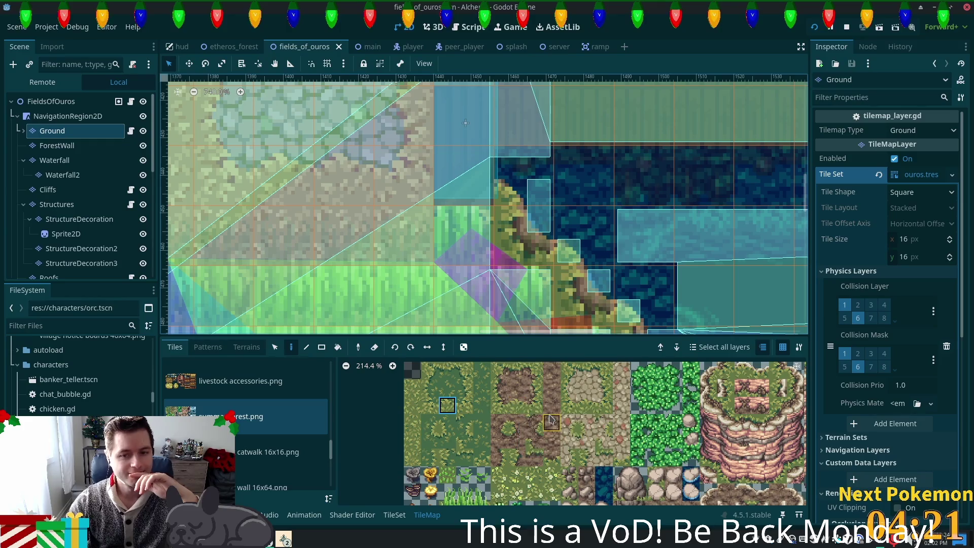
left_click(466, 189)
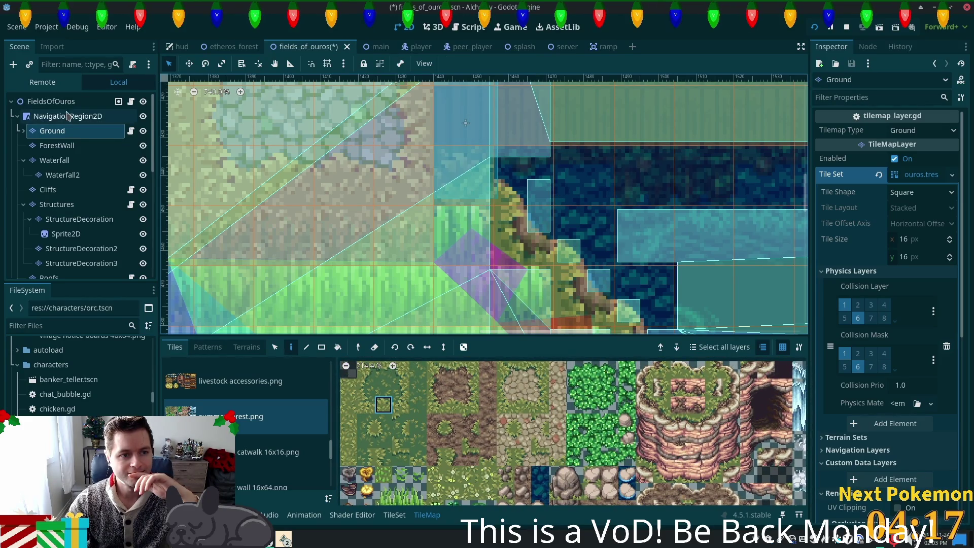
left_click(59, 103)
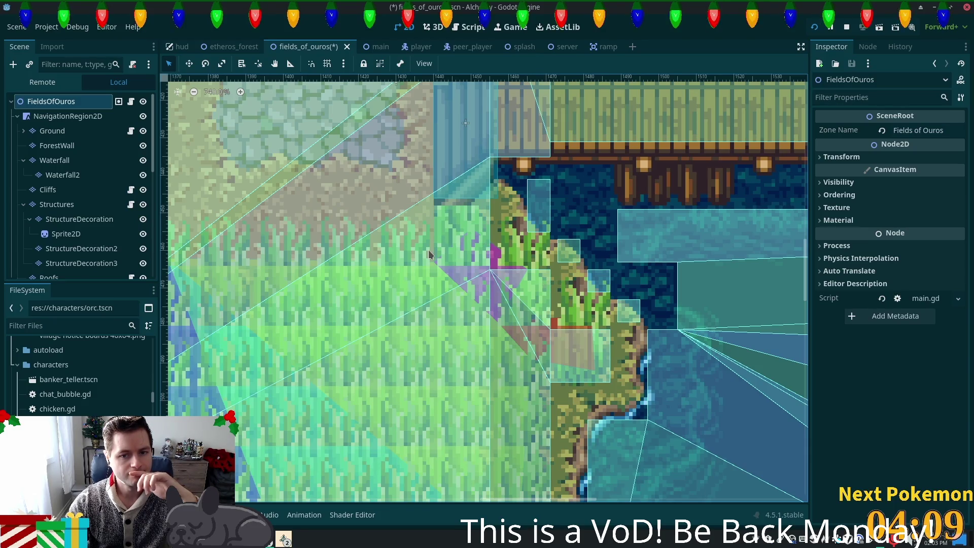
left_click(387, 204)
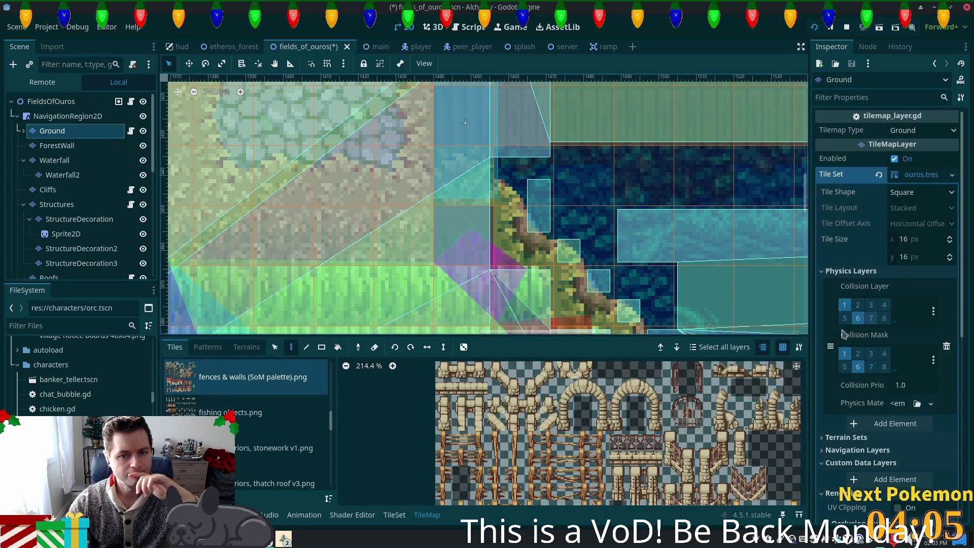
left_click(45, 104)
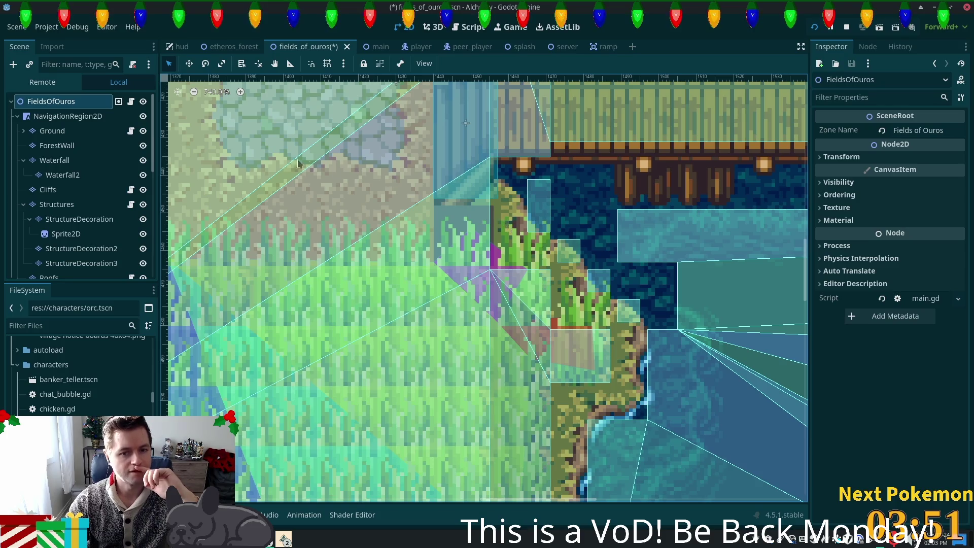
left_click(54, 131)
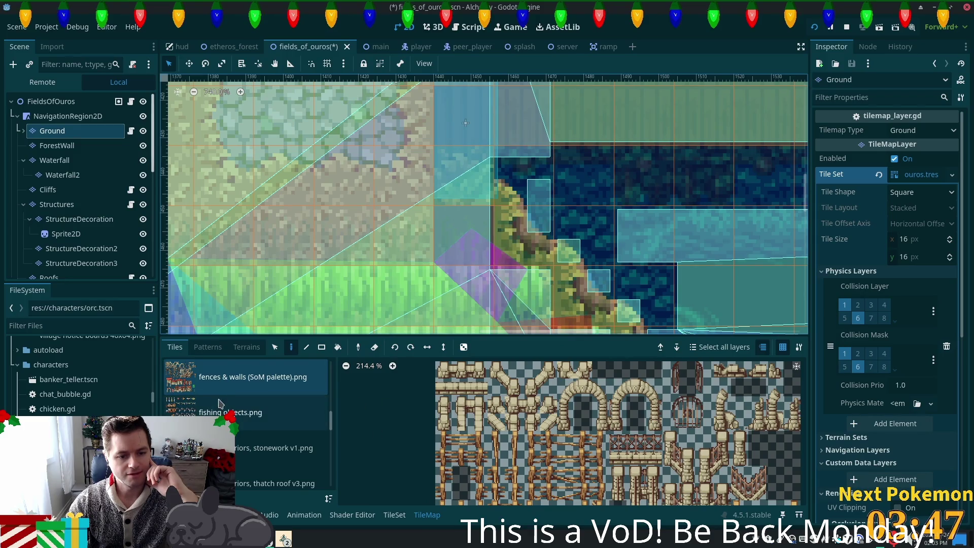
Pick a tile from the autumn forest (clean).png atlas, then reselect the FieldsOfOuros root node
left_click_drag(330, 422, 281, 378)
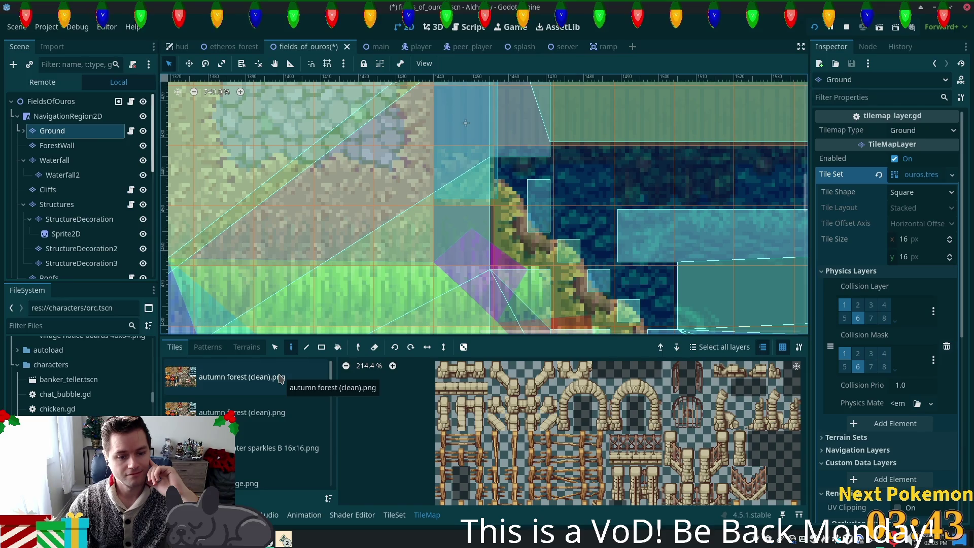
left_click(280, 378)
scroll(541, 502, "down", 3)
scroll(558, 482, "right", 3)
left_click(554, 447)
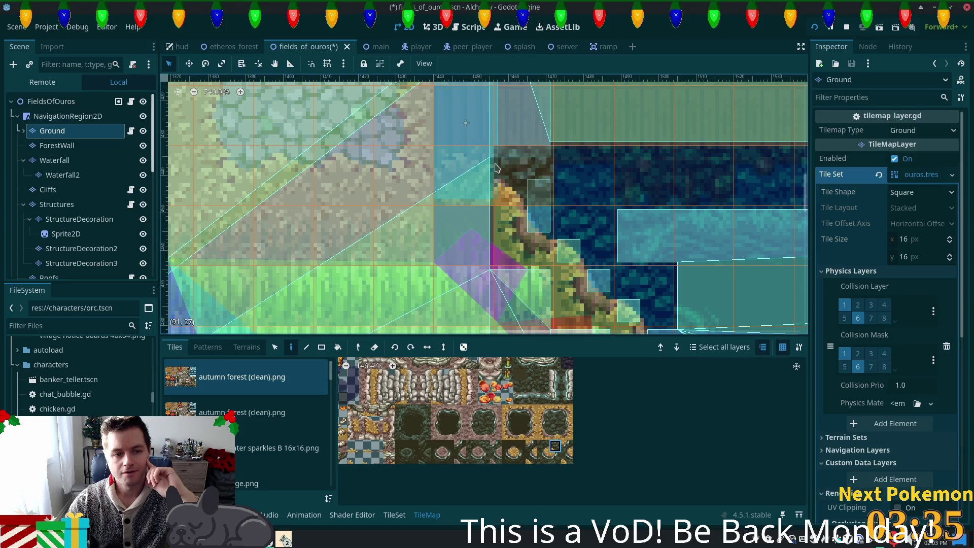
left_click(56, 102)
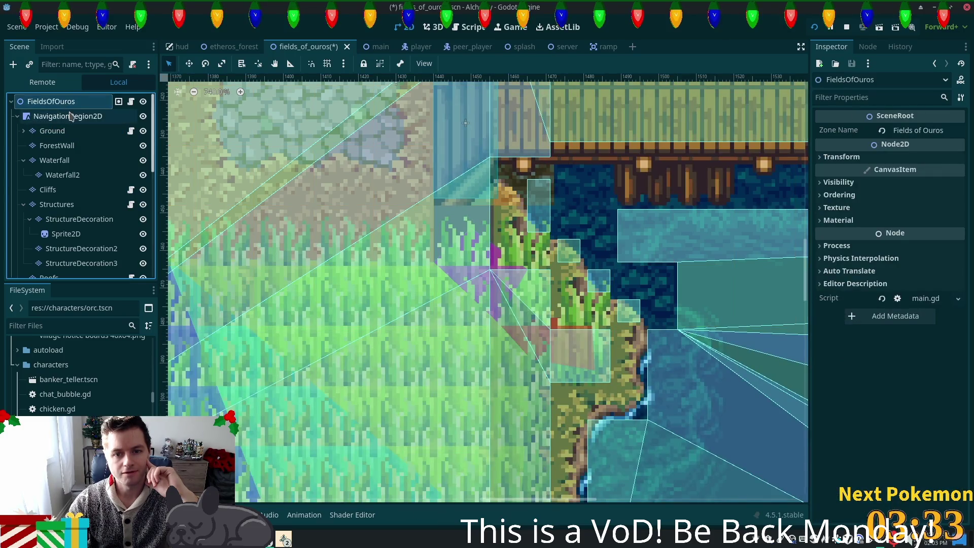
mouse_move(668, 271)
left_mouse_down()
mouse_move(567, 335)
mouse_move(458, 441)
mouse_move(420, 395)
mouse_move(504, 393)
mouse_move(334, 376)
mouse_move(561, 348)
mouse_move(341, 374)
mouse_move(763, 458)
mouse_move(793, 478)
mouse_move(337, 384)
mouse_move(496, 338)
left_mouse_up()
left_click_drag(238, 314, 425, 292)
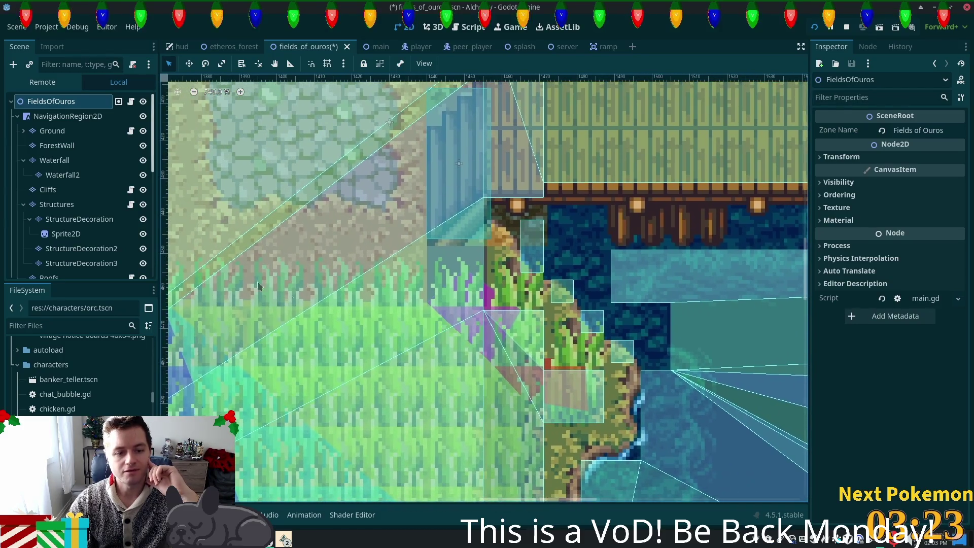
left_click(50, 130)
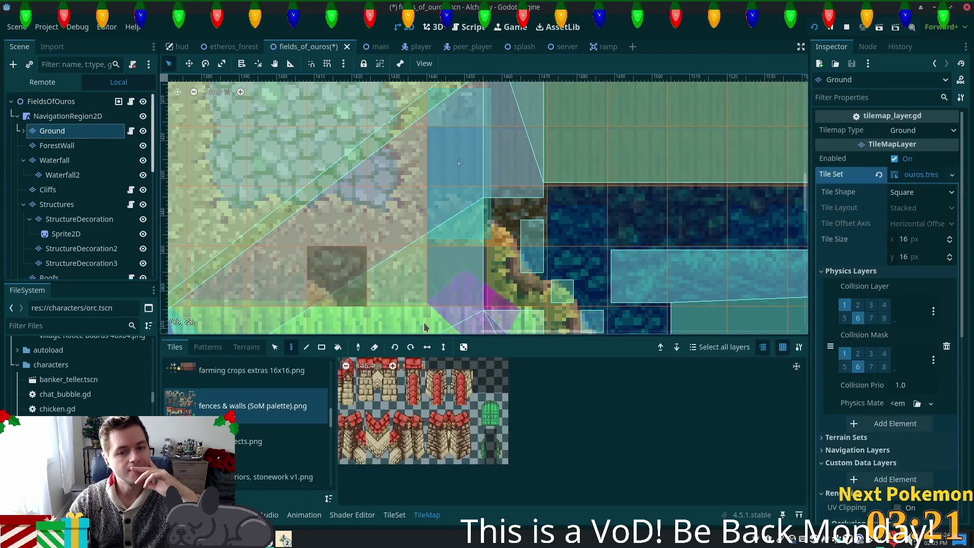
scroll(330, 423, "up", 5)
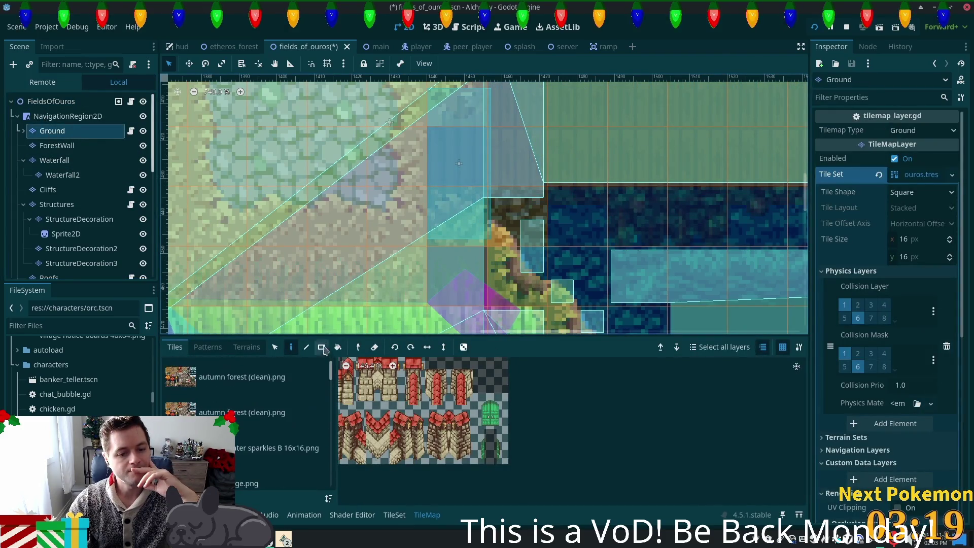
left_click(241, 377)
scroll(463, 402, "up", 2)
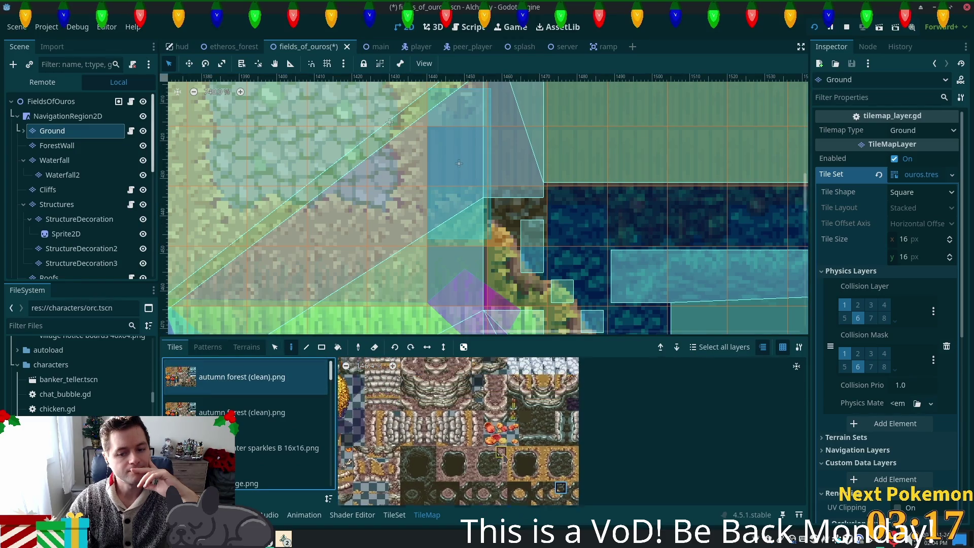
scroll(629, 408, "left", 5)
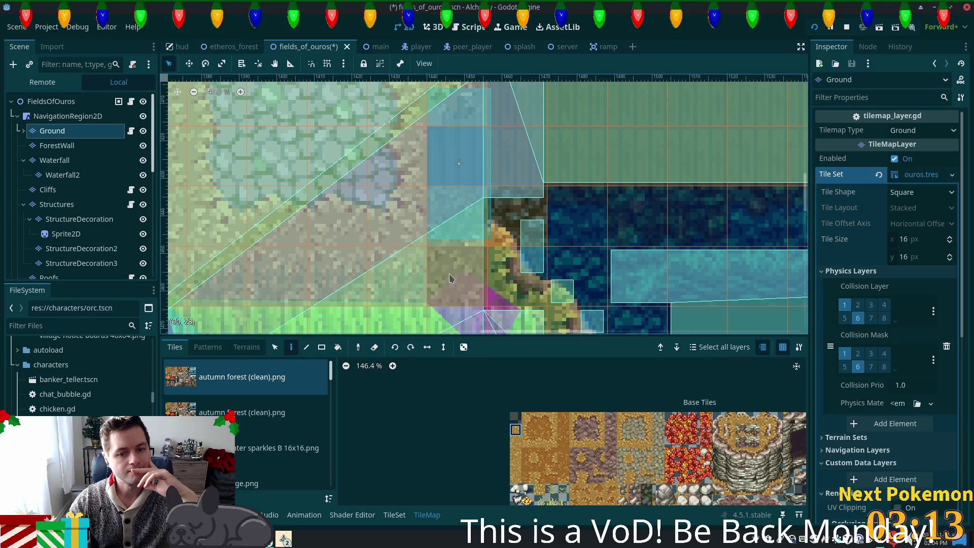
left_click(50, 100)
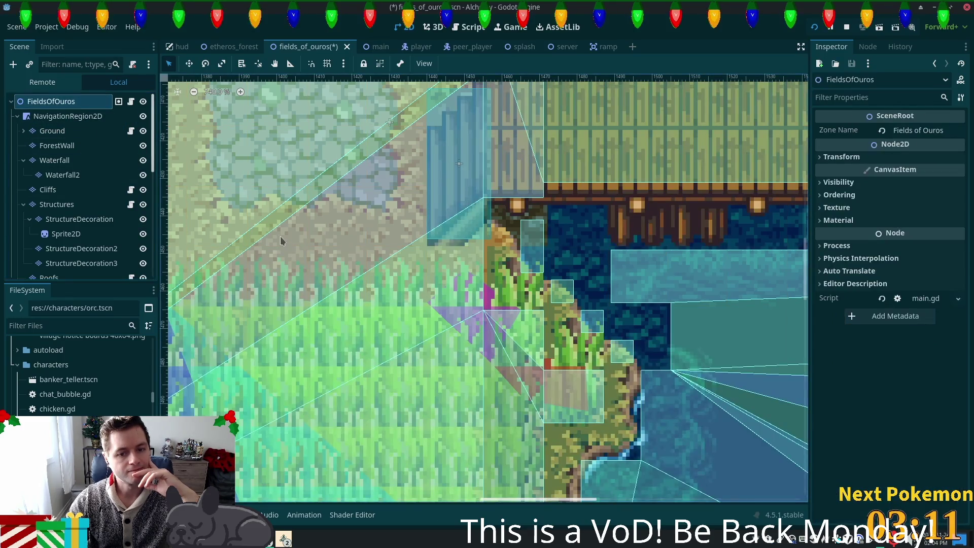
scroll(679, 285, "right", 4)
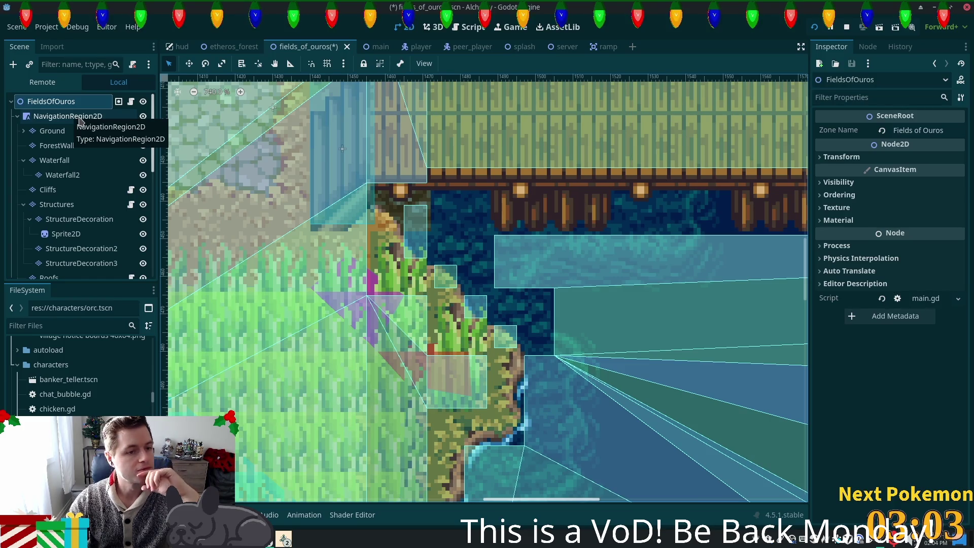
left_click(71, 134)
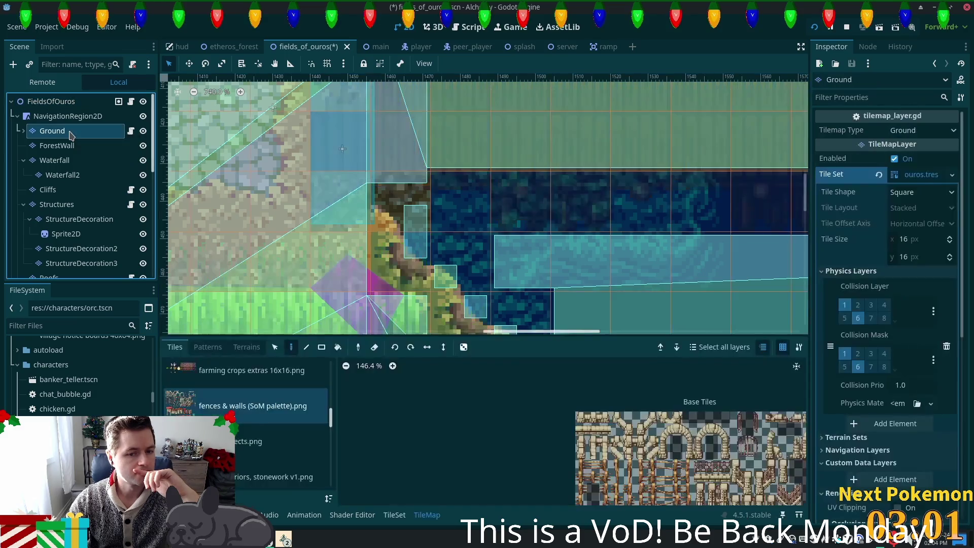
scroll(334, 425, "up", 5)
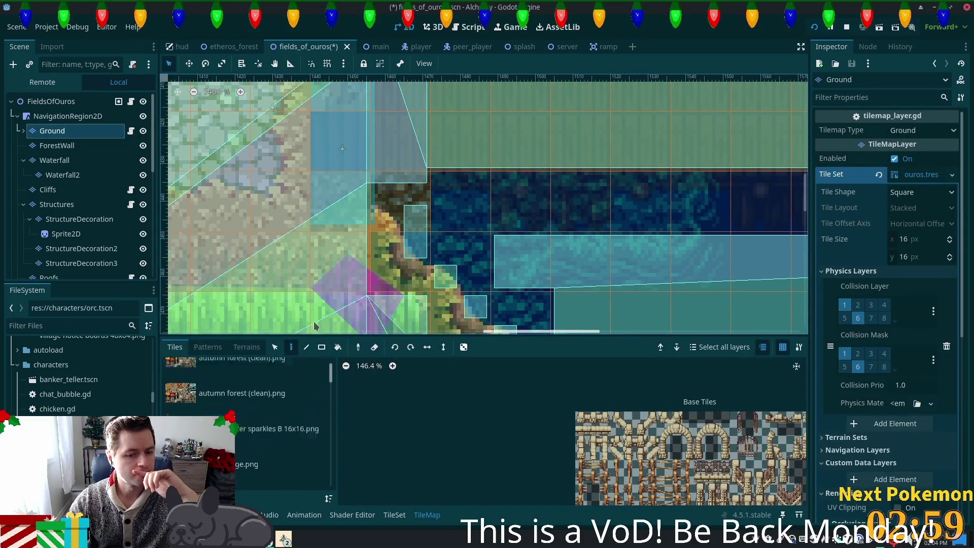
left_click(212, 376)
scroll(593, 503, "down", 3)
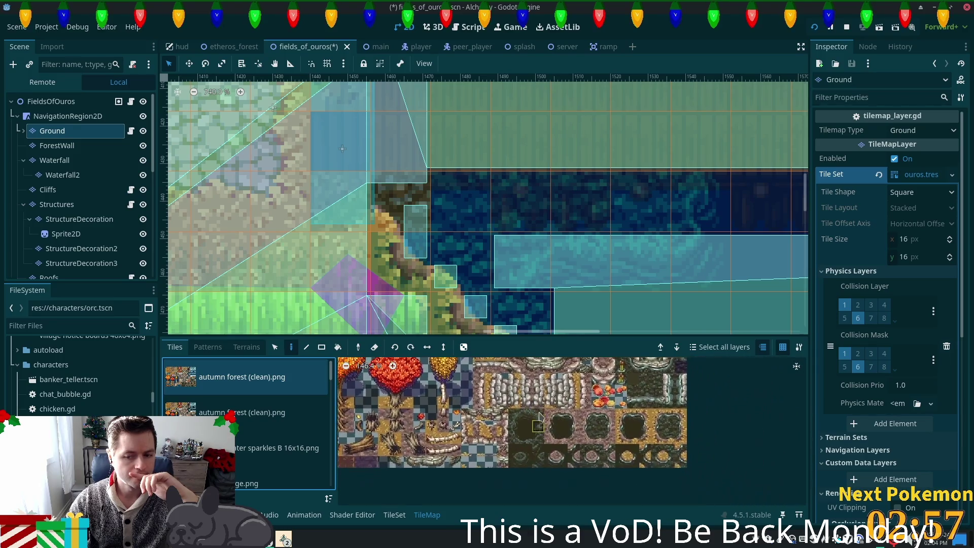
left_click_drag(659, 437, 583, 388)
left_click(657, 437)
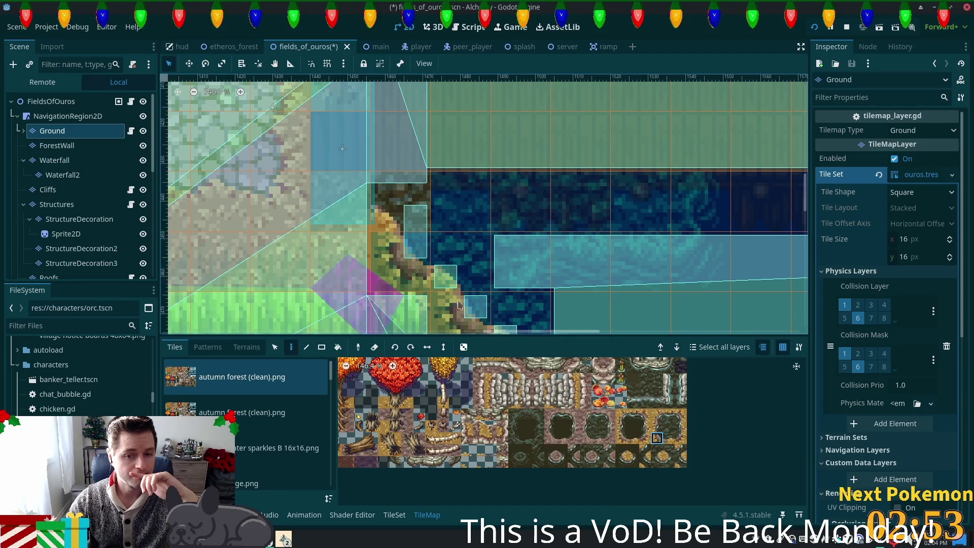
left_click(51, 101)
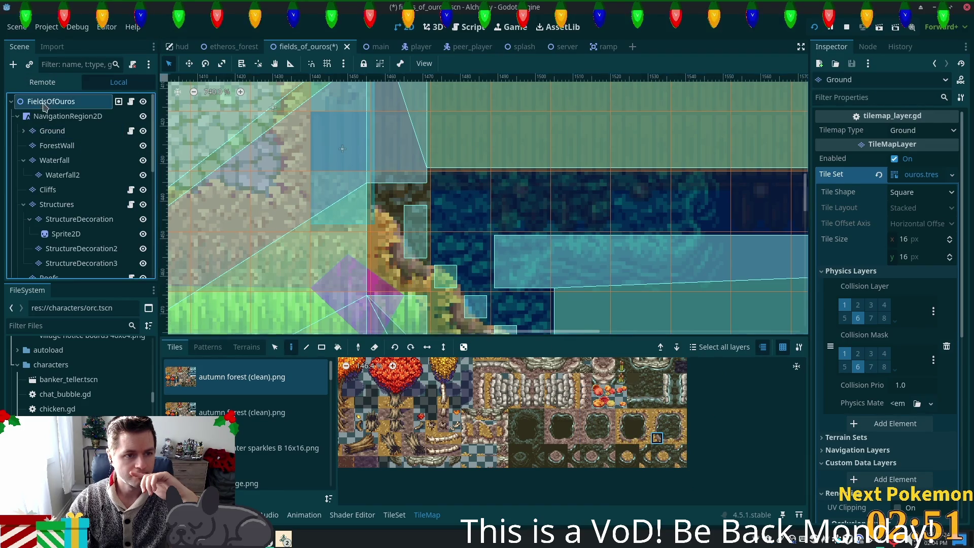
scroll(536, 308, "down", 1)
scroll(536, 309, "down", 4)
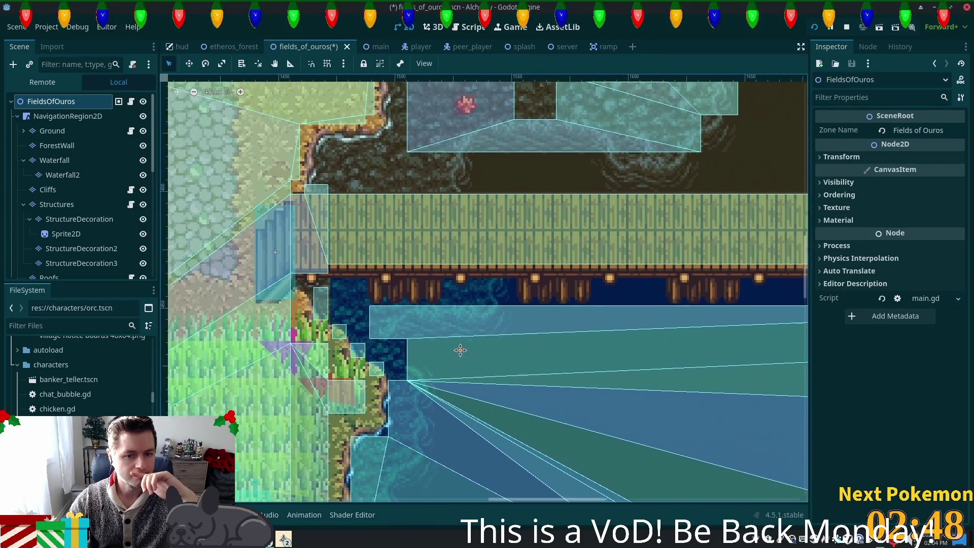
left_click_drag(460, 350, 392, 327)
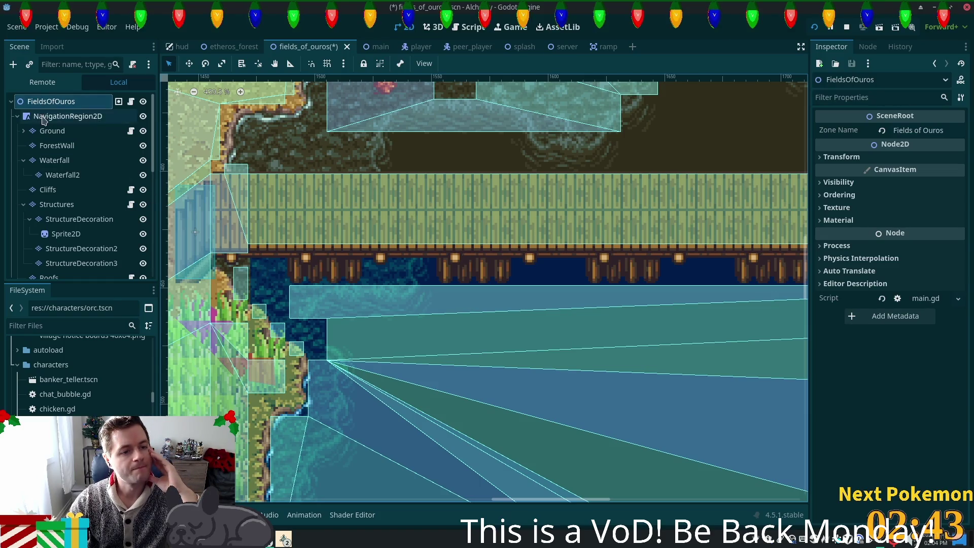
left_click(61, 116)
On the Ground layer, paint a brown autumn forest (clean) ground tile over two water cells
left_click(52, 131)
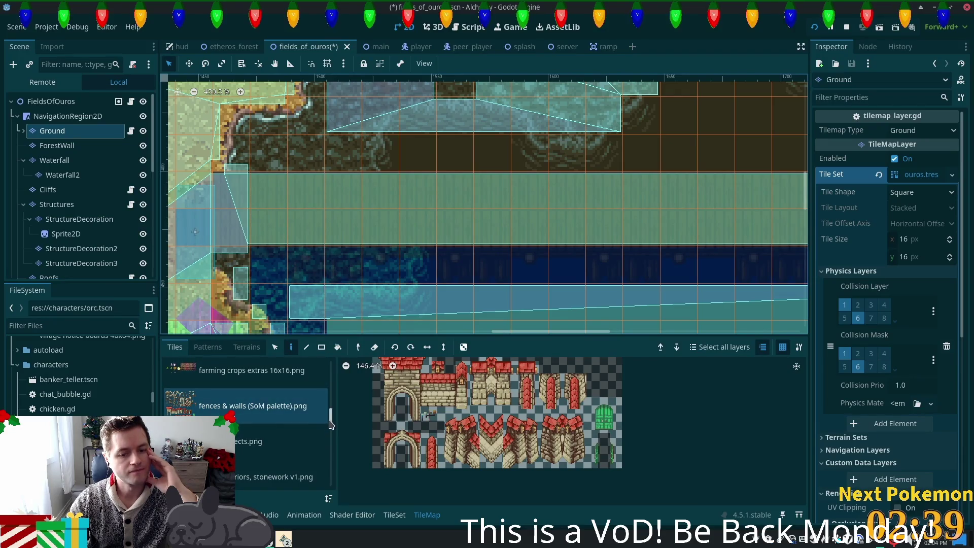
left_click_drag(330, 424, 330, 367)
left_click(242, 377)
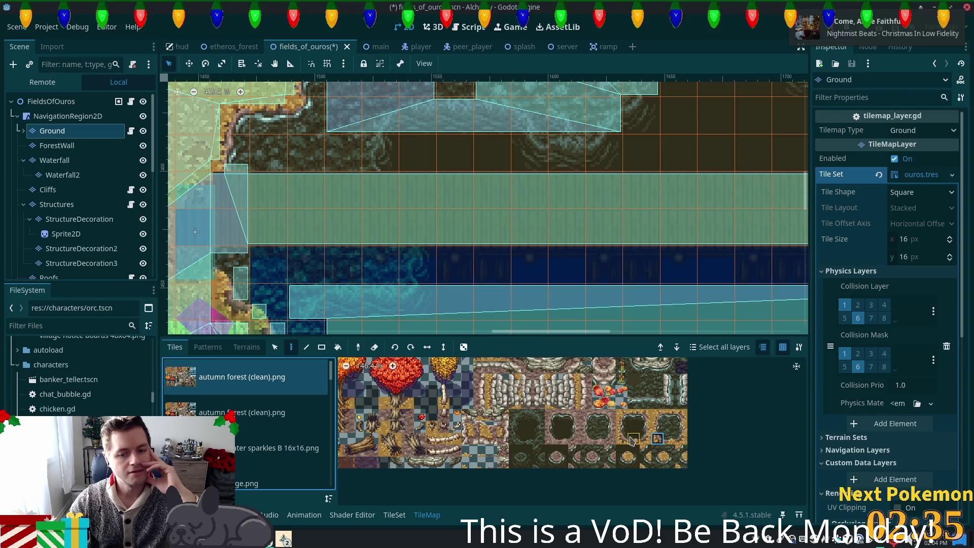
left_click(657, 380)
mouse_move(344, 264)
left_mouse_down()
mouse_move(231, 264)
mouse_move(385, 262)
left_mouse_up()
Pick another brown ground tile and paint it across the rest of the blue water row
scroll(805, 383, "down", 2)
scroll(805, 383, "right", 3)
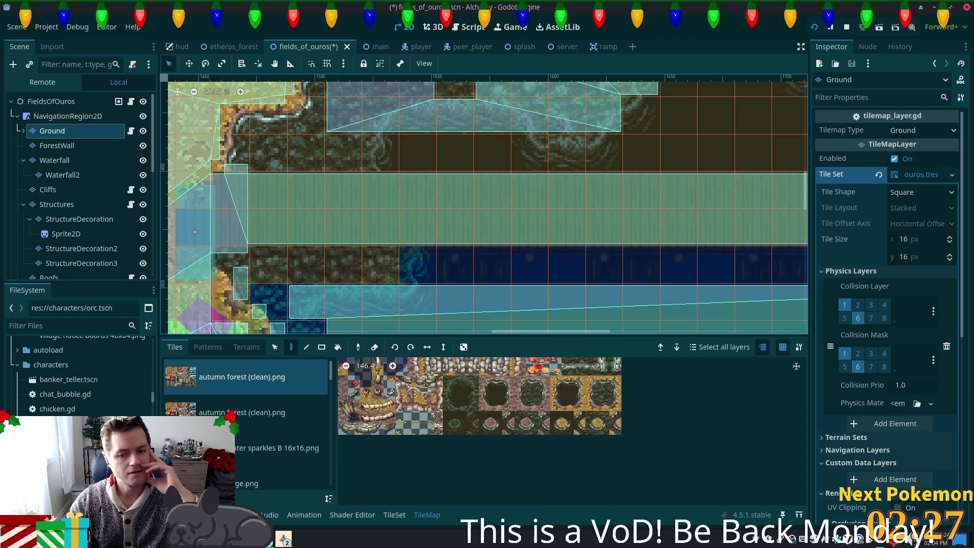
scroll(486, 398, "up", 2)
scroll(485, 398, "left", 3)
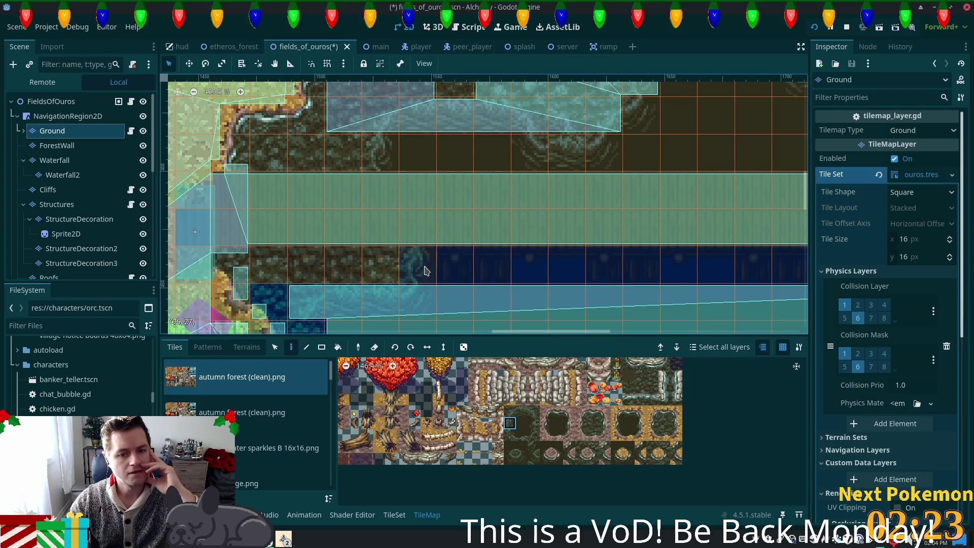
scroll(604, 395, "right", 4)
left_click(569, 388)
left_click(441, 432)
left_click_drag(455, 264, 736, 266)
scroll(735, 266, "right", 6)
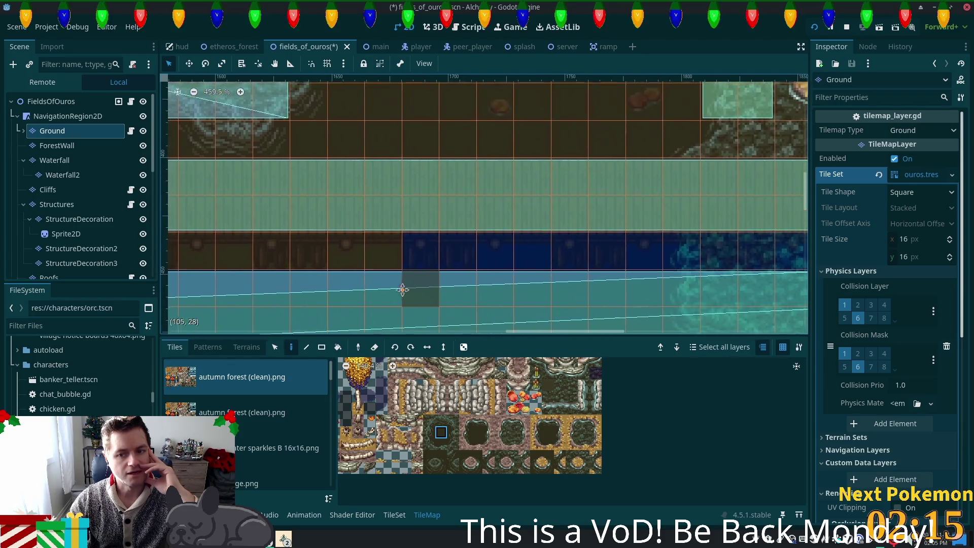
left_click_drag(386, 265, 634, 256)
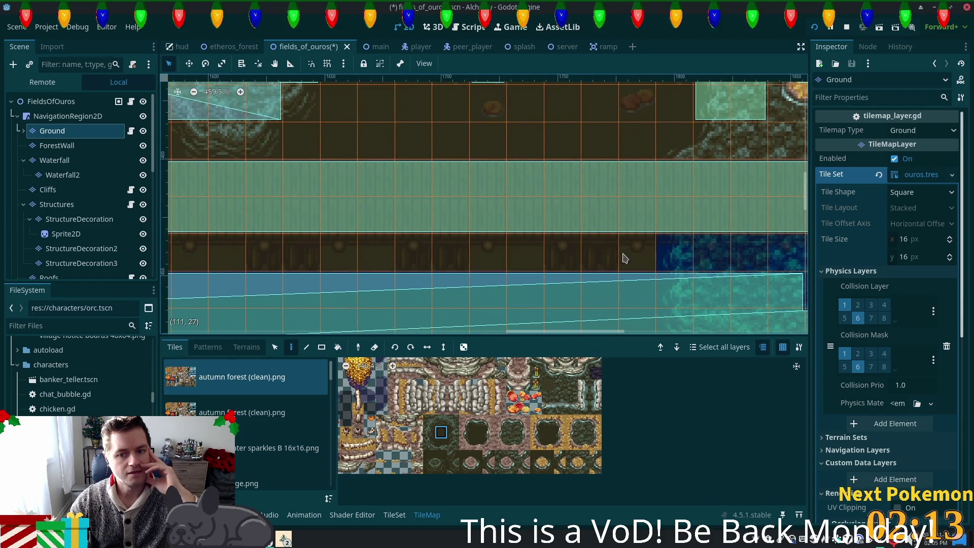
scroll(600, 318, "right", 3)
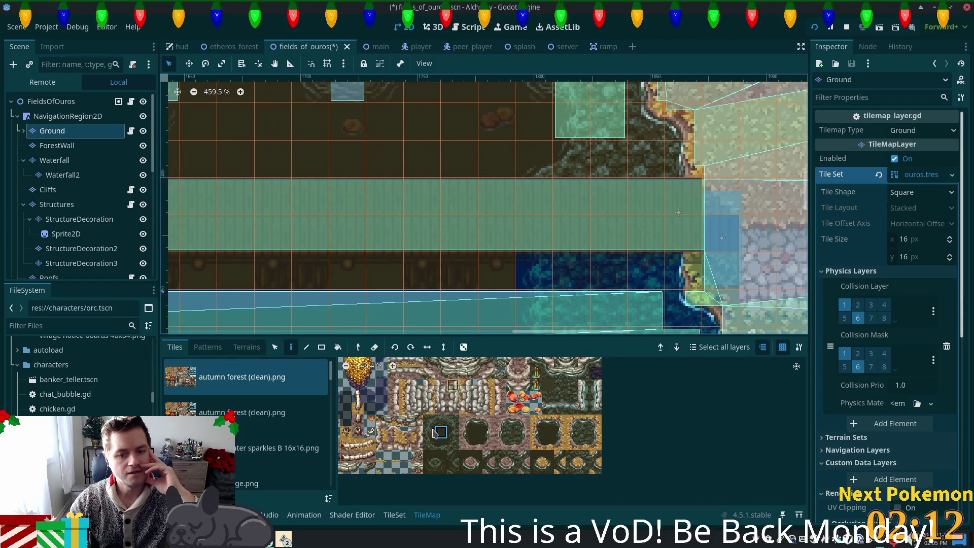
left_click(545, 273)
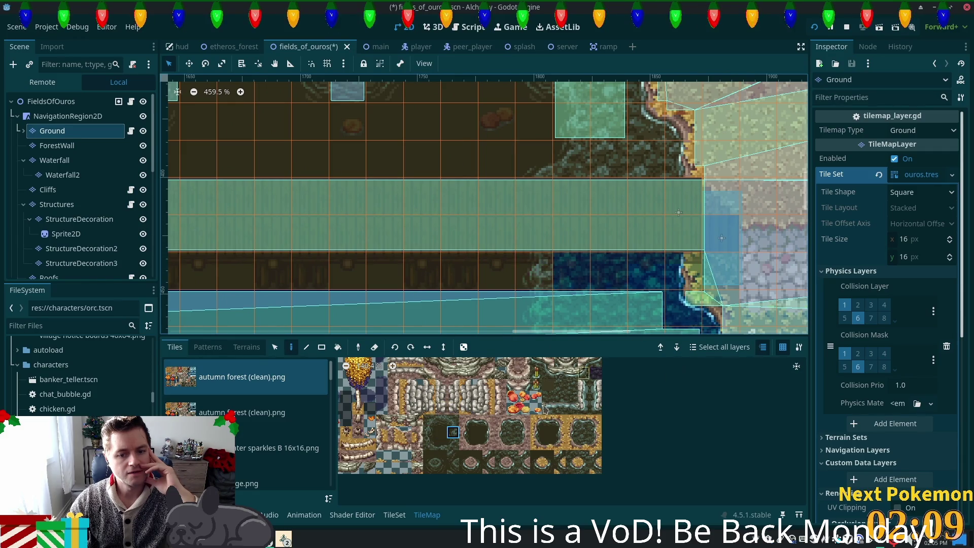
left_click_drag(566, 275, 626, 273)
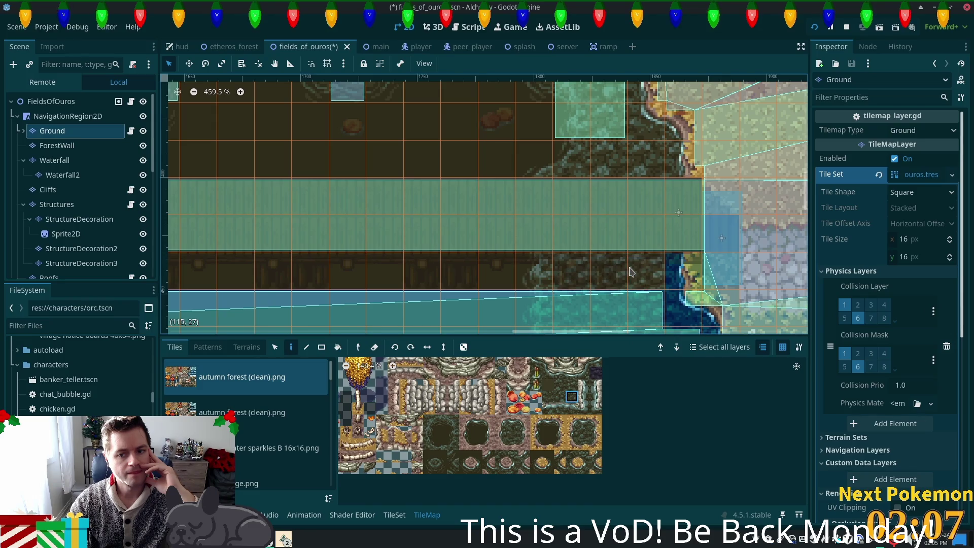
Pick another autumn forest atlas tile, then reselect the FieldsOfOuros root node
mouse_move(765, 251)
left_mouse_down()
mouse_move(573, 239)
mouse_move(567, 221)
left_mouse_up()
scroll(567, 221, "down", 1)
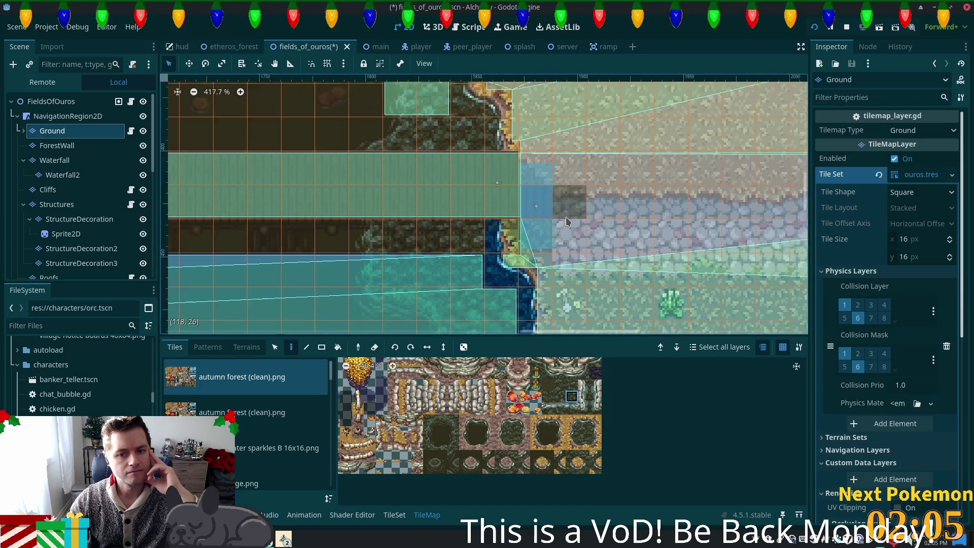
scroll(573, 223, "down", 3)
scroll(730, 253, "down", 1)
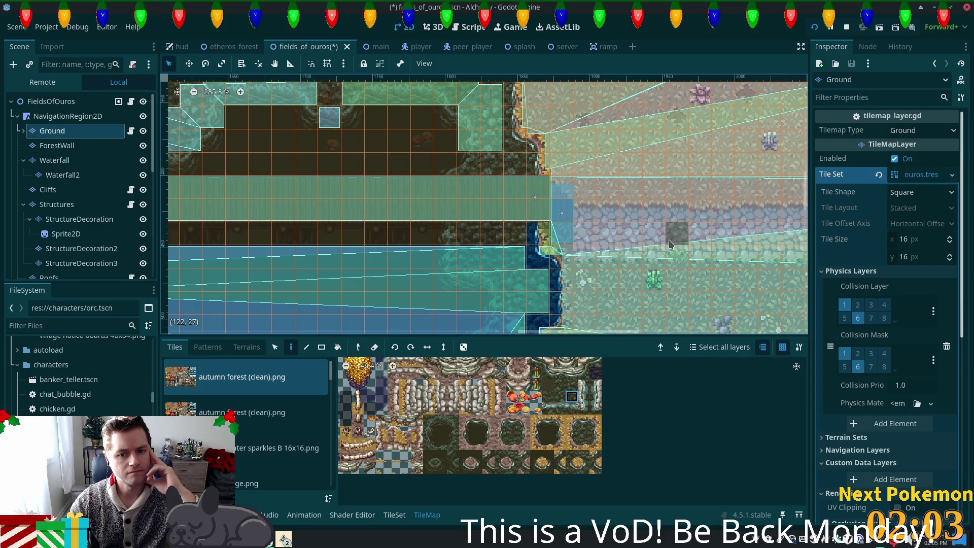
scroll(614, 246, "up", 6)
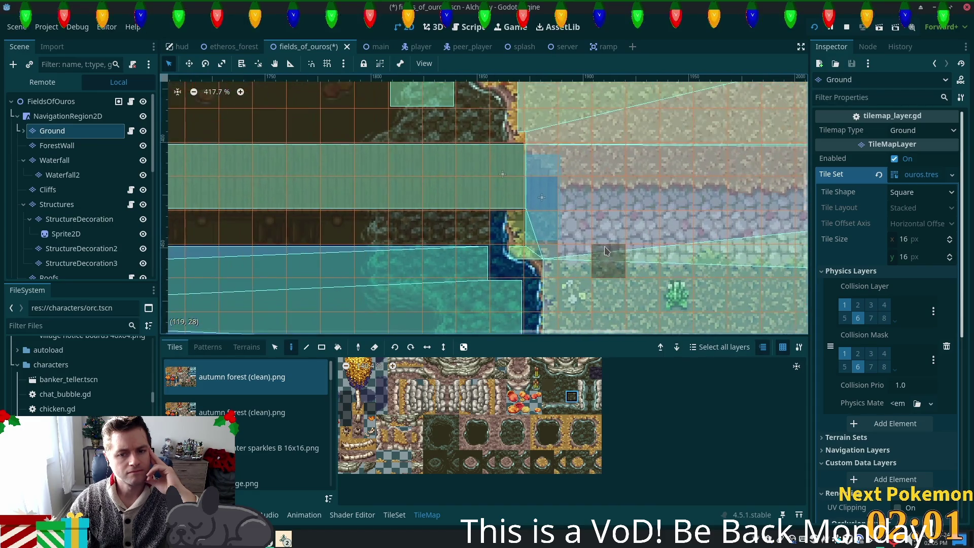
left_click(594, 434)
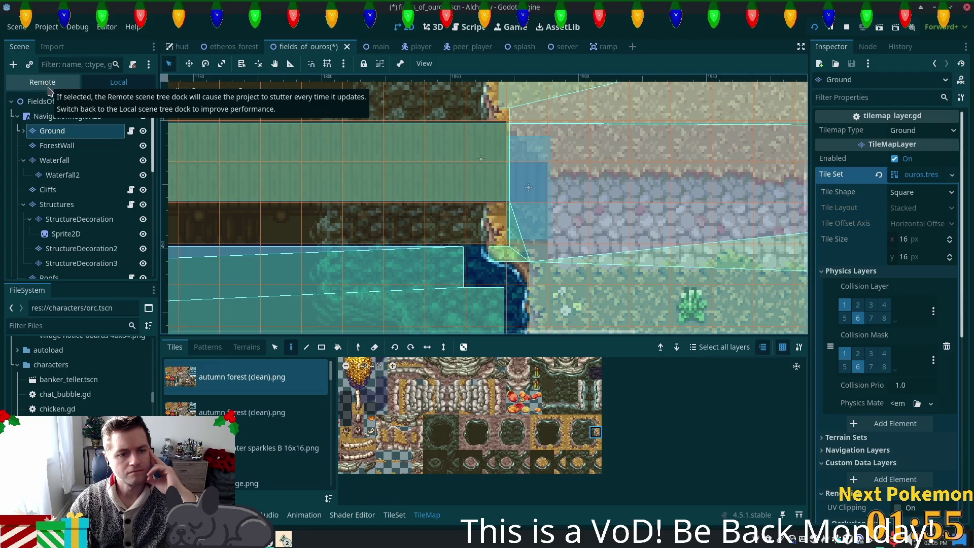
left_click(56, 101)
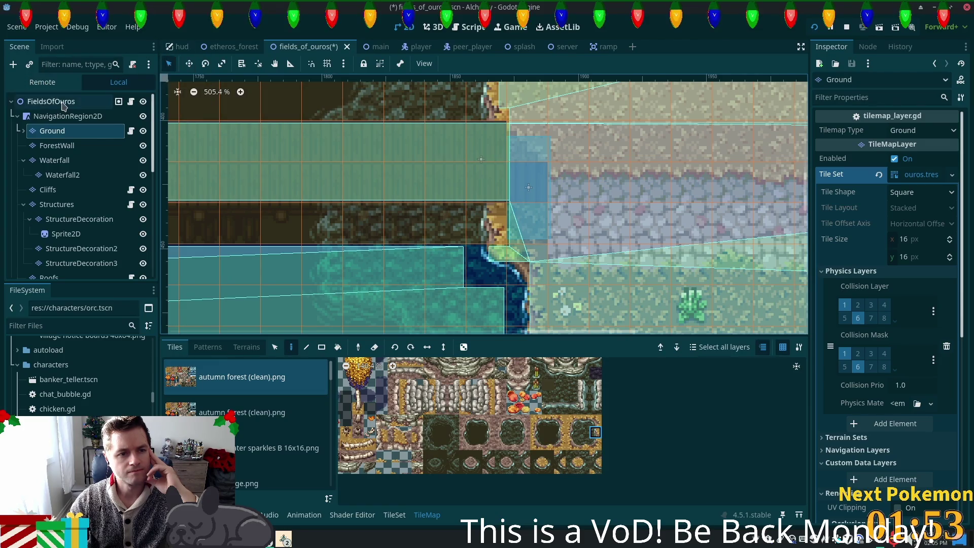
scroll(412, 342, "down", 2)
scroll(411, 342, "down", 2)
scroll(401, 228, "left", 5)
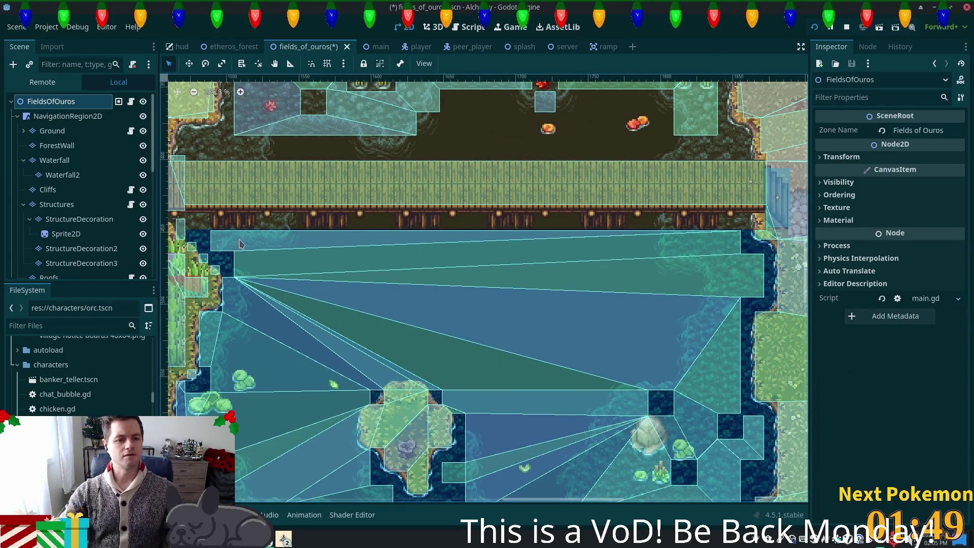
scroll(240, 244, "left", 5)
scroll(306, 243, "up", 2)
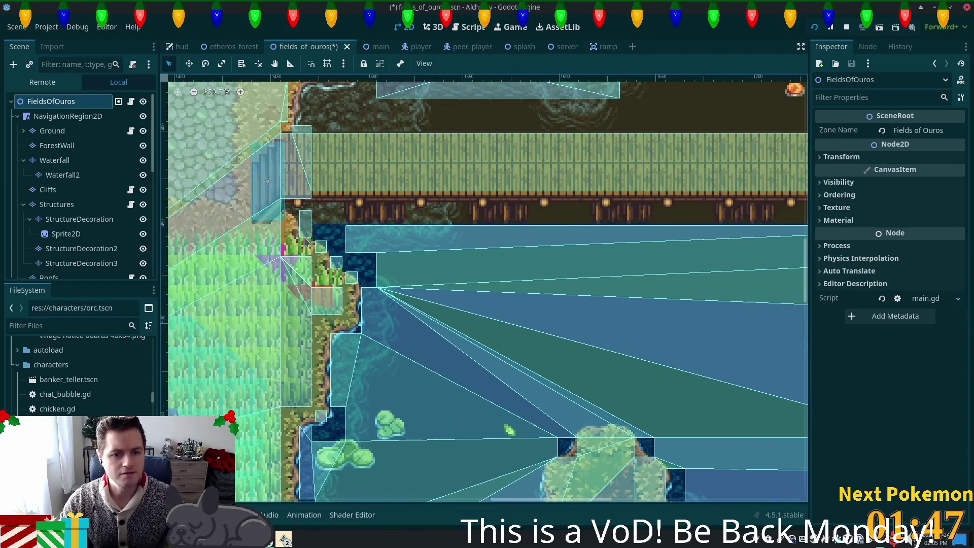
scroll(306, 243, "up", 5)
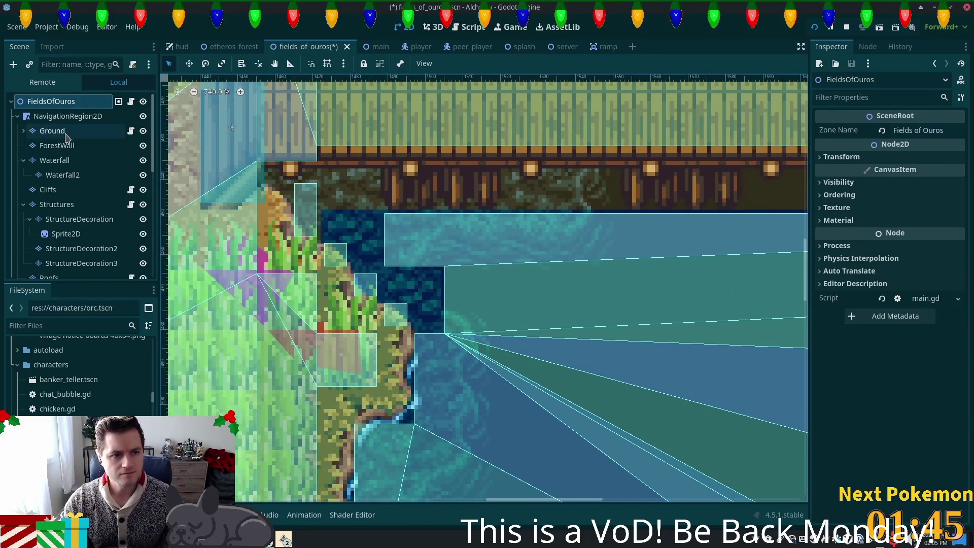
left_click(65, 133)
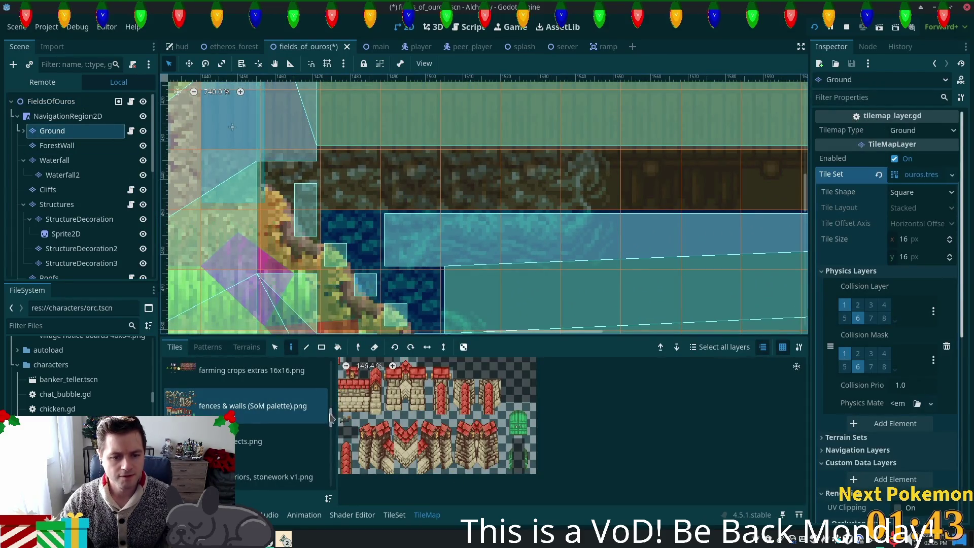
scroll(331, 417, "up", 5)
left_click(241, 378)
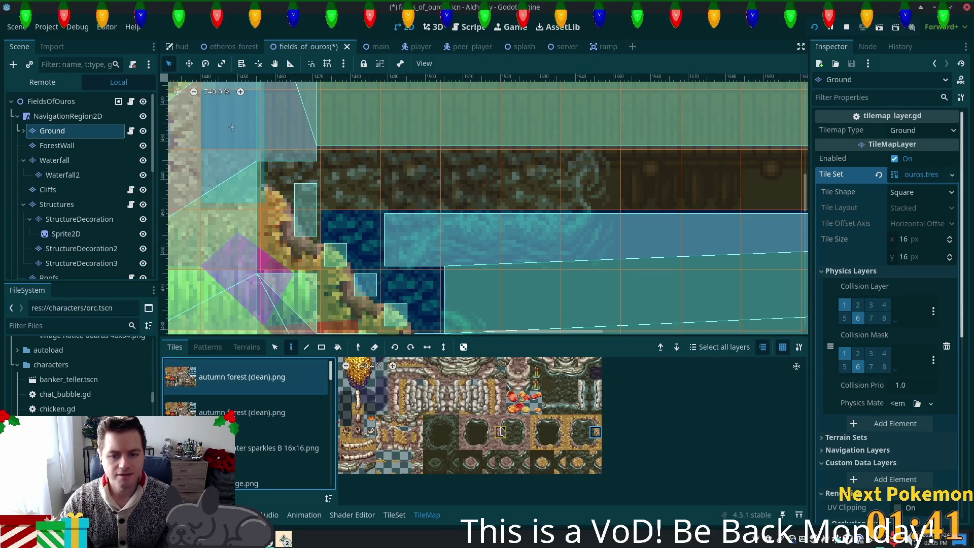
left_click(581, 459)
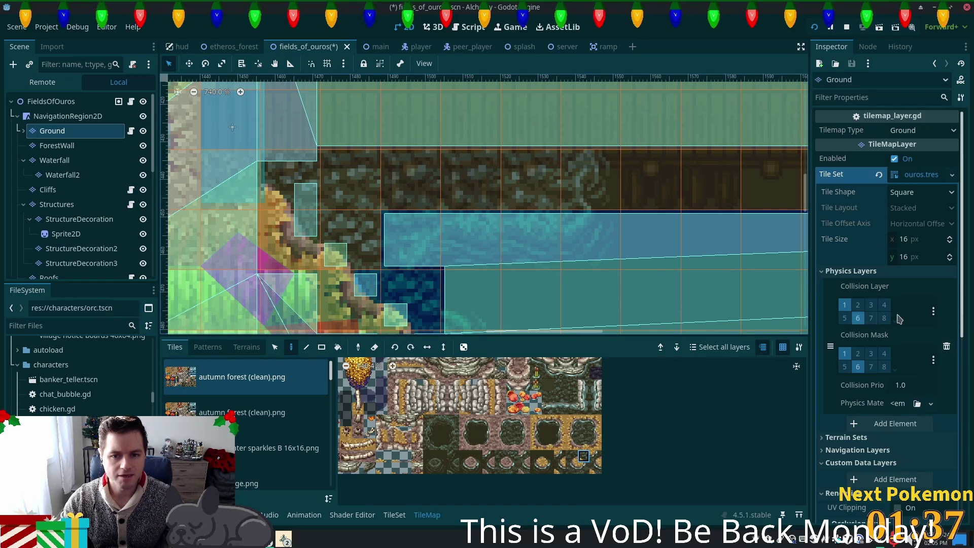
scroll(690, 284, "down", 2)
left_click(68, 103)
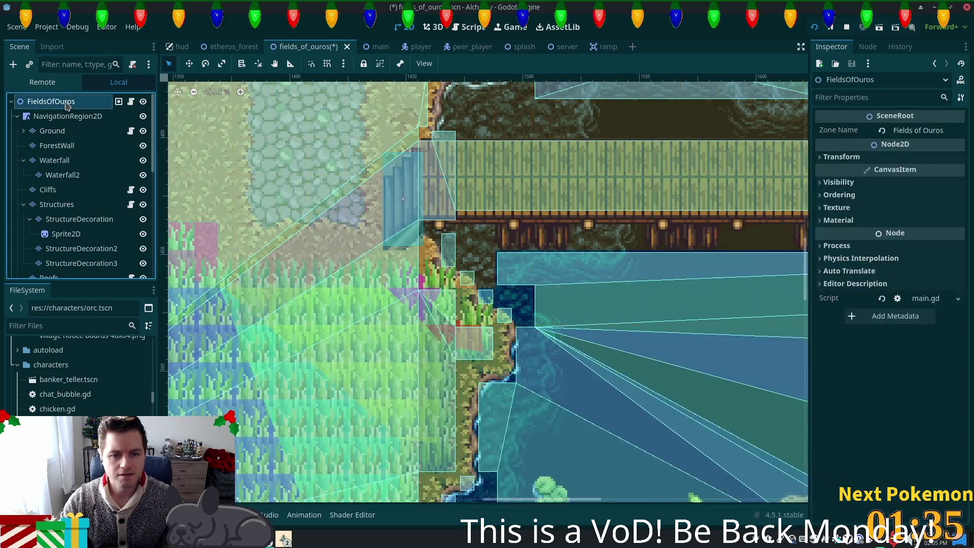
scroll(445, 248, "down", 3)
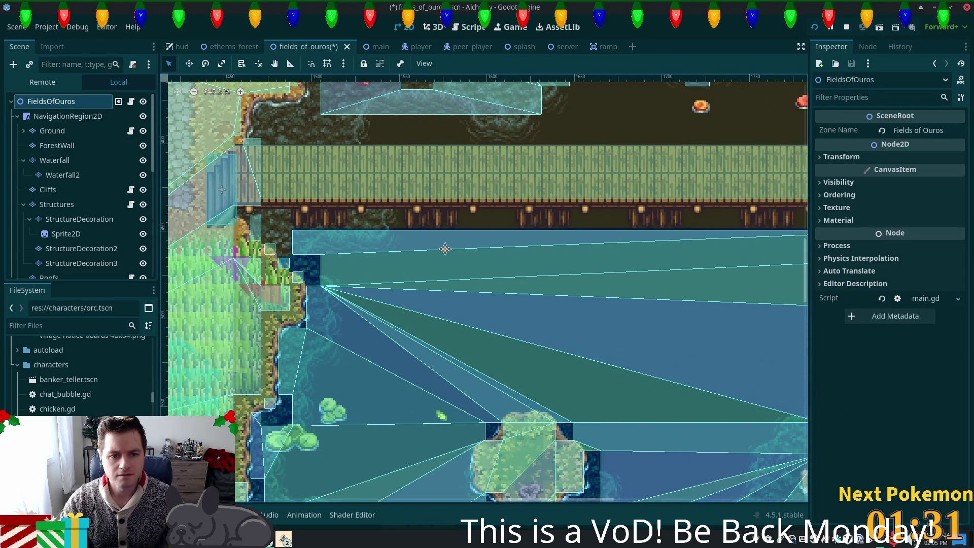
mouse_move(445, 248)
left_mouse_down()
mouse_move(385, 250)
mouse_move(477, 265)
left_mouse_up()
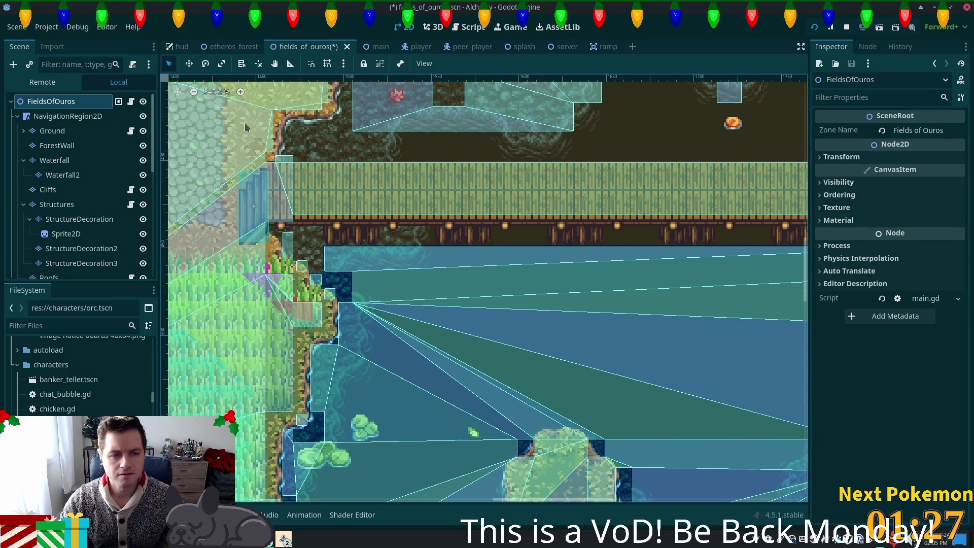
Save the fields_of_ouros scene with Ctrl+S and briefly view the Alchemy (DEBUG) game window
key("ctrl+s")
left_click(283, 539)
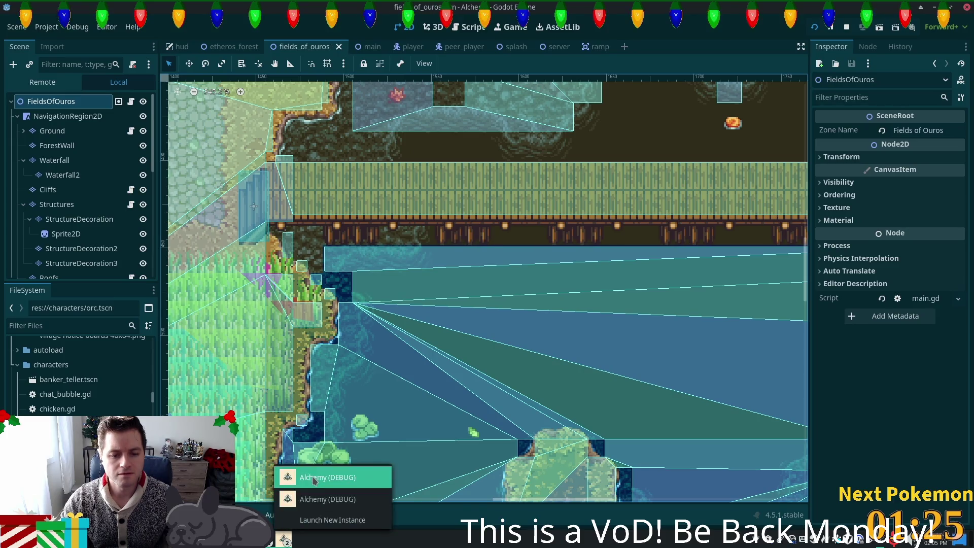
left_click(314, 477)
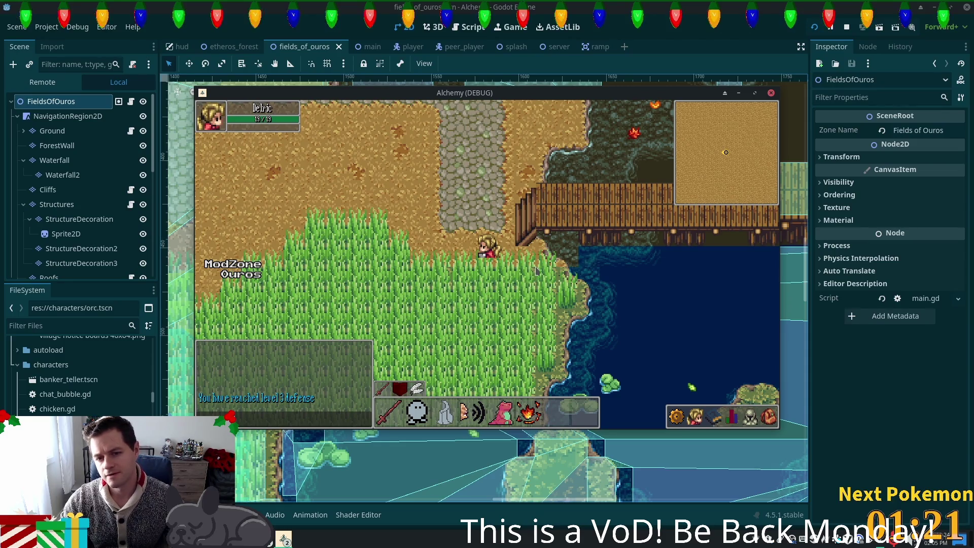
key("alt+Tab")
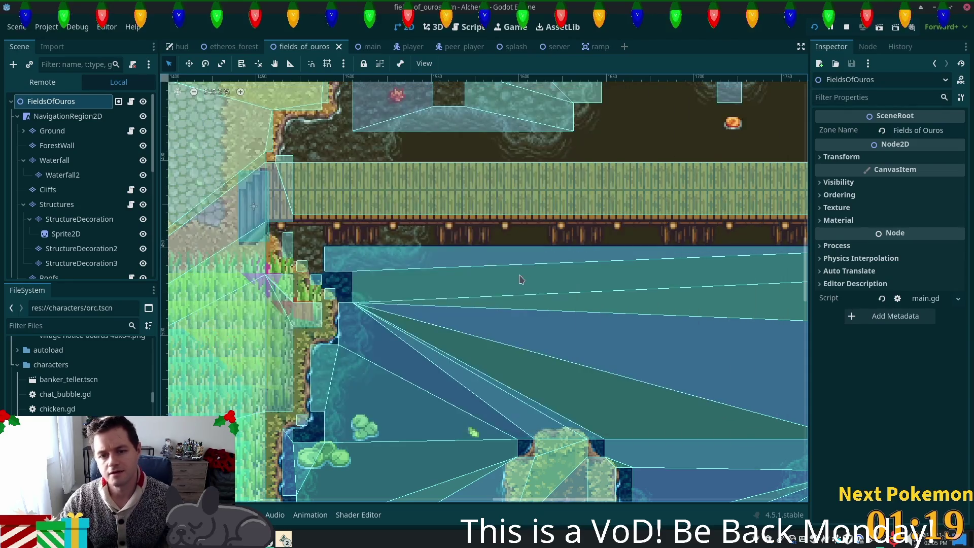
Paint two vertically flipped summer forest.png water tiles onto the pond shore on the Ground layer
scroll(431, 339, "up", 3)
scroll(431, 340, "up", 2)
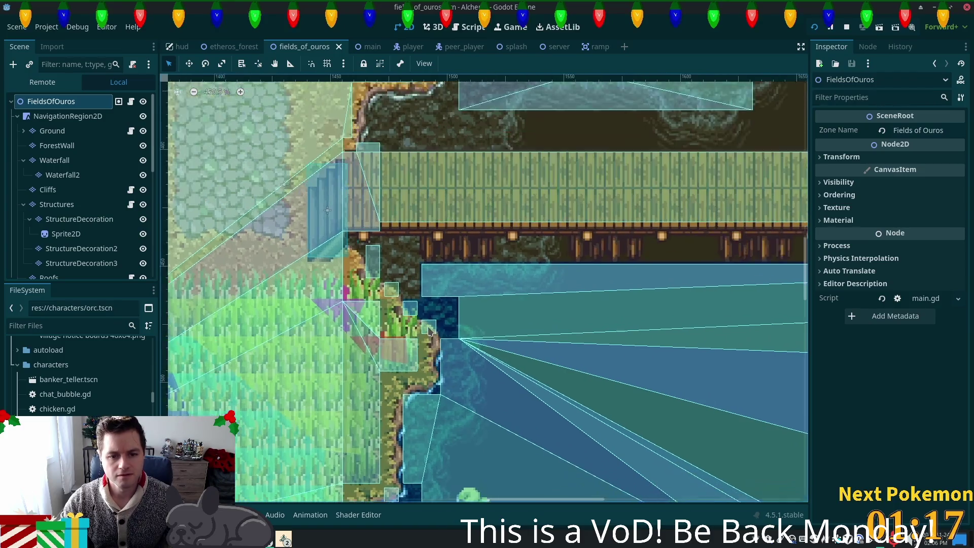
left_click(52, 131)
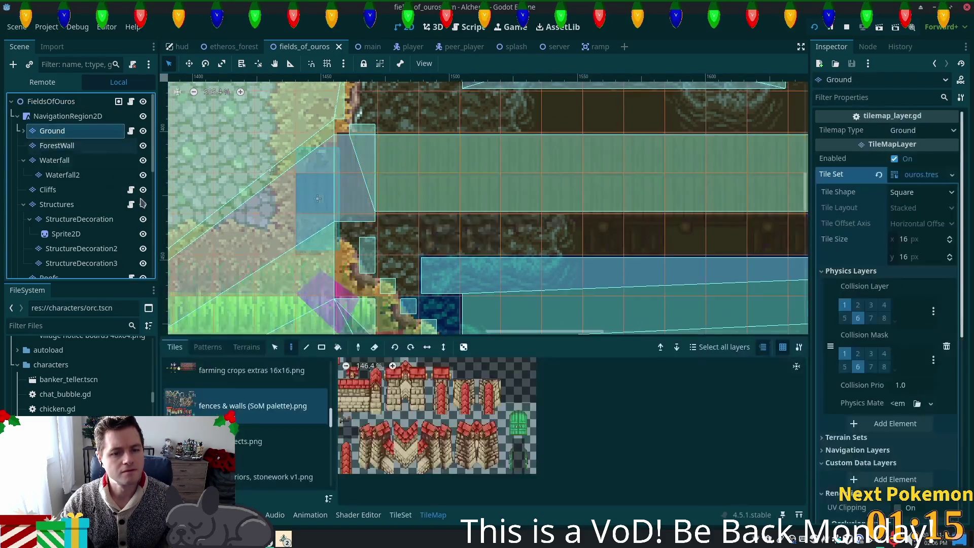
scroll(332, 428, "down", 1)
scroll(332, 428, "down", 3)
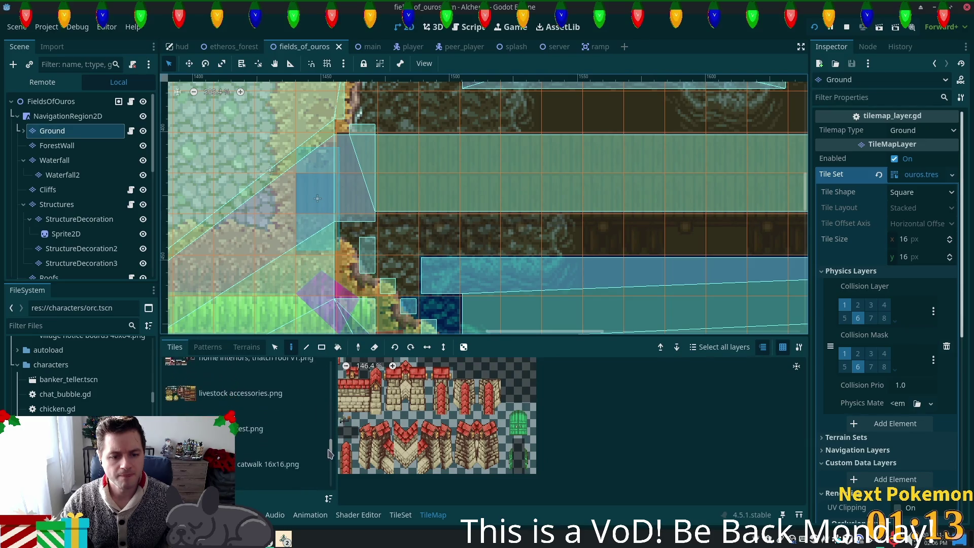
left_click(231, 398)
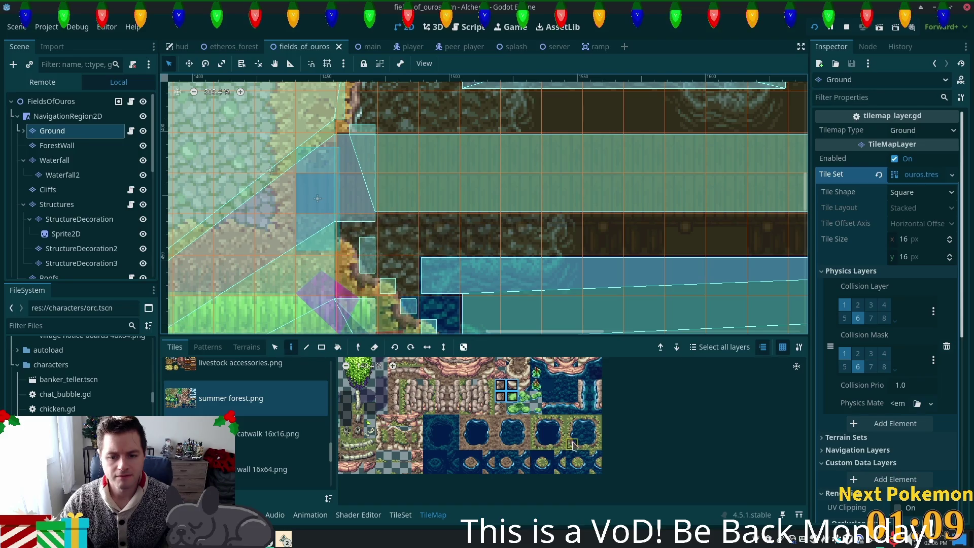
left_click(583, 455)
key("v")
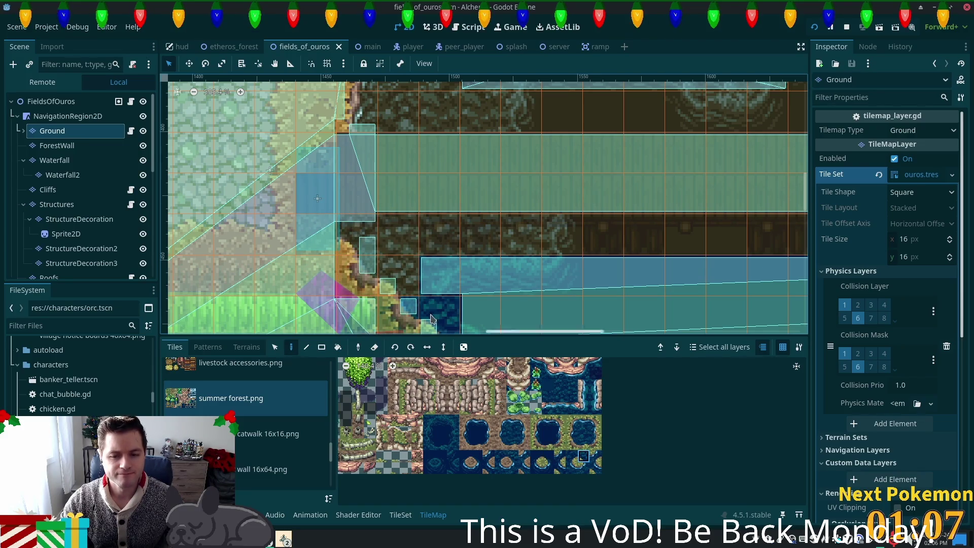
left_click(431, 318)
left_click(400, 276)
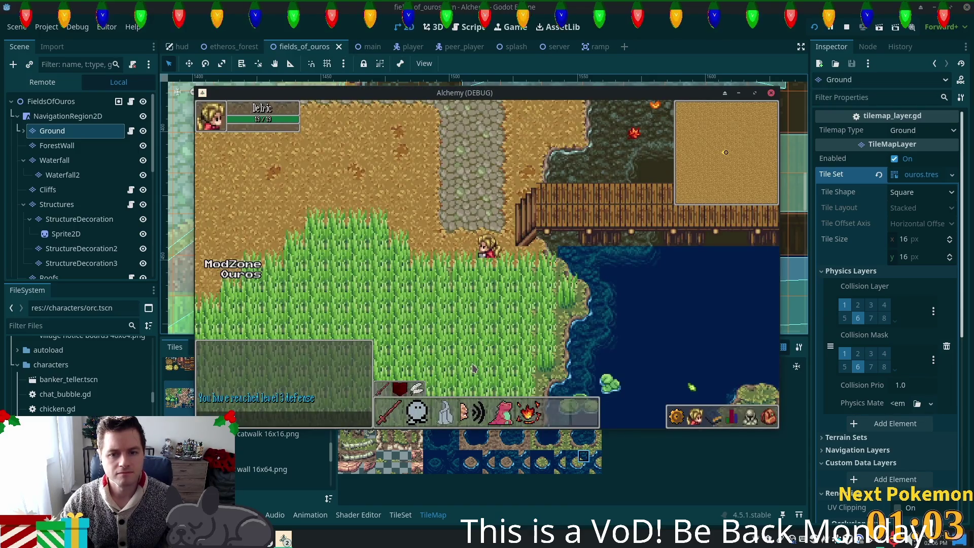
Walk the character up to the dirt path and right across the bridge
key("w")
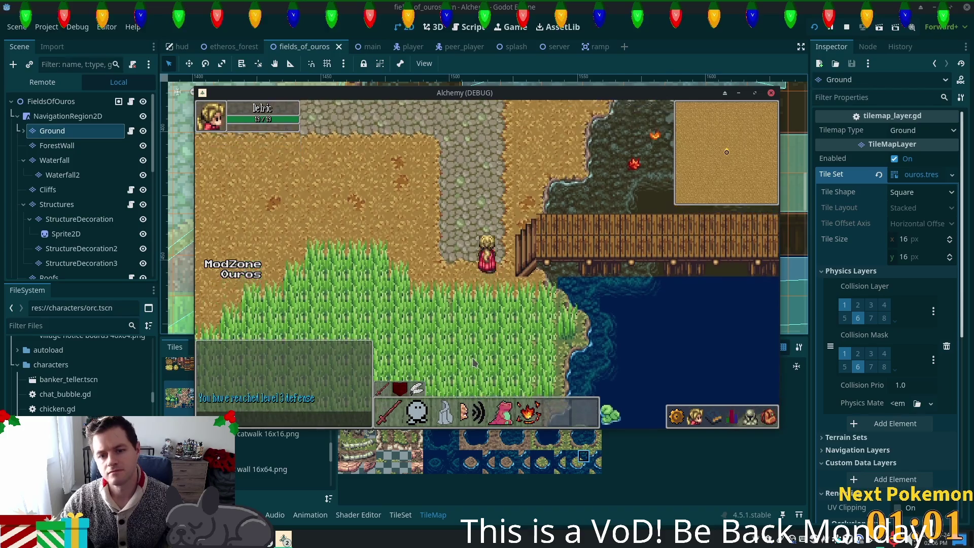
key("d")
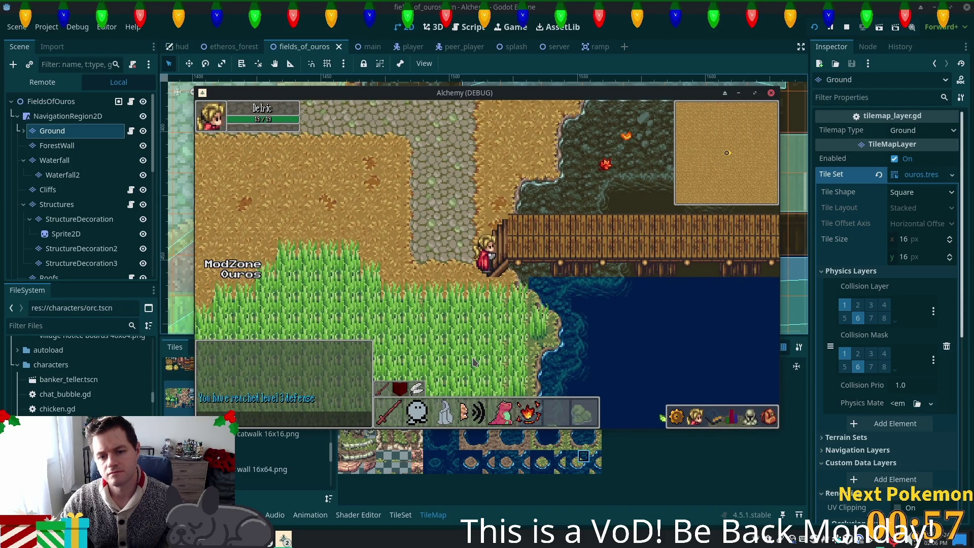
key("d")
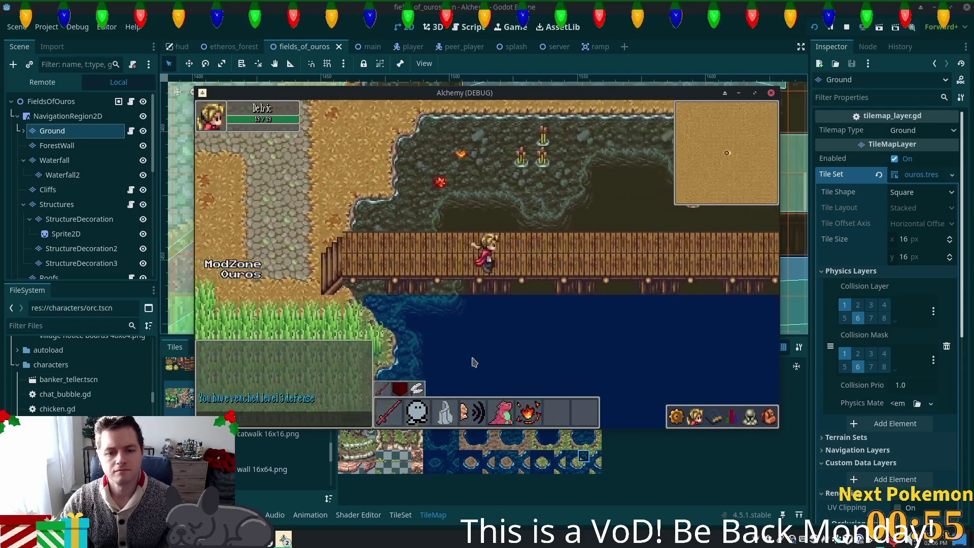
key("d")
key("a")
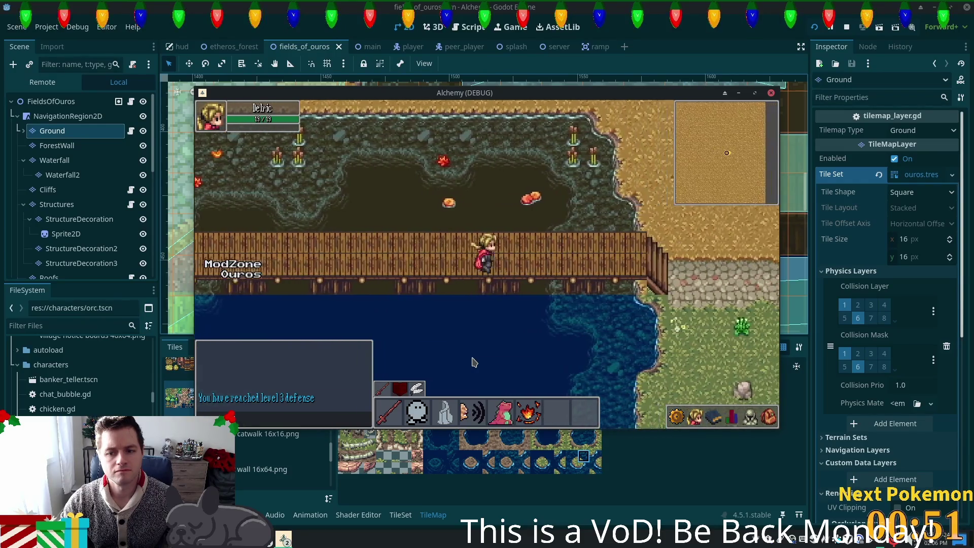
key("d")
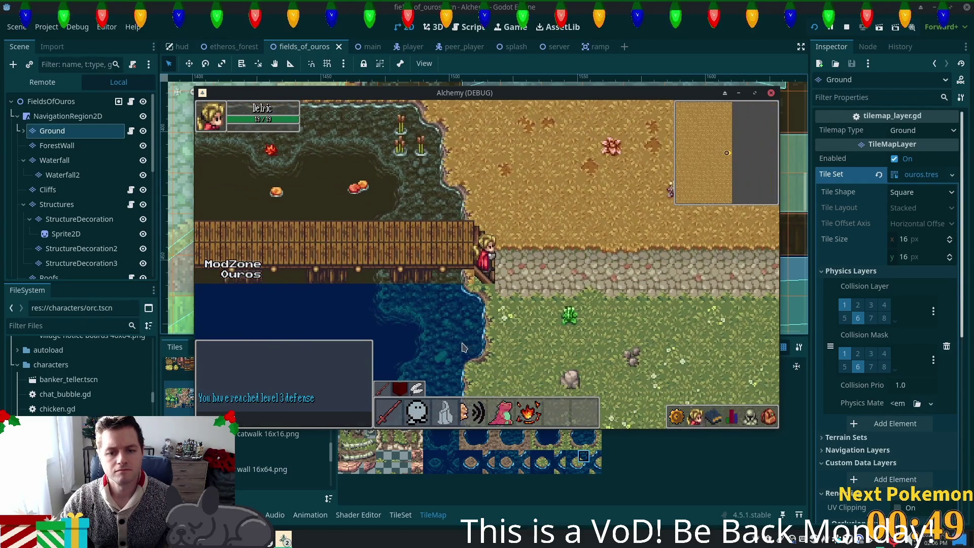
Walk back and forth along the bridge, then stop the game with F8
key("d")
key("a")
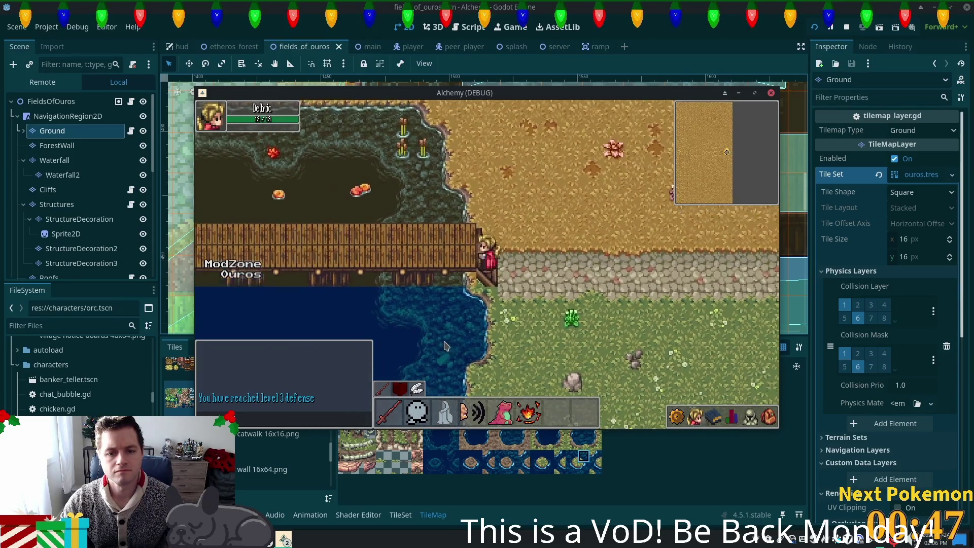
key("w")
key("a")
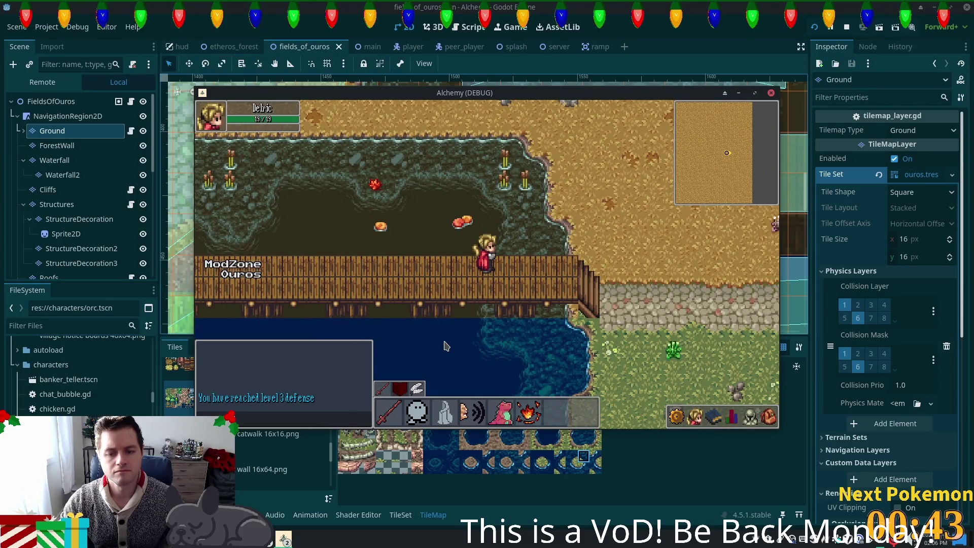
key("d")
key("F8")
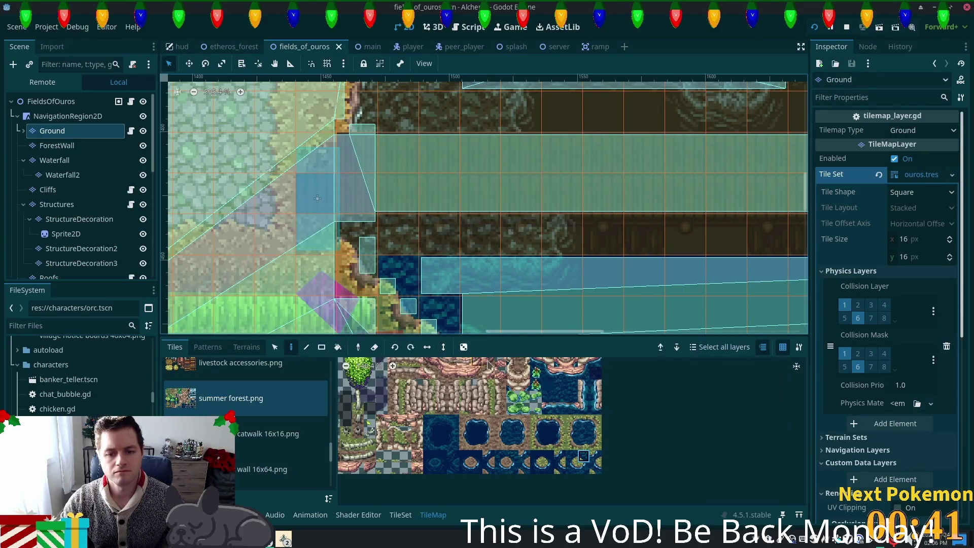
mouse_move(756, 156)
left_mouse_down()
mouse_move(452, 81)
mouse_move(464, 213)
mouse_move(469, 202)
left_mouse_up()
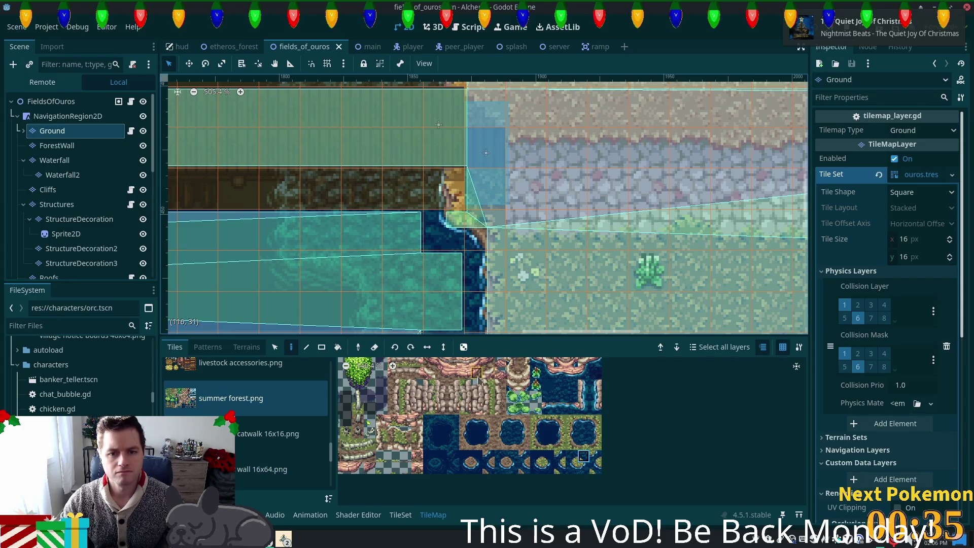
Select a dirt tile from the autumn forest (clean) atlas and launch the game with F5
scroll(419, 431, "up", 10)
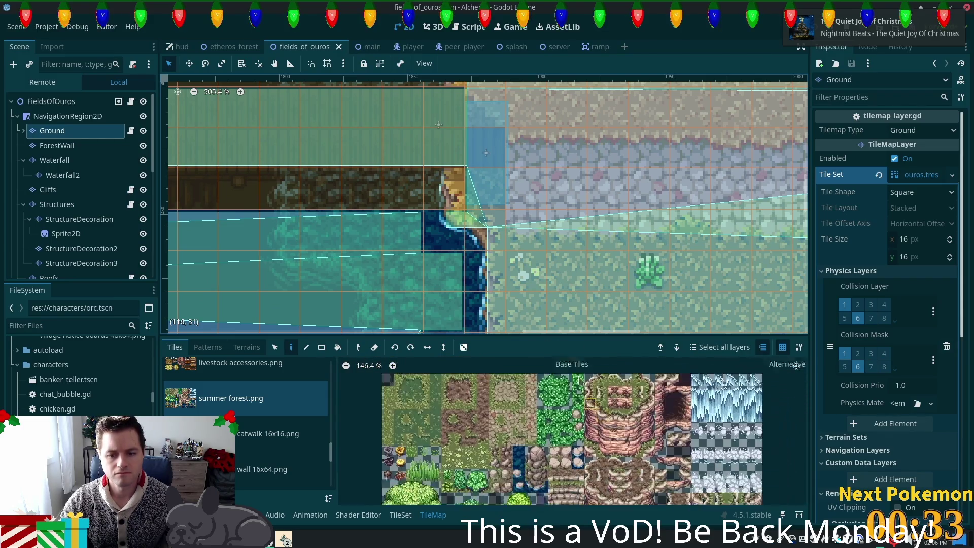
scroll(320, 447, "up", 10)
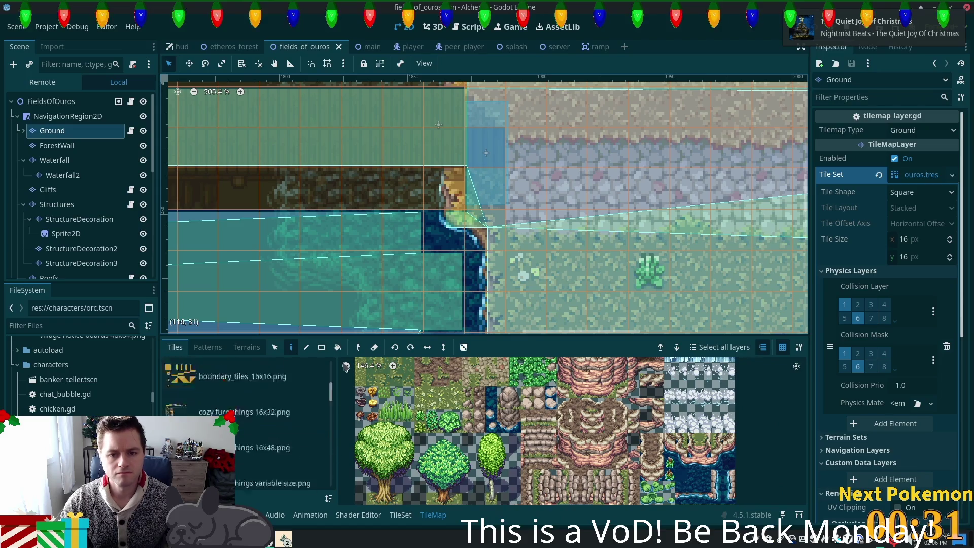
left_click(218, 376)
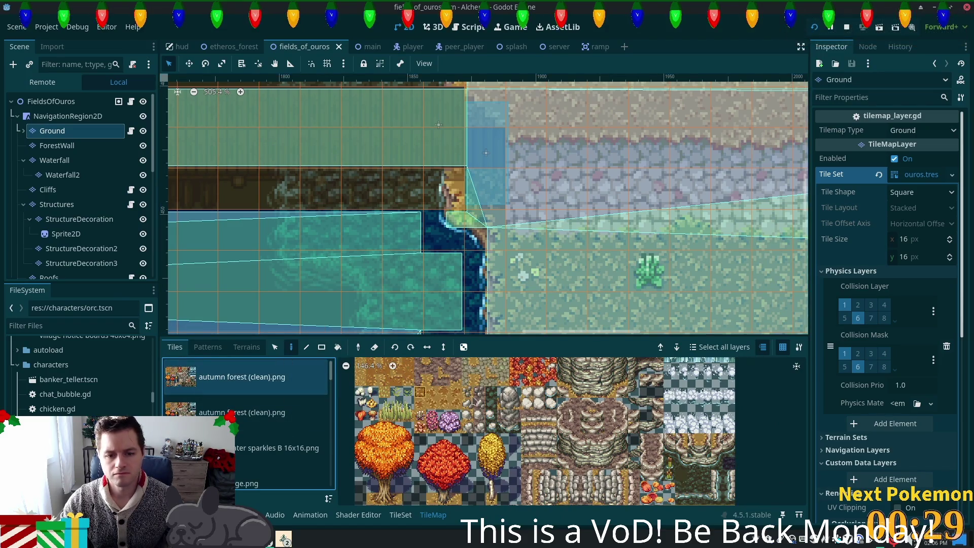
scroll(446, 393, "up", 3)
left_click(437, 394)
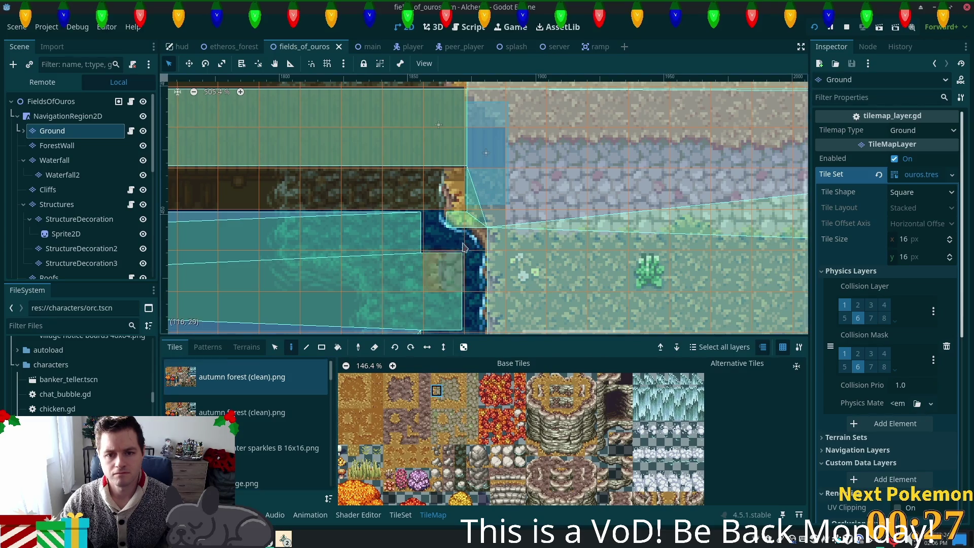
key("F5")
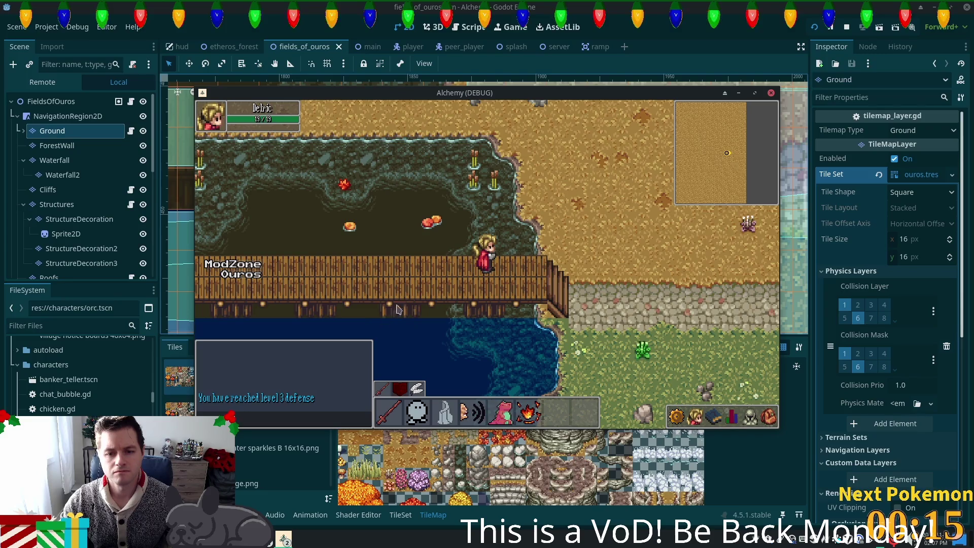
Walk the character onto grass, the water's edge and stone path, then west across the bridge to the dirt path
key("Right")
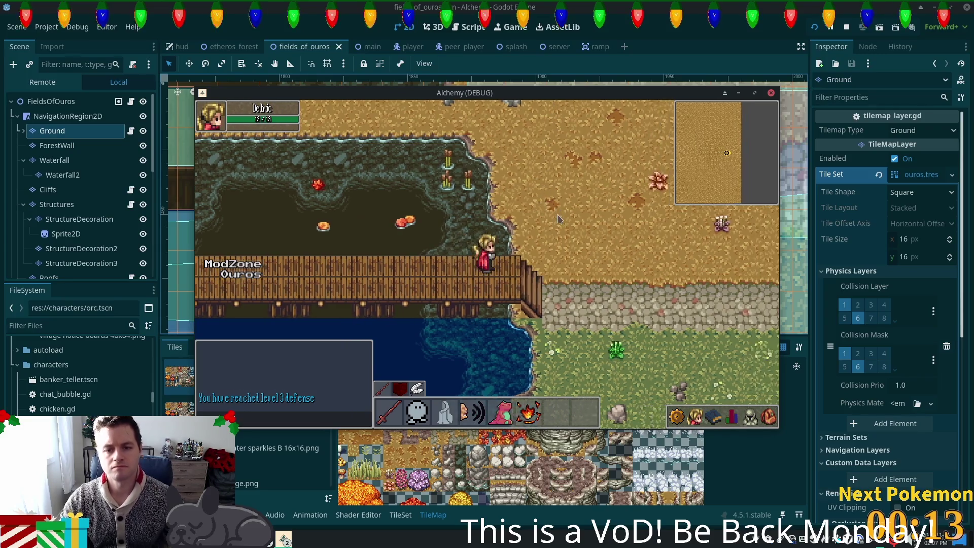
key("Down")
key("Down")
key("Left")
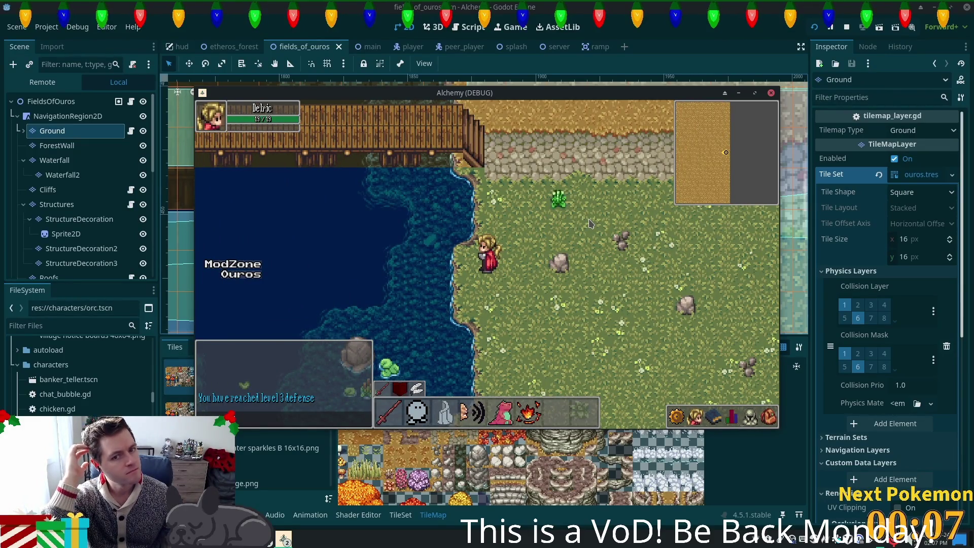
key("Up")
key("Right")
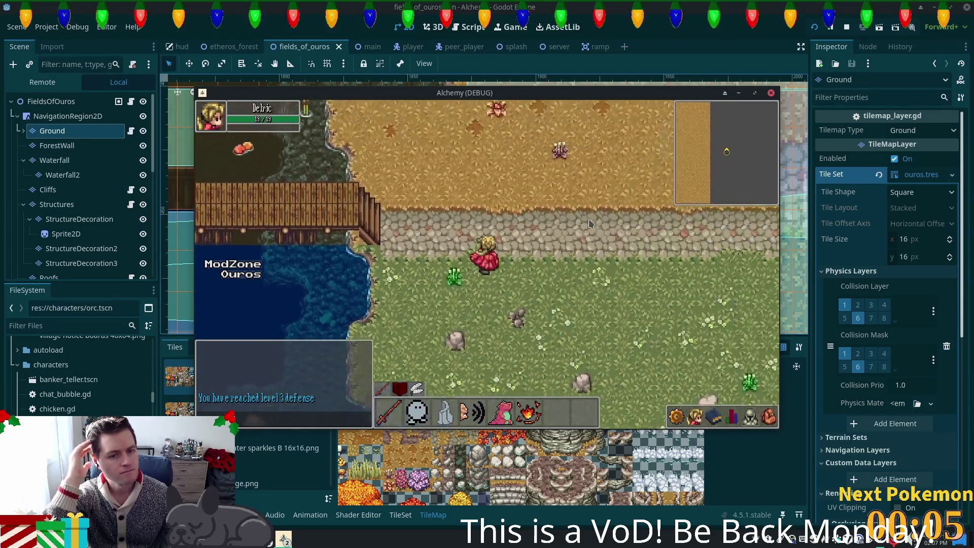
key("Up")
key("Left")
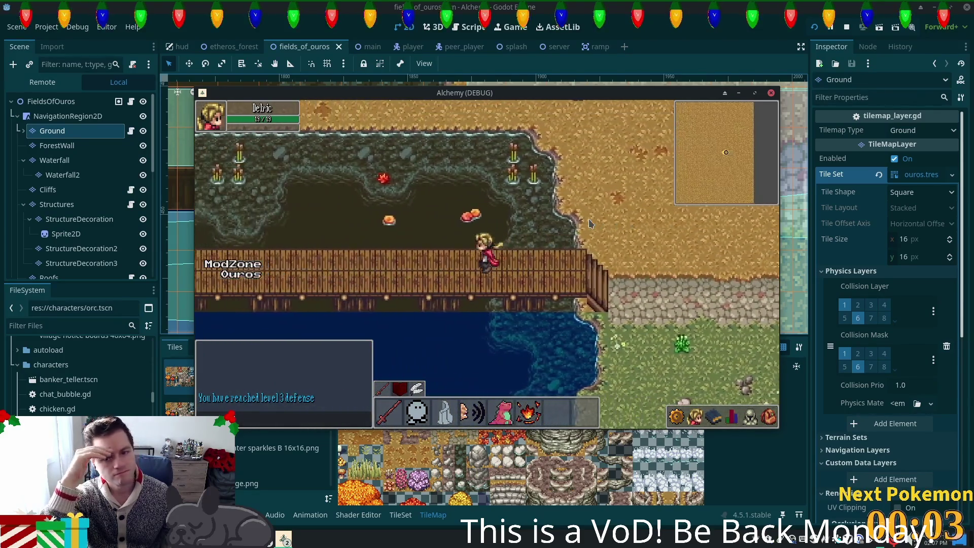
key("Left")
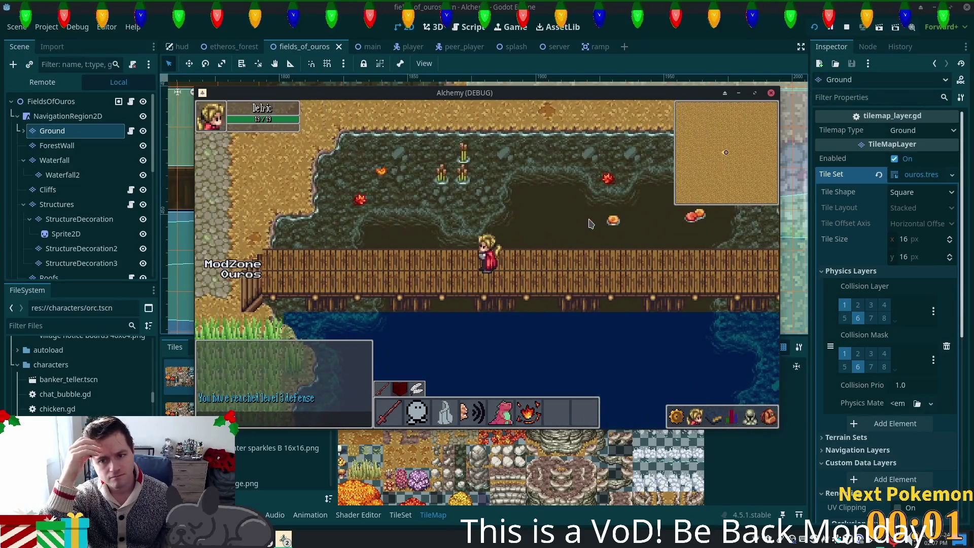
key("Left")
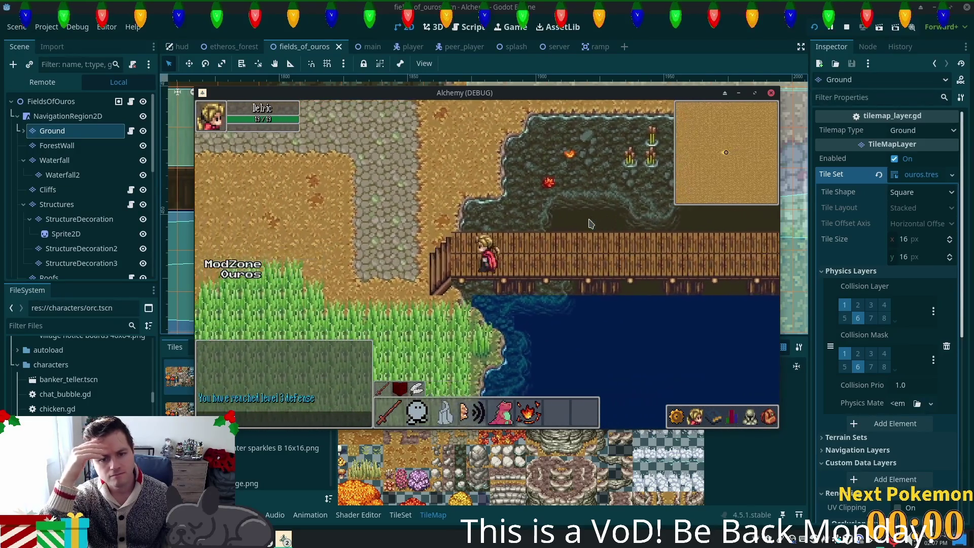
key("Left")
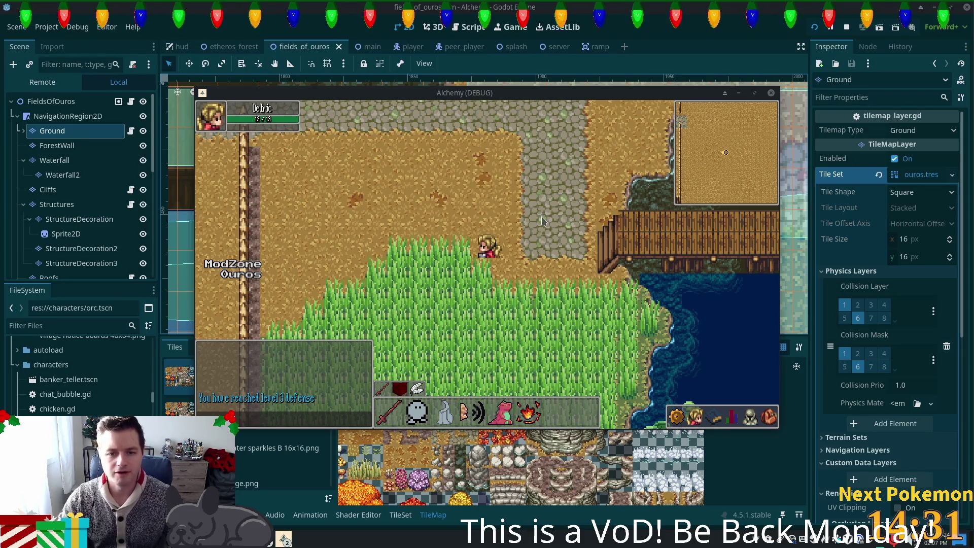
Walk back and forth across the grass by the path, then return to the editor
key("Right")
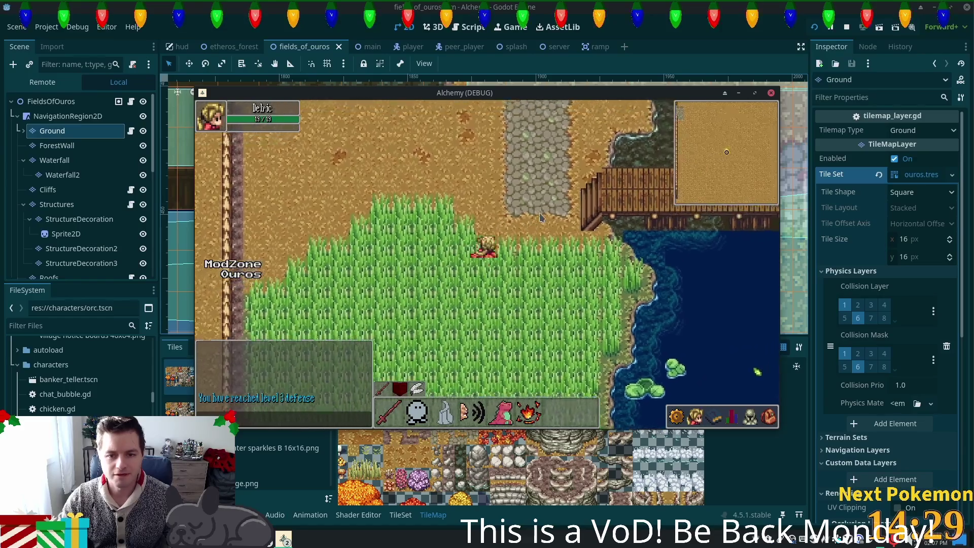
key("Left")
key("Right")
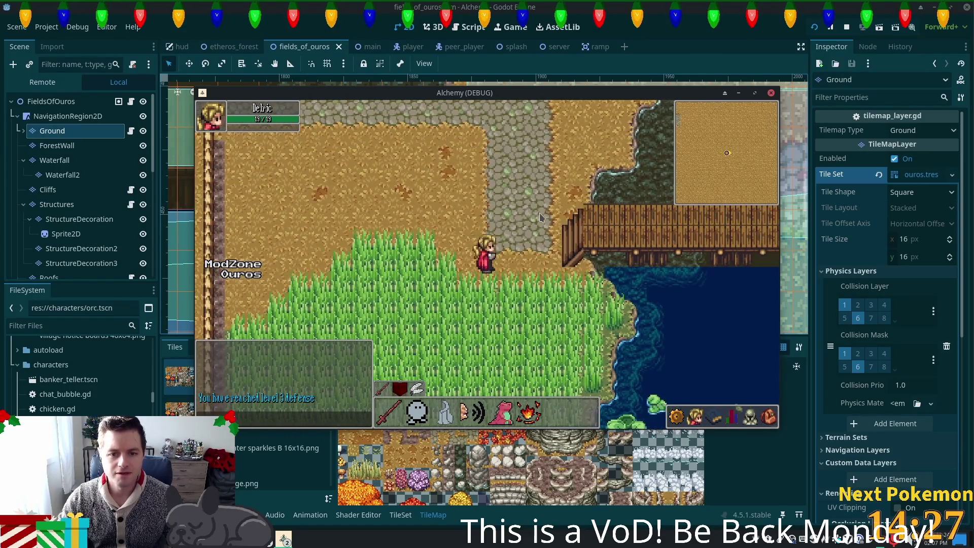
key("Left")
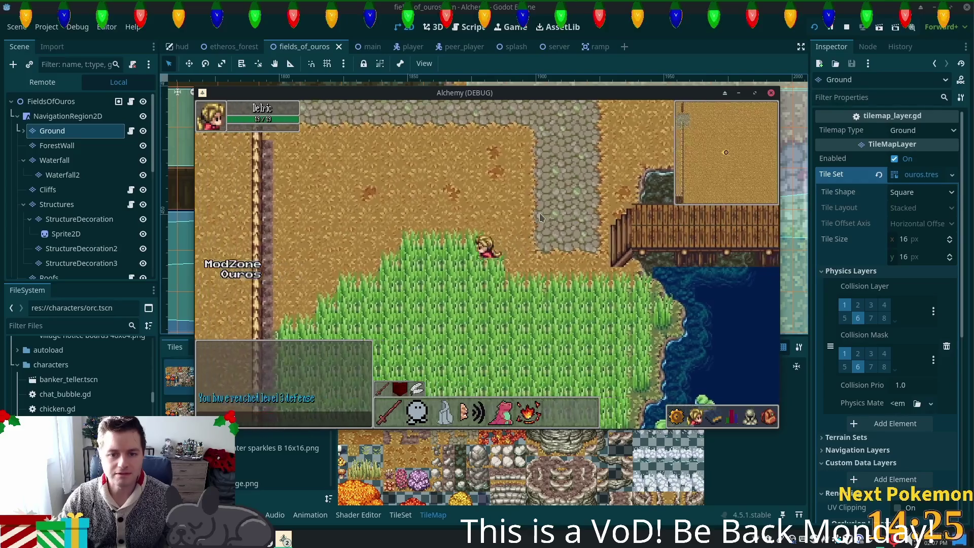
key("Right")
key("Down")
left_click(648, 25)
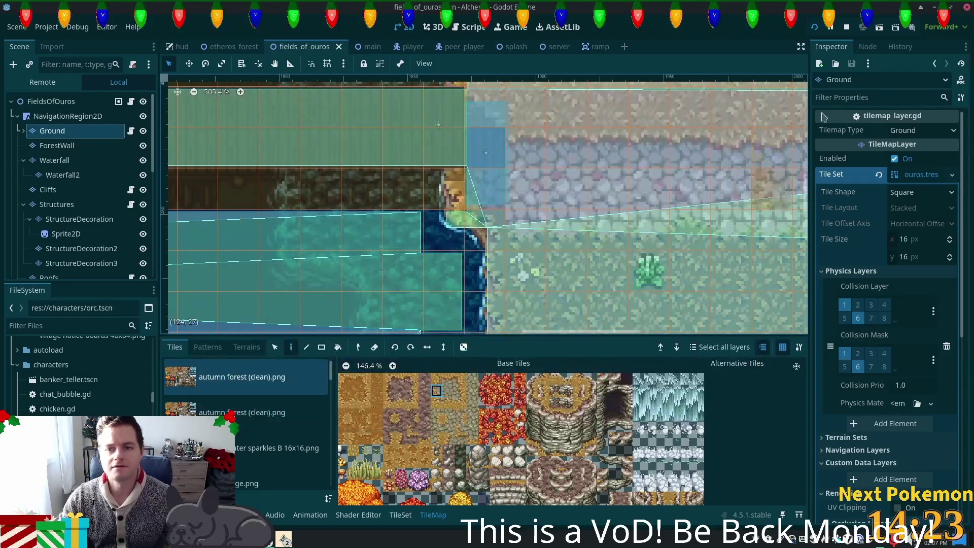
Expand the Ground node, select Highgrass, then reselect Ground and paint one tile
scroll(513, 198, "down", 1)
scroll(404, 194, "down", 1)
scroll(404, 194, "left", 10)
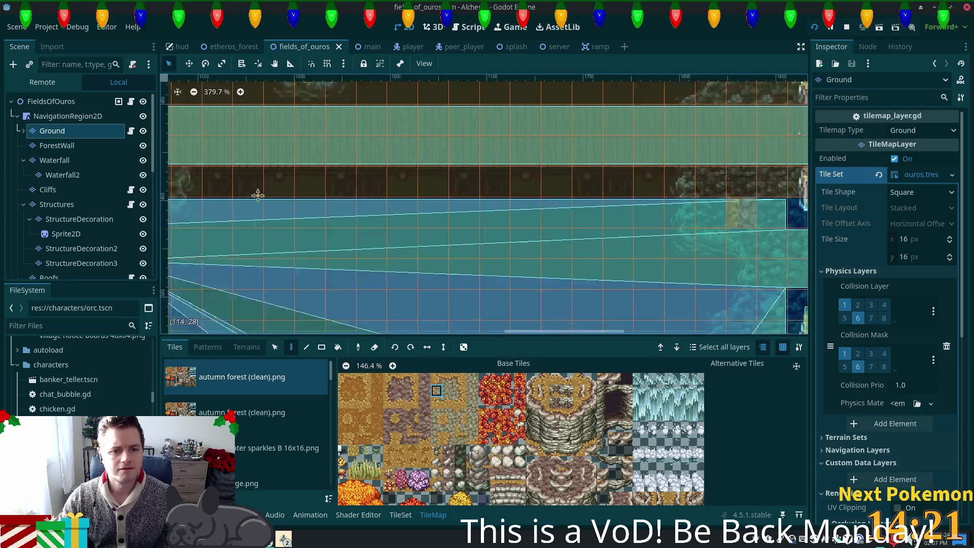
scroll(36, 193, "down", 5)
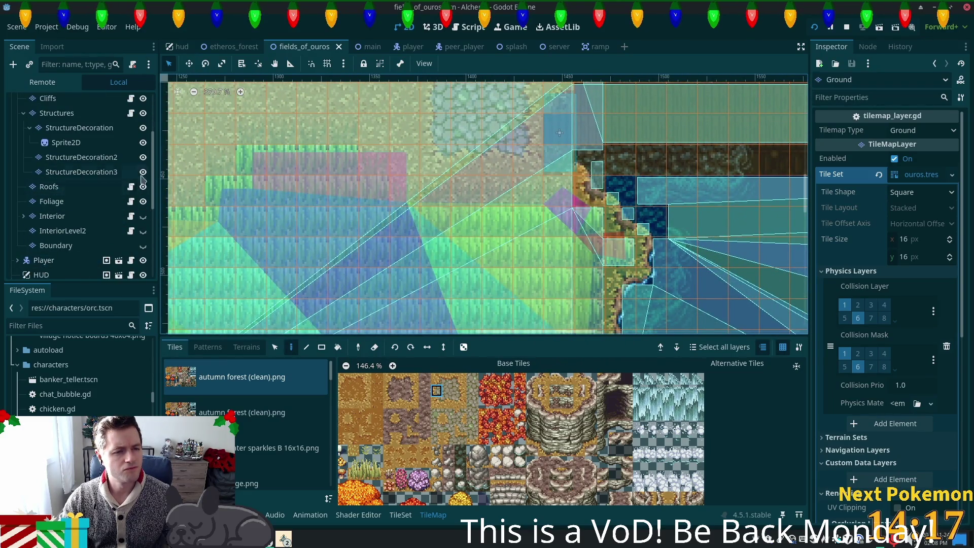
scroll(60, 152, "up", 5)
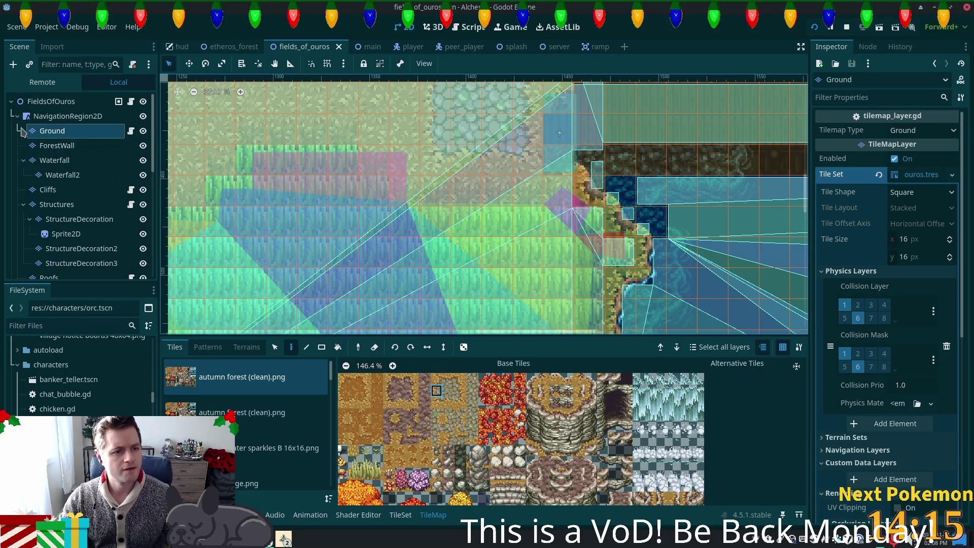
left_click(51, 131)
left_click(66, 160)
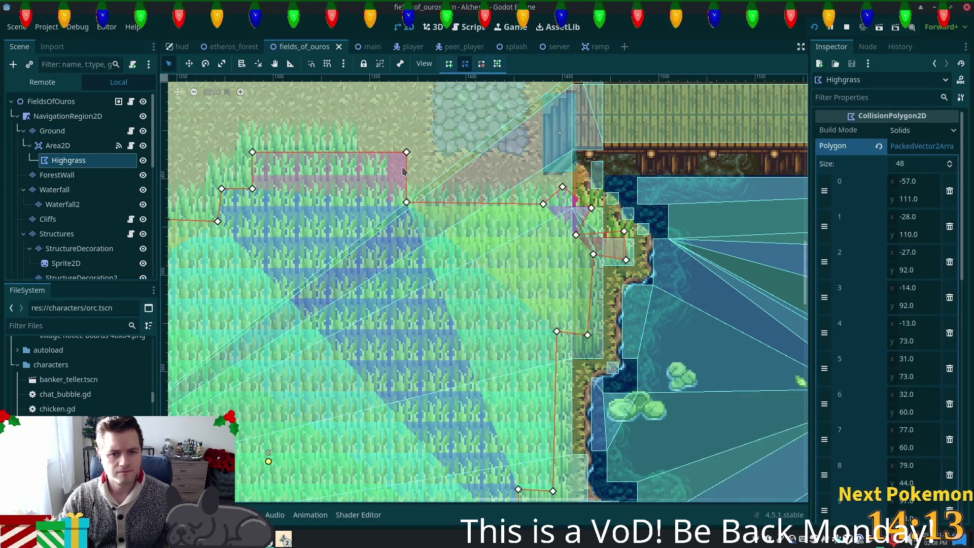
left_click(403, 150)
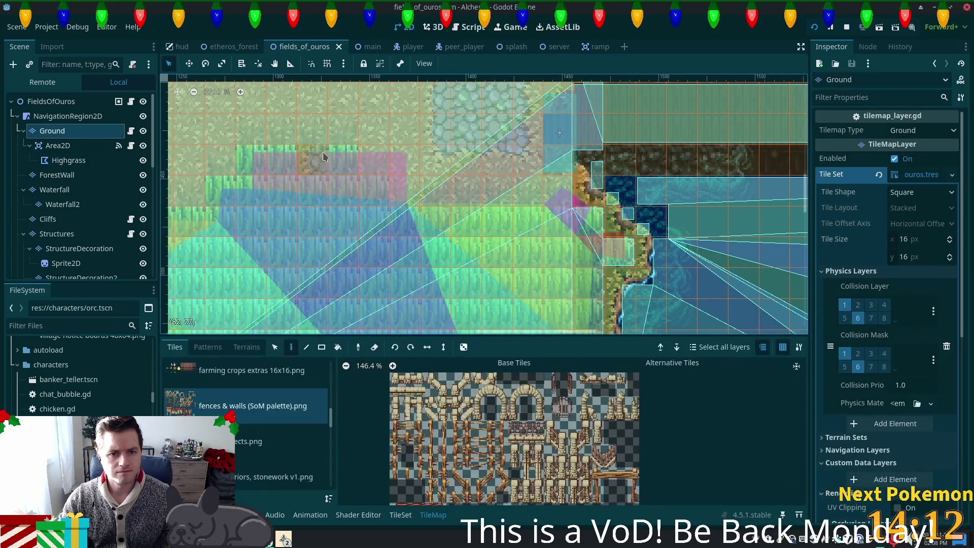
left_click(434, 219)
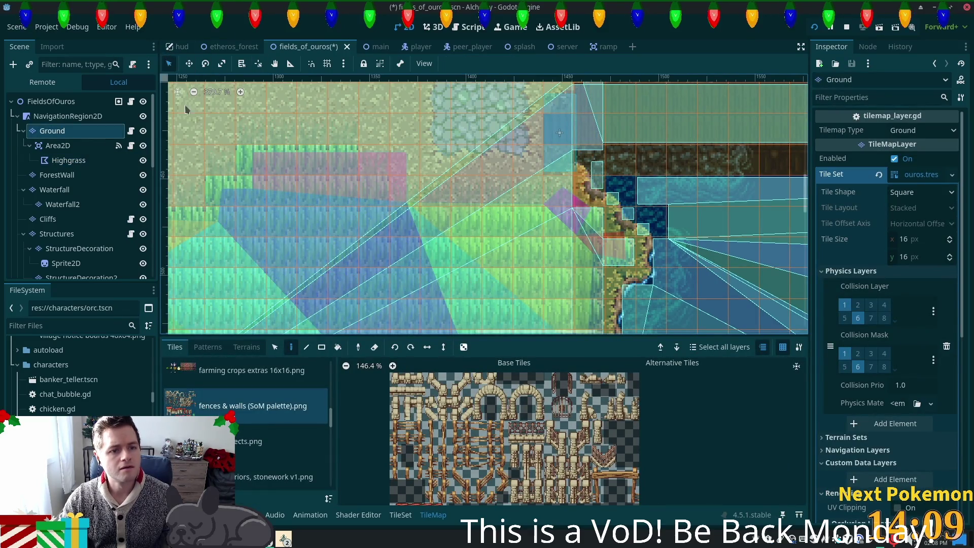
Drag the Highgrass polygon's two top corners left and save the scene
left_click(275, 347)
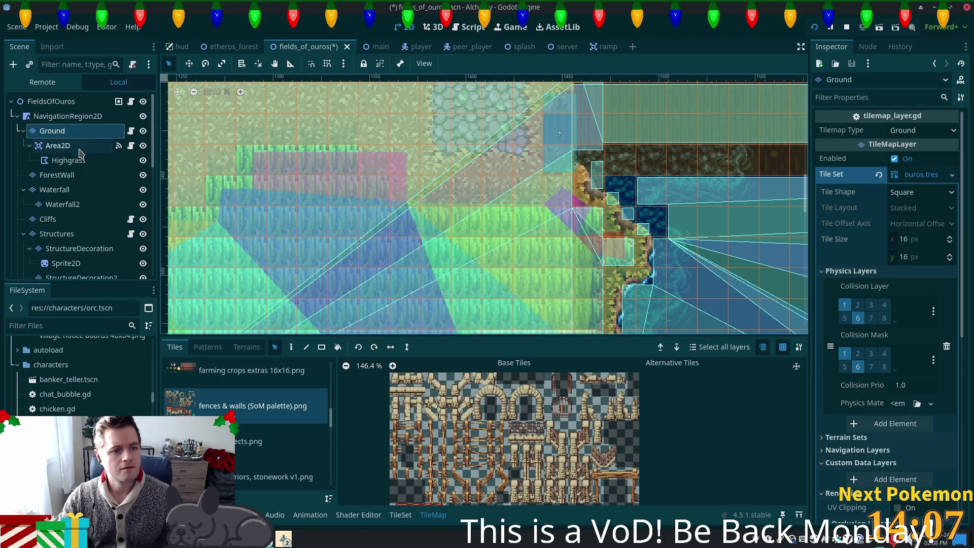
left_click(76, 159)
mouse_move(399, 156)
left_mouse_down()
mouse_move(365, 148)
mouse_move(339, 155)
left_mouse_up()
key("ctrl+s")
left_click_drag(406, 203, 374, 203)
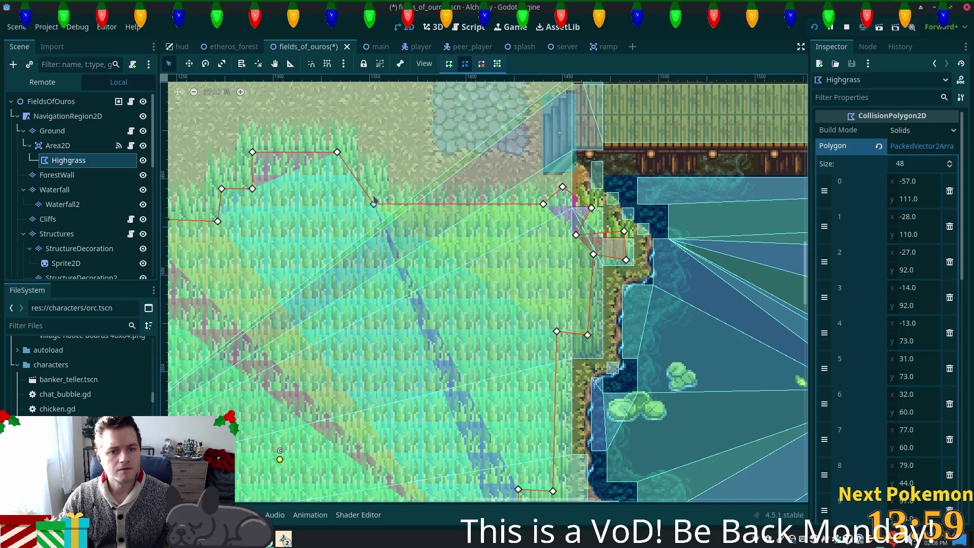
left_click_drag(337, 153, 336, 157)
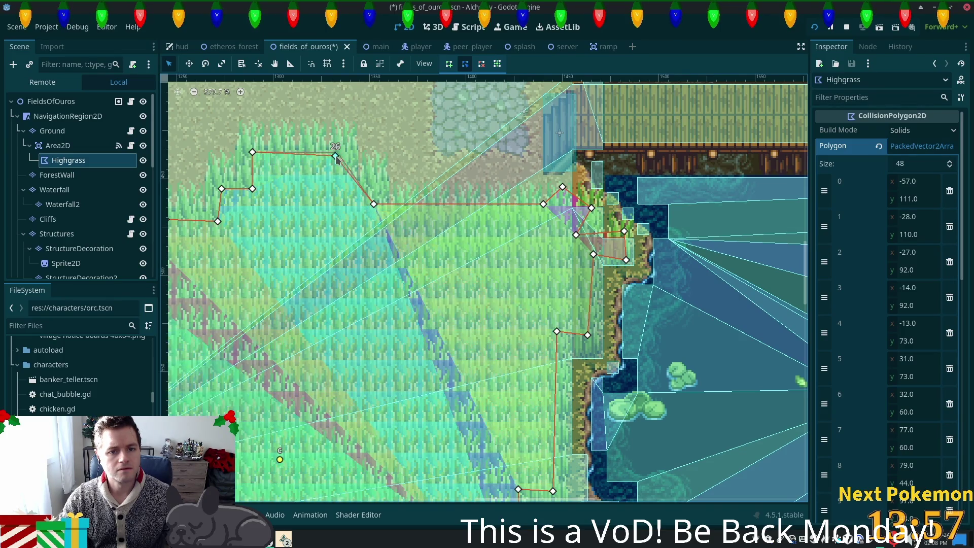
key("ctrl+s")
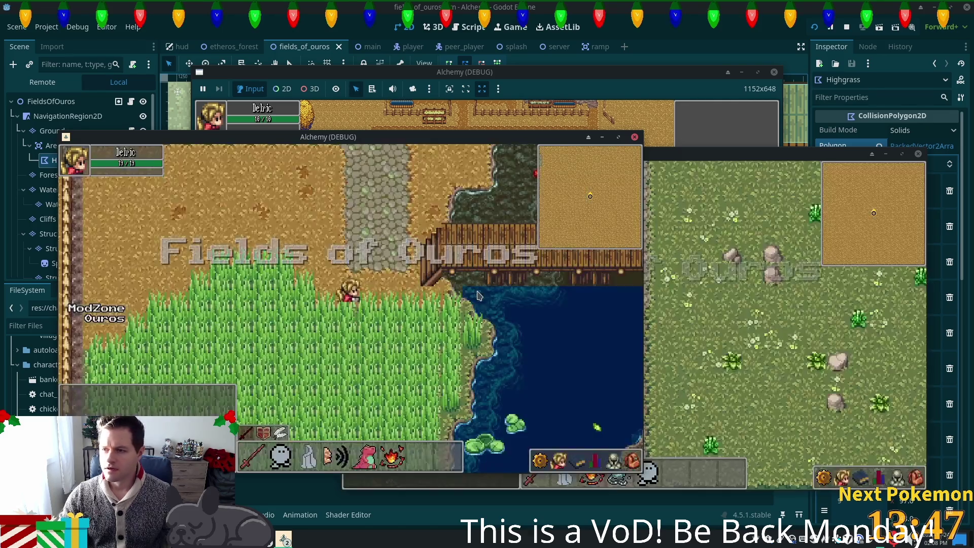
Walk the character through the tall grass, along the bridge onto the cobblestone, and back onto the bridge
key("Left")
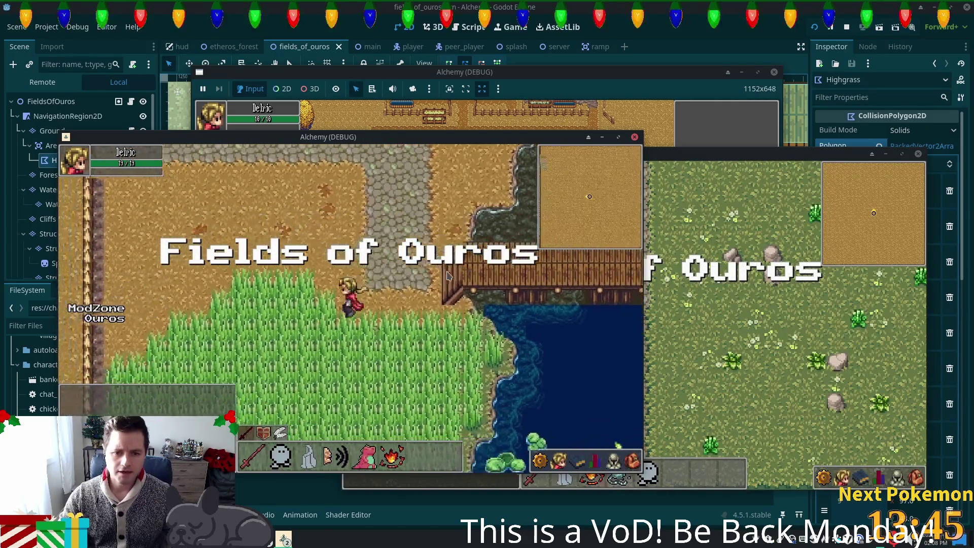
key("Right")
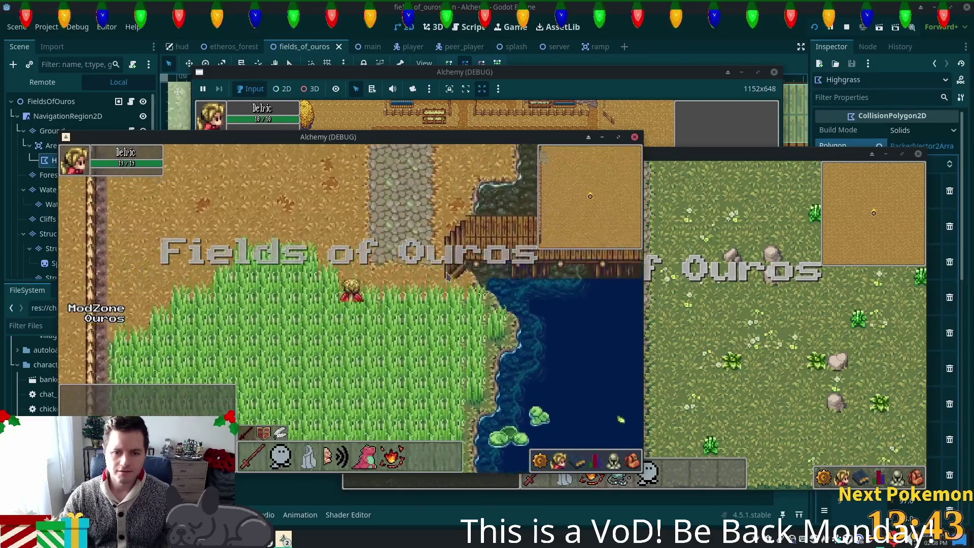
key("Down")
key("Left")
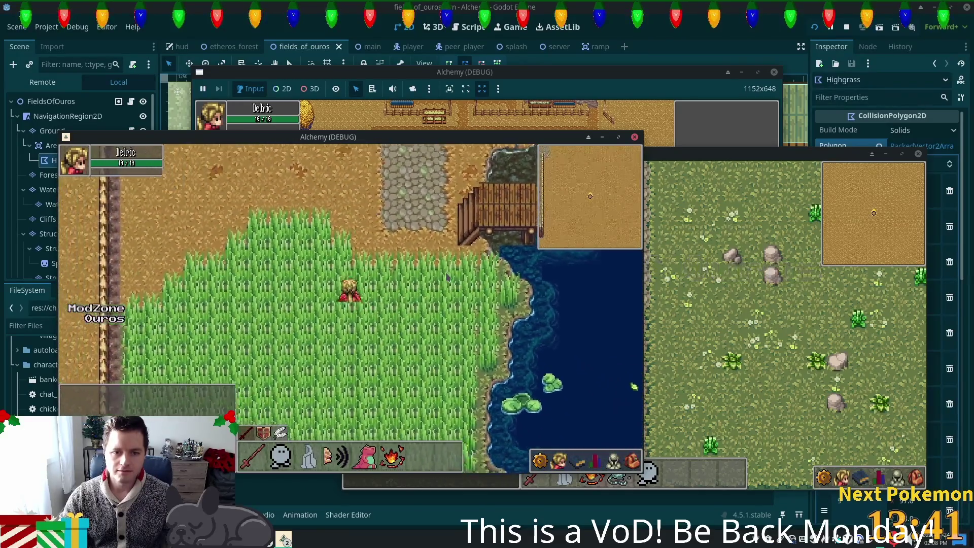
key("Up")
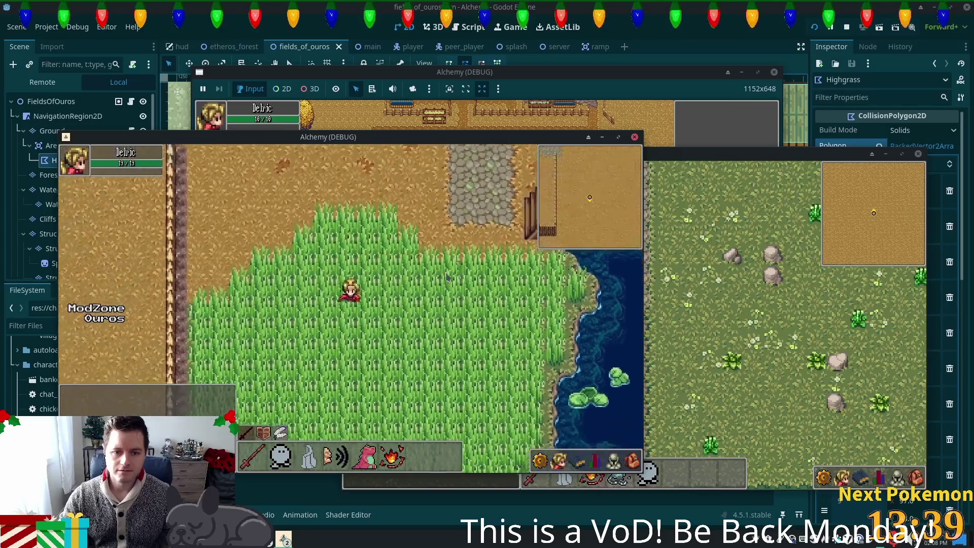
key("Down")
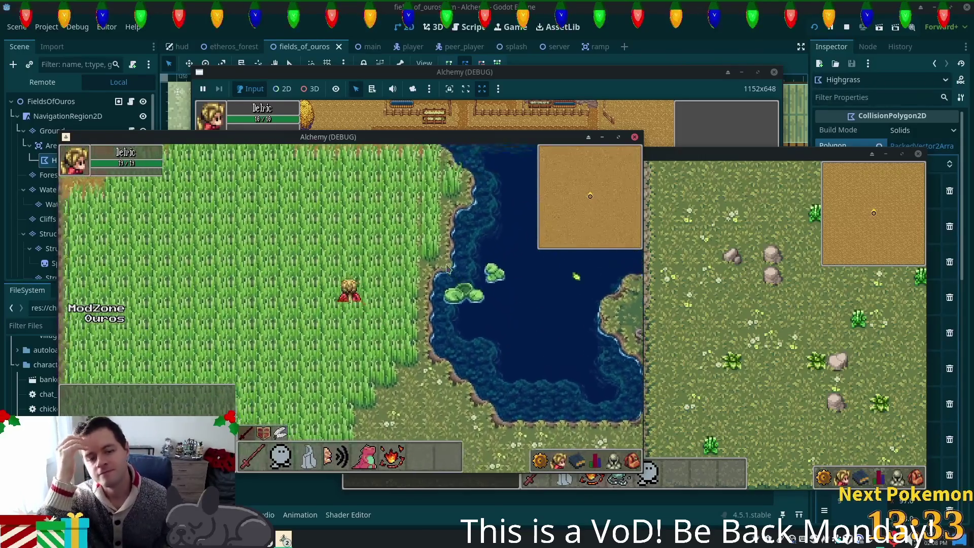
key("Up")
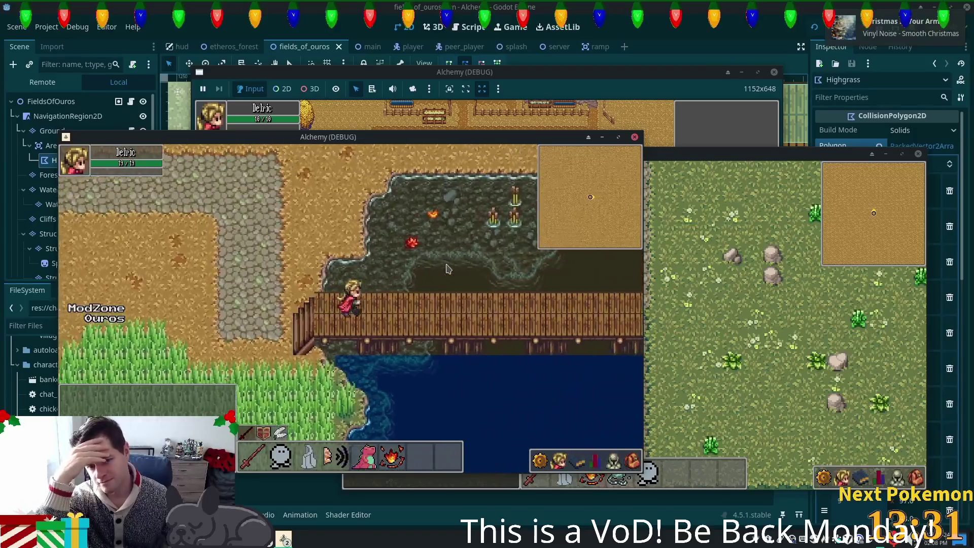
key("Left")
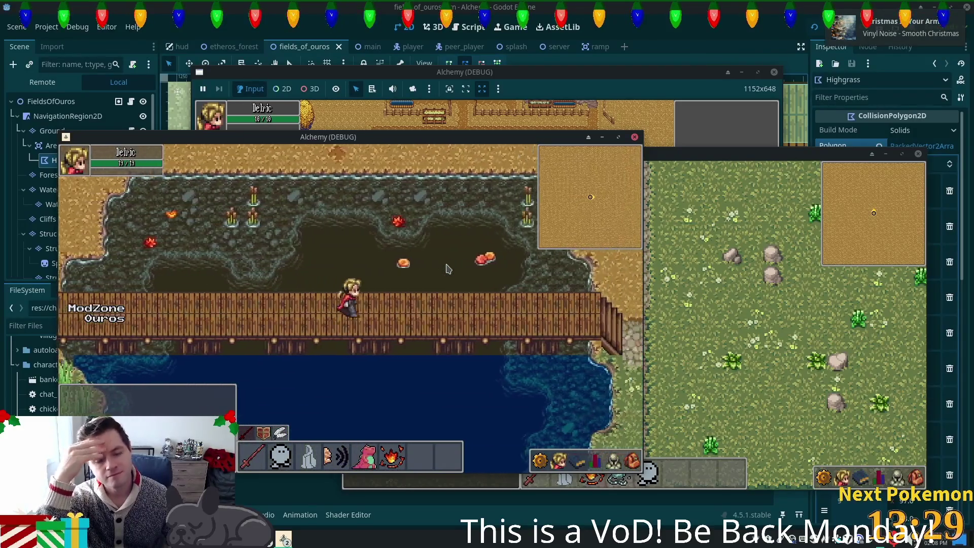
key("Right")
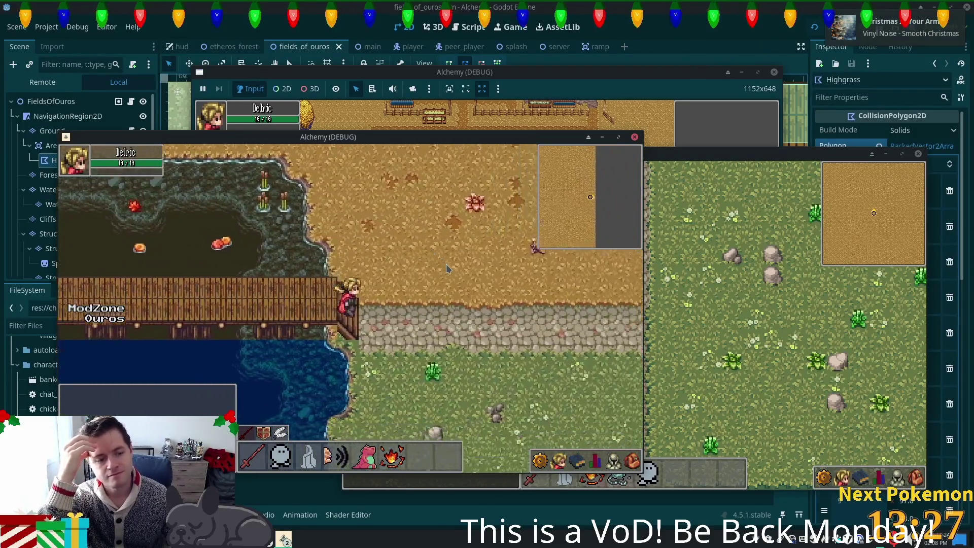
key("Left")
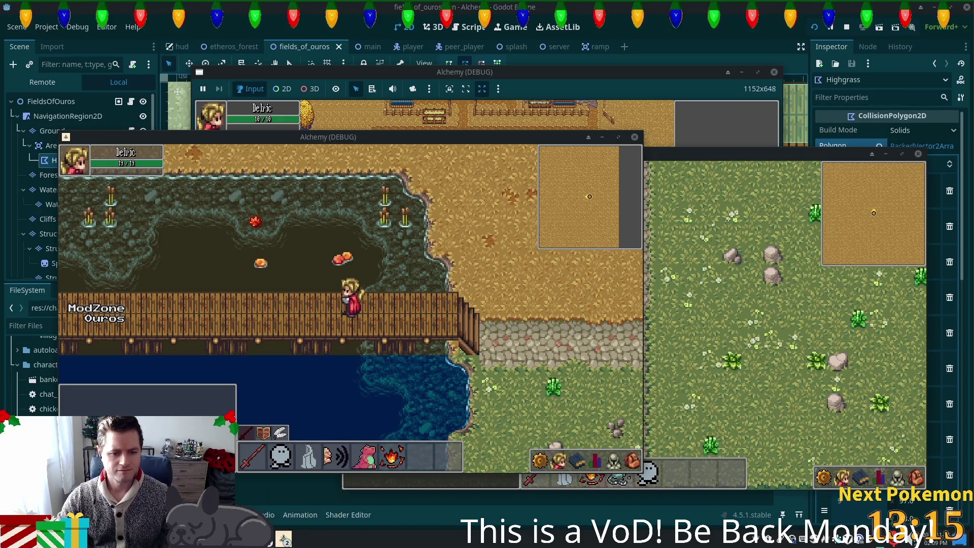
In the PokemonCommunityGame window, close Muk, refresh the collection, and browse Drampa's stats
left_click(283, 539)
left_click(344, 466)
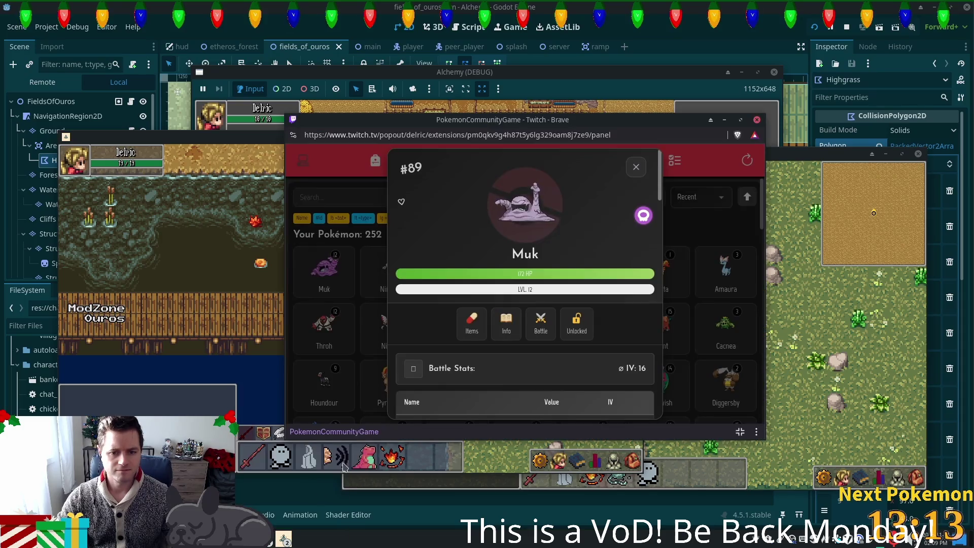
left_click(635, 166)
left_click(746, 161)
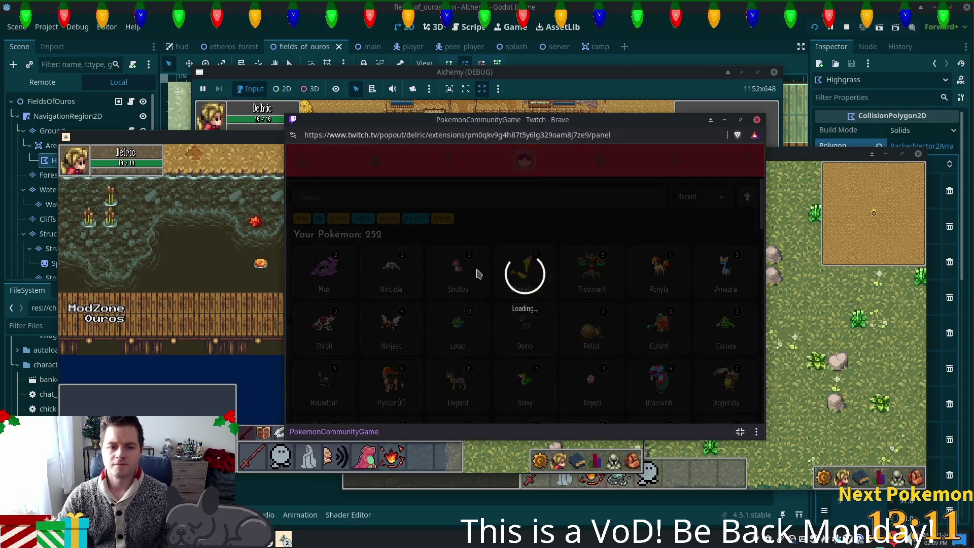
left_click(343, 280)
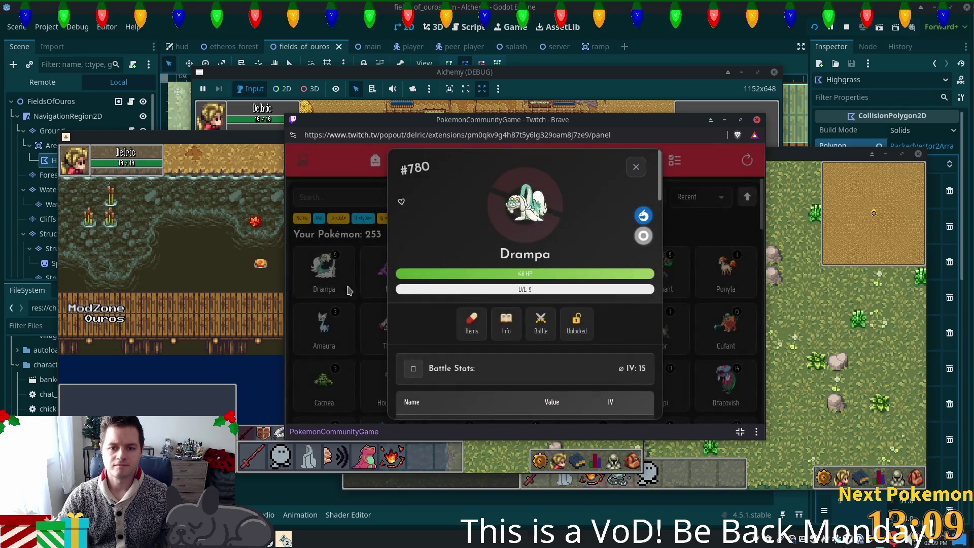
scroll(506, 321, "down", 2)
scroll(505, 321, "down", 3)
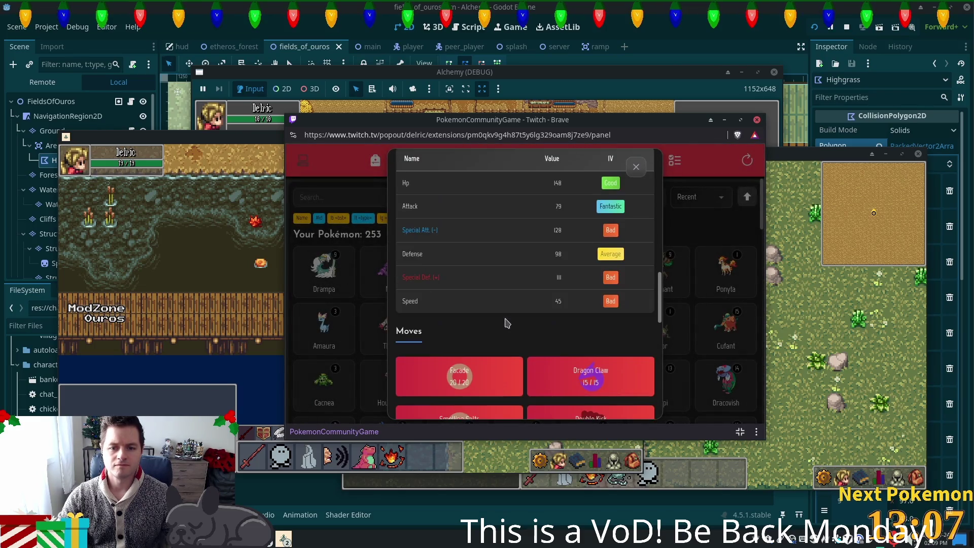
scroll(507, 323, "up", 4)
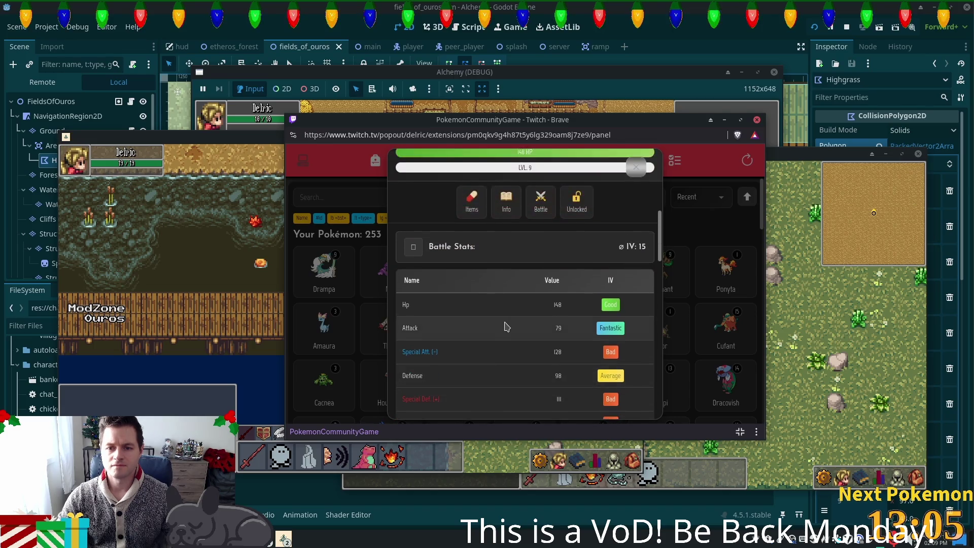
scroll(507, 323, "down", 6)
Close Drampa's details, view and close Muk's details, then return to Godot
left_click(635, 166)
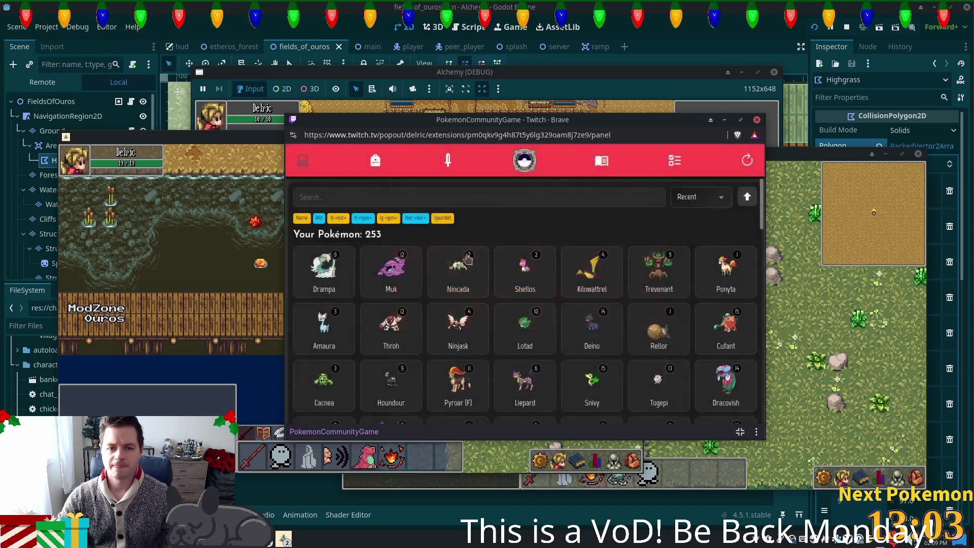
left_click(408, 290)
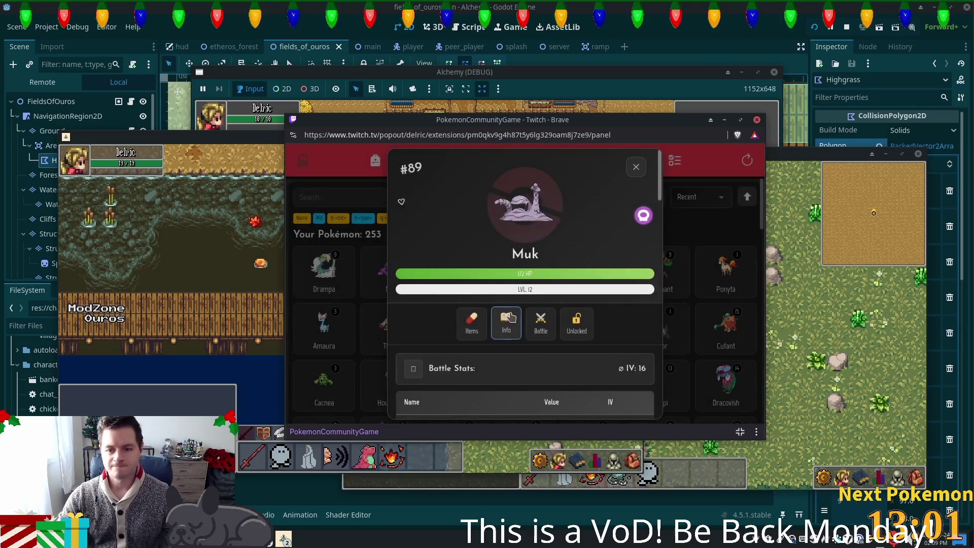
left_click(638, 168)
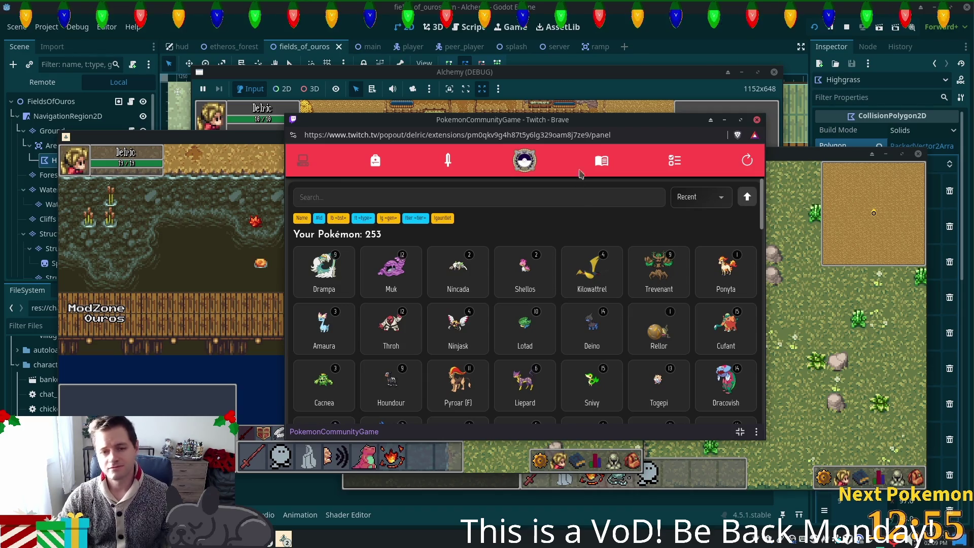
key("alt+Tab")
scroll(514, 136, "down", 5)
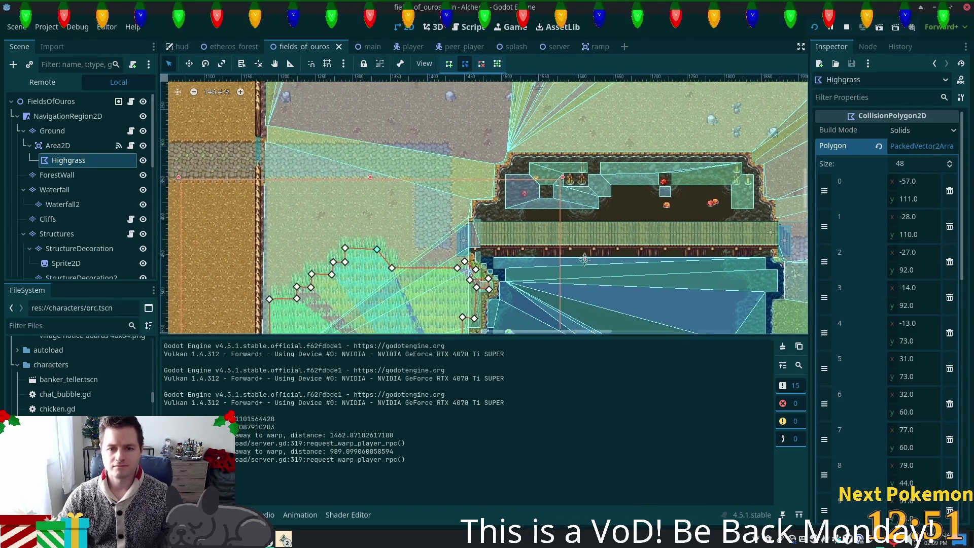
scroll(584, 274, "up", 3)
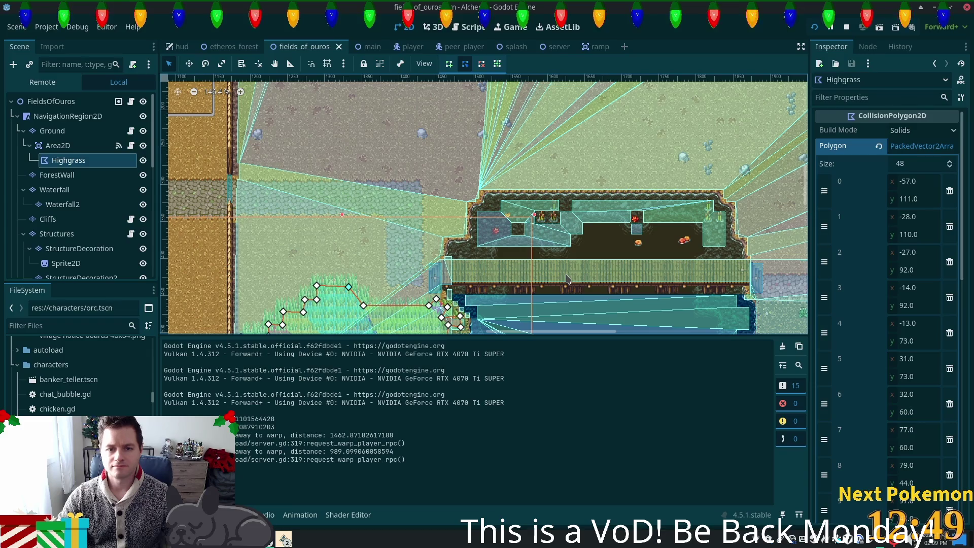
left_click_drag(567, 279, 519, 305)
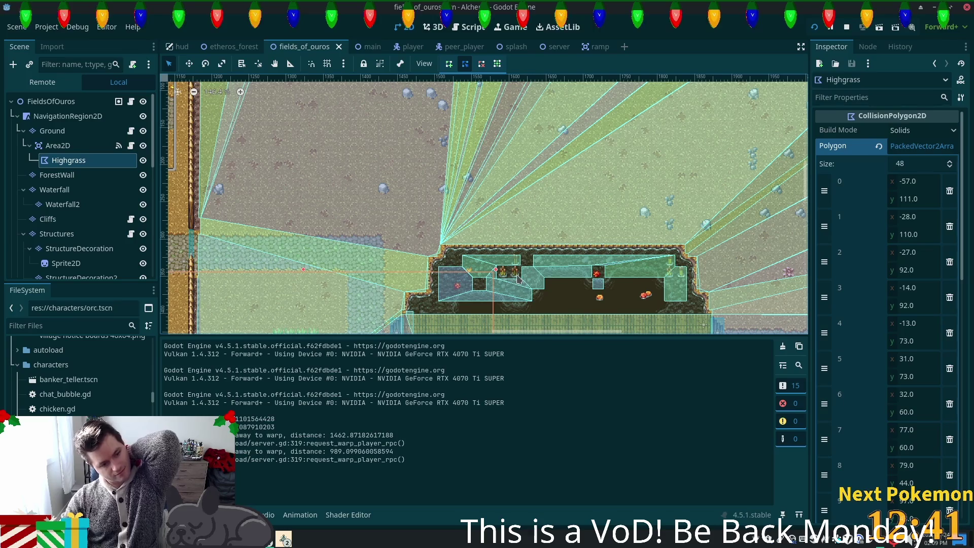
scroll(517, 277, "down", 4)
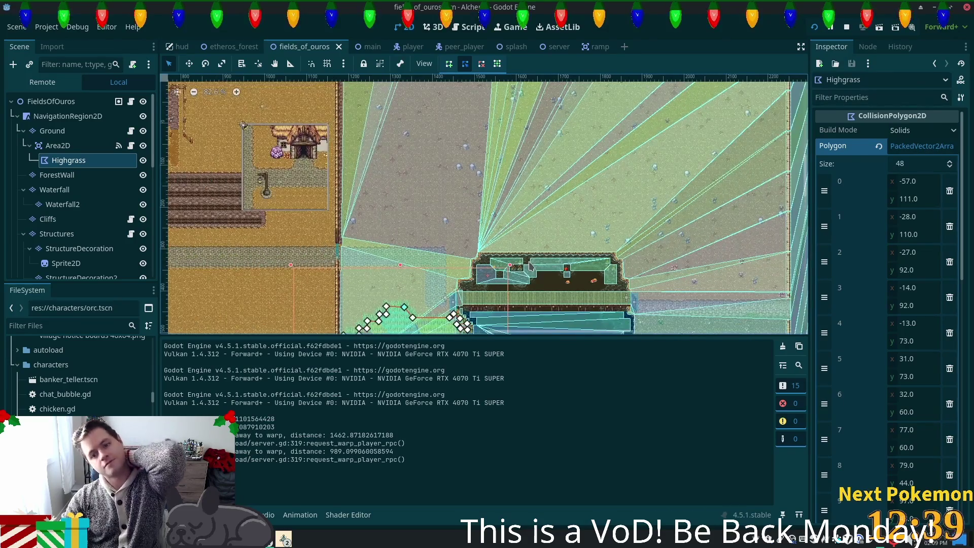
scroll(530, 268, "down", 2)
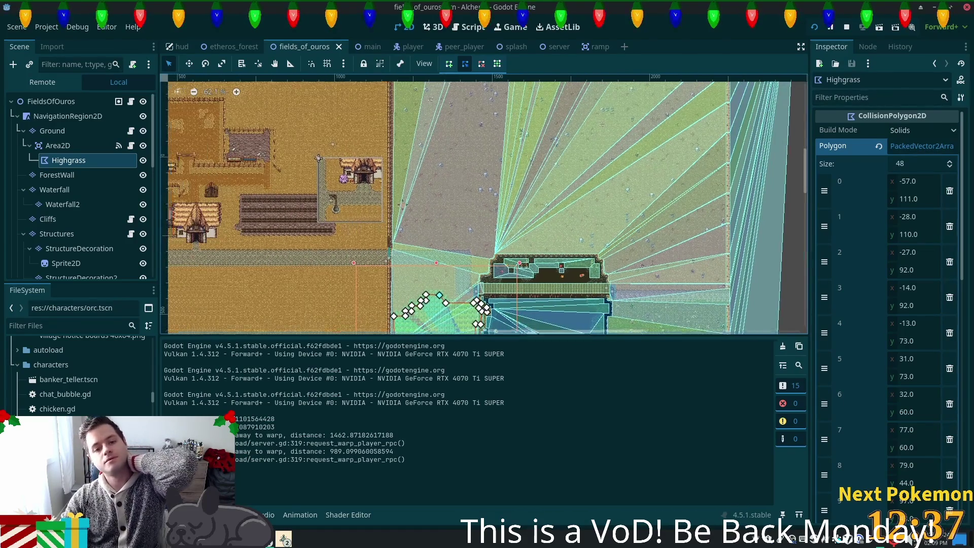
mouse_move(600, 96)
left_mouse_down()
mouse_move(460, 137)
mouse_move(421, 87)
mouse_move(416, 152)
left_mouse_up()
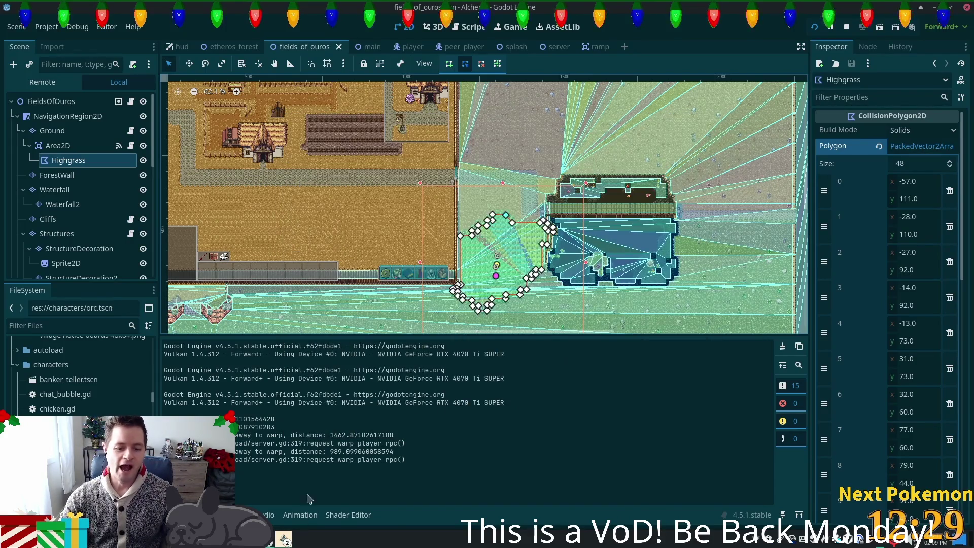
left_click(312, 490)
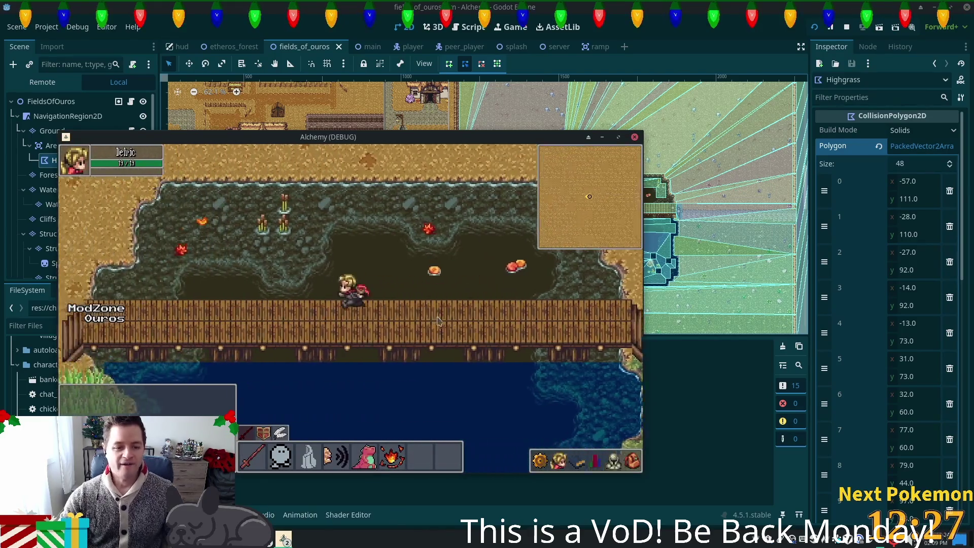
Walk the character off the bridge along the cobblestone path into Fields of Ouros, then close the game
key("Left")
key("Up")
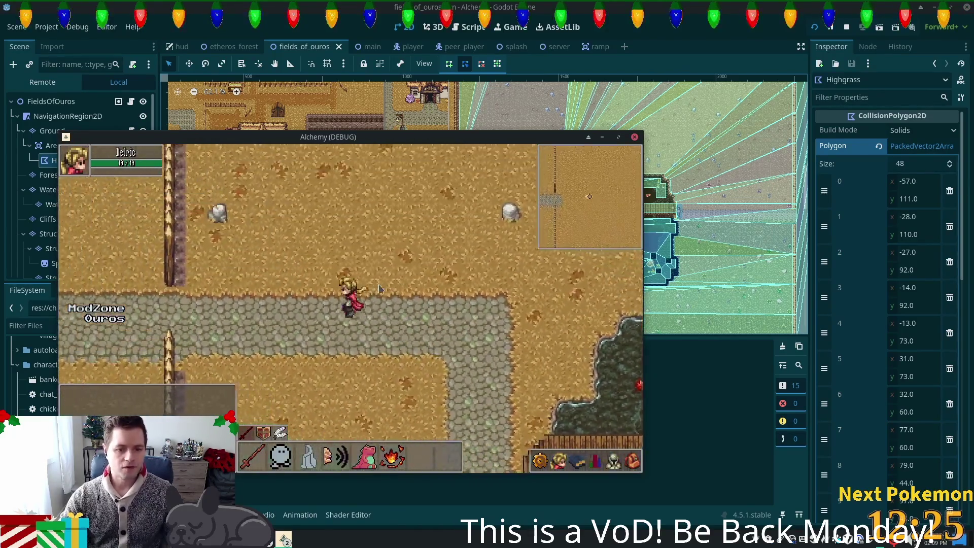
key("Left")
key("Right")
key("Up")
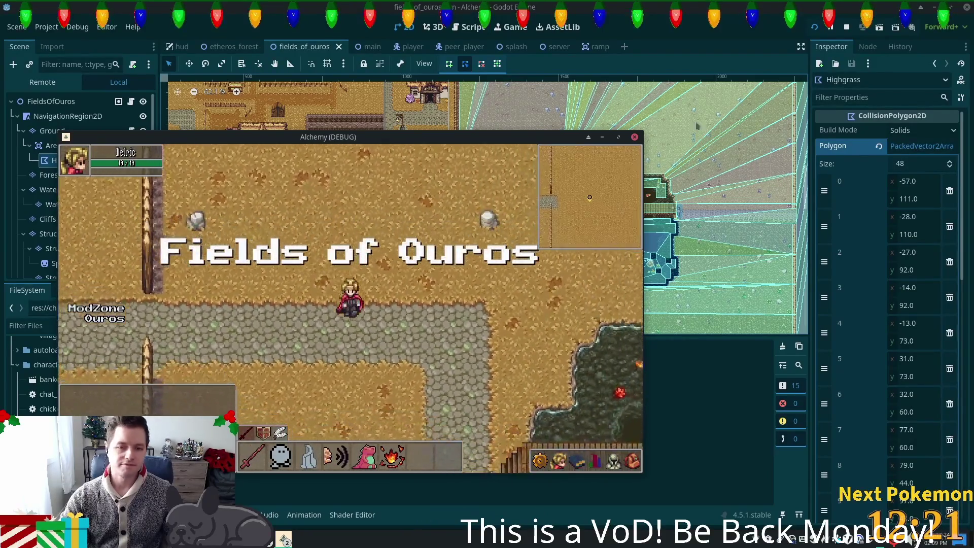
left_click(634, 136)
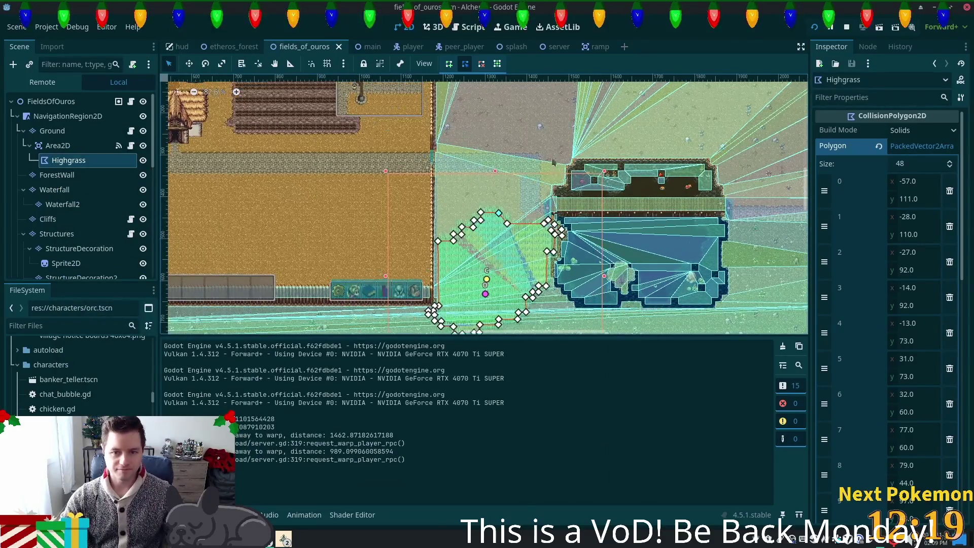
Zoom the 2D viewport and select the Ground layer to show its tile atlases
scroll(553, 161, "up", 4)
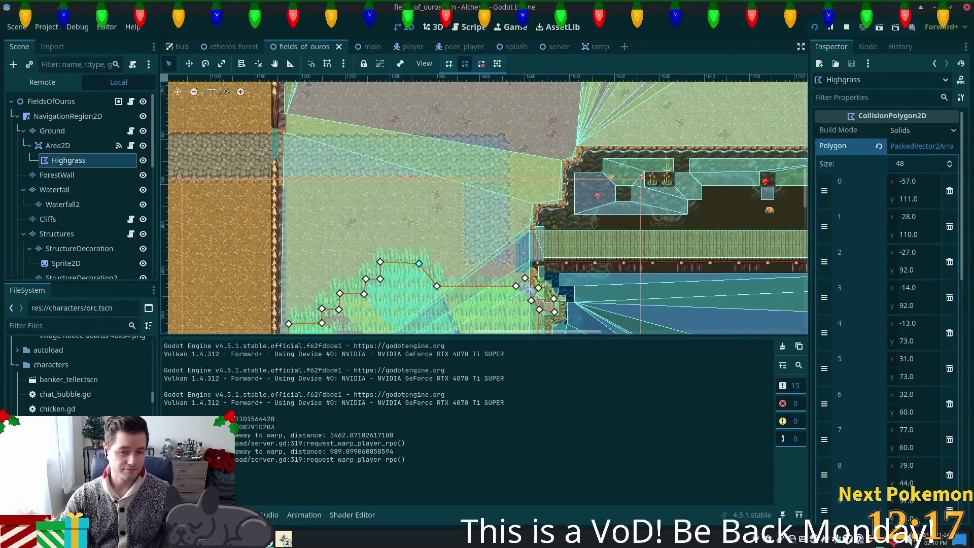
scroll(566, 181, "up", 1)
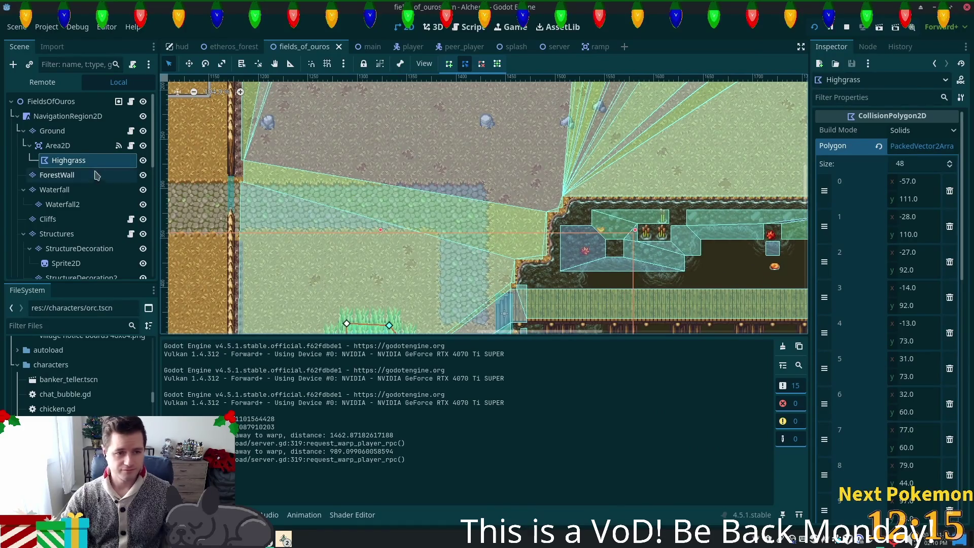
left_click(51, 131)
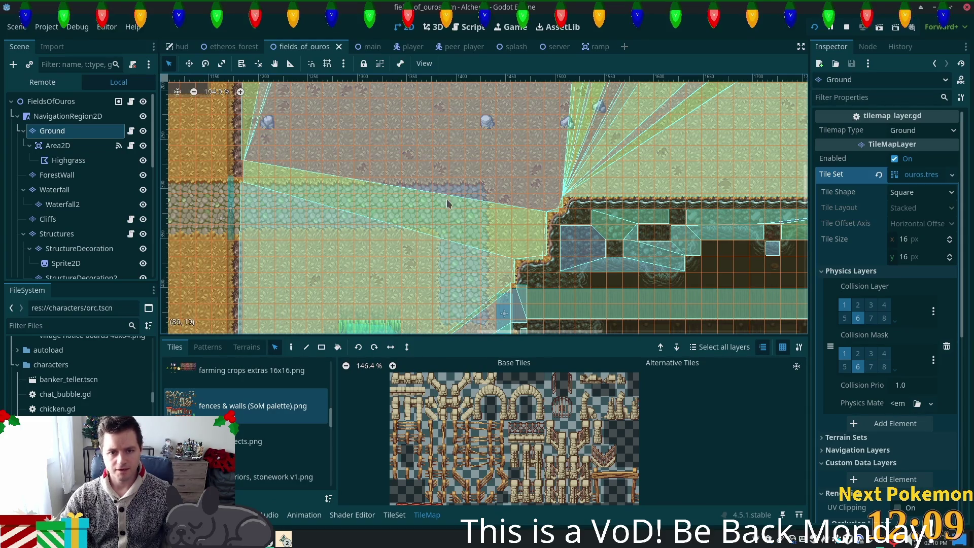
Pick the cobblestone path terrain in the Terrains tab for painting
left_click_drag(439, 248, 485, 314)
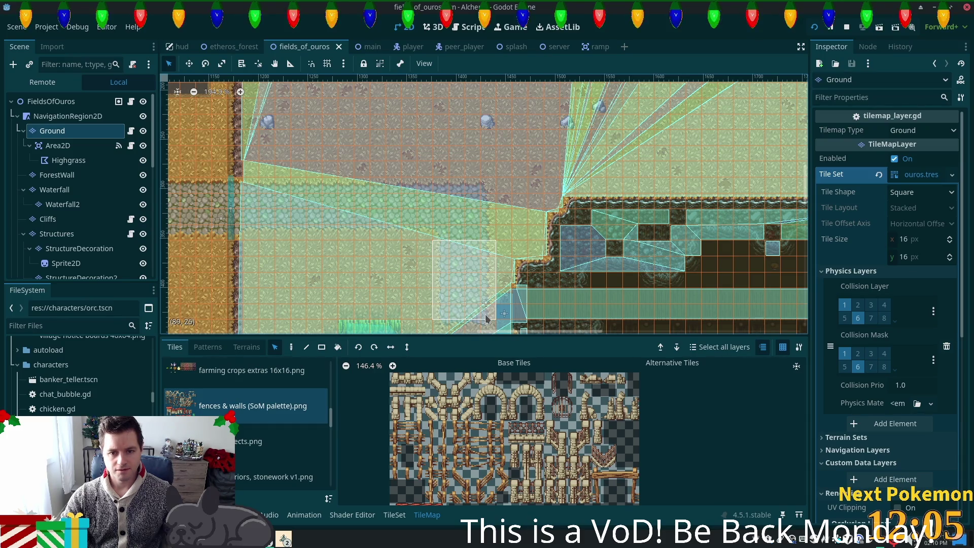
left_click(246, 346)
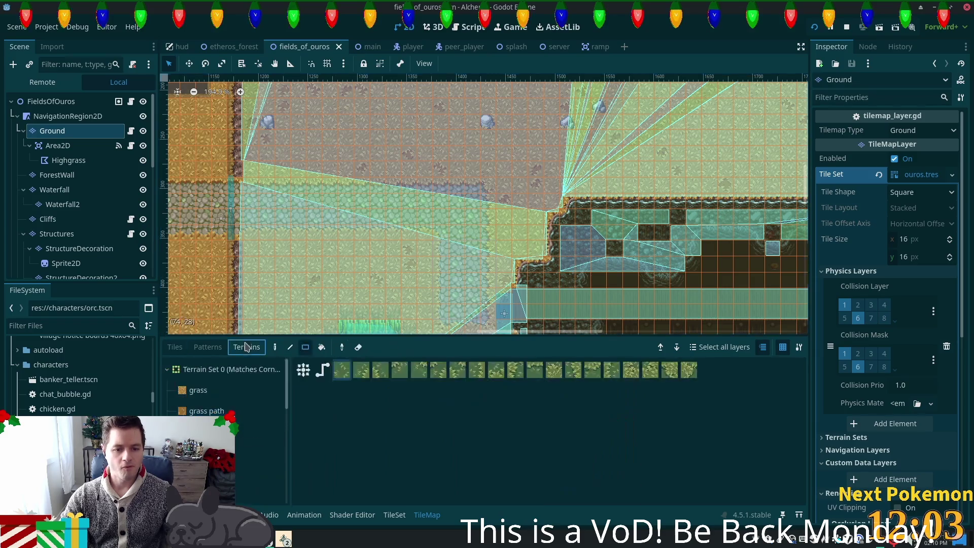
left_click(190, 390)
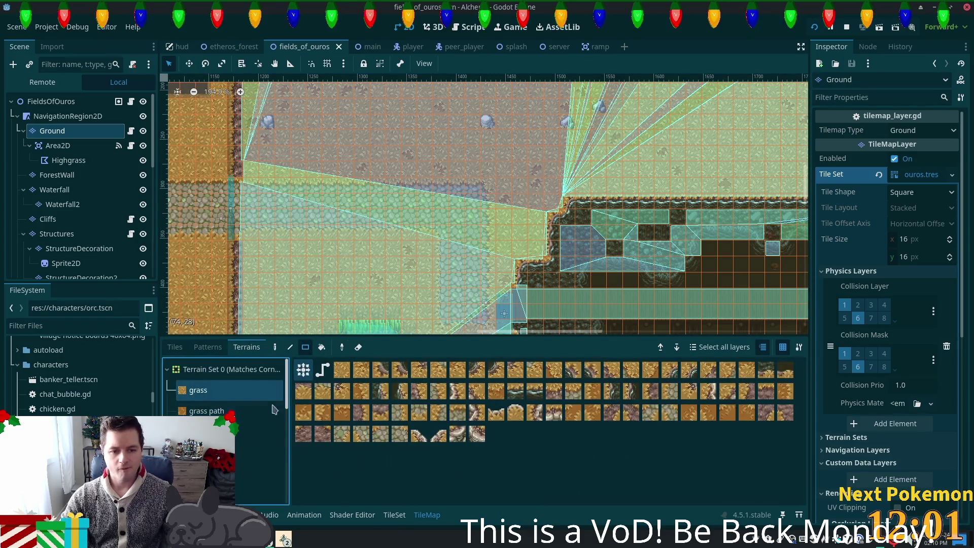
scroll(236, 467, "down", 2)
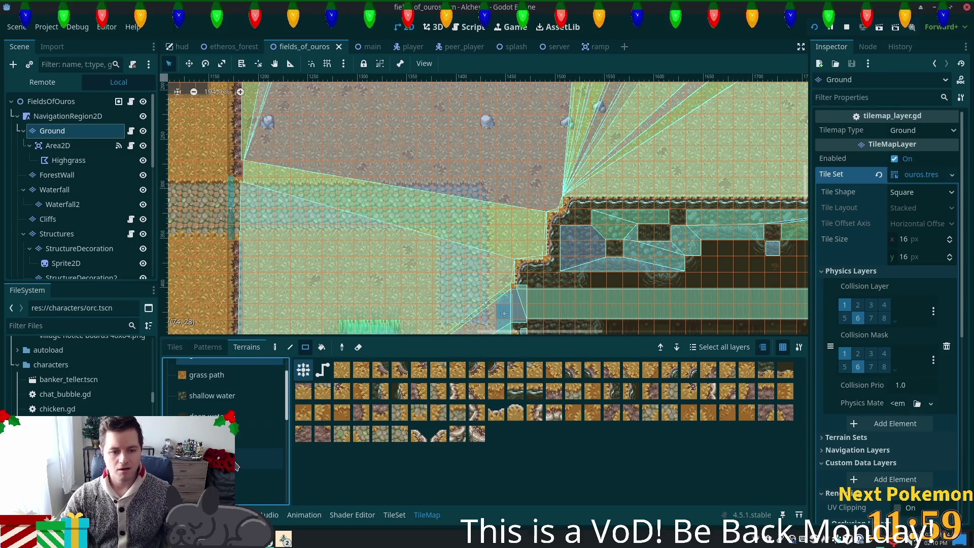
left_click(241, 479)
scroll(569, 231, "up", 3)
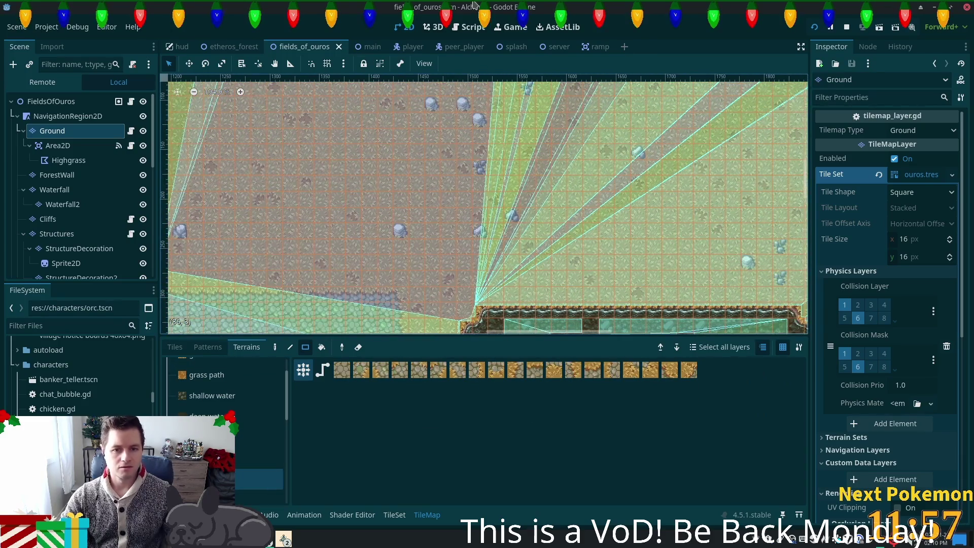
scroll(473, 146, "down", 4)
Drag rectangles of path terrain, including a tall column, a 2x1 patch and a 13x3 strip
left_click_drag(457, 181, 479, 162)
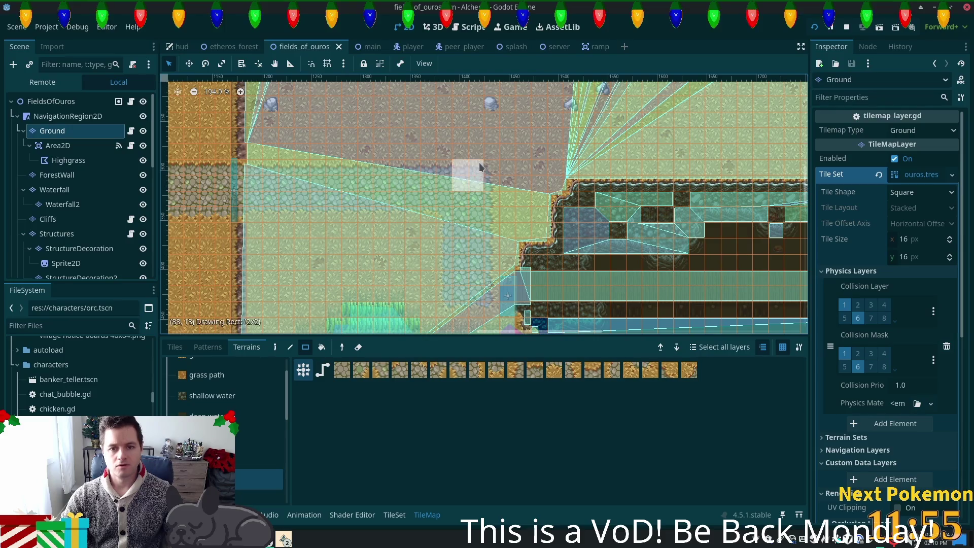
left_click_drag(483, 121, 479, 85)
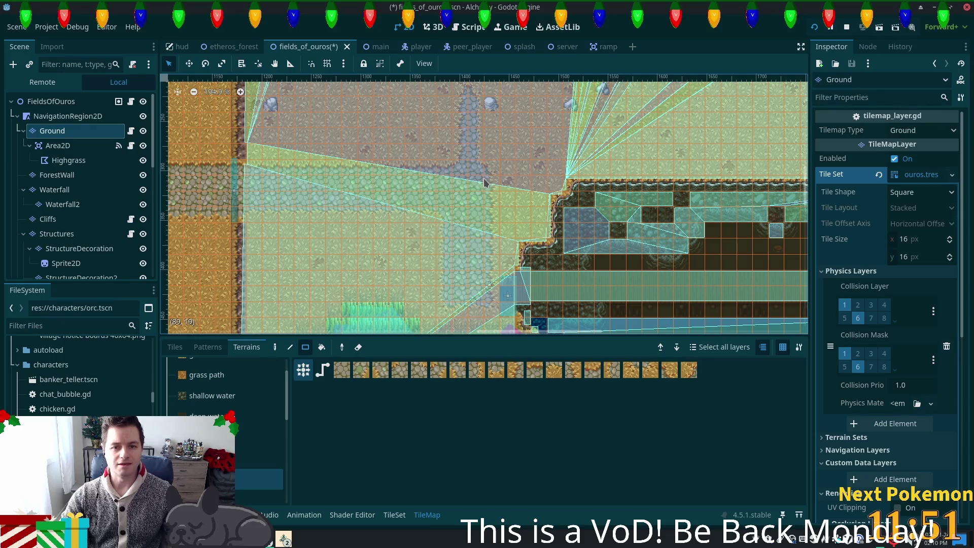
mouse_move(476, 183)
left_mouse_down()
mouse_move(443, 154)
mouse_move(448, 93)
left_mouse_up()
scroll(580, 191, "up", 3)
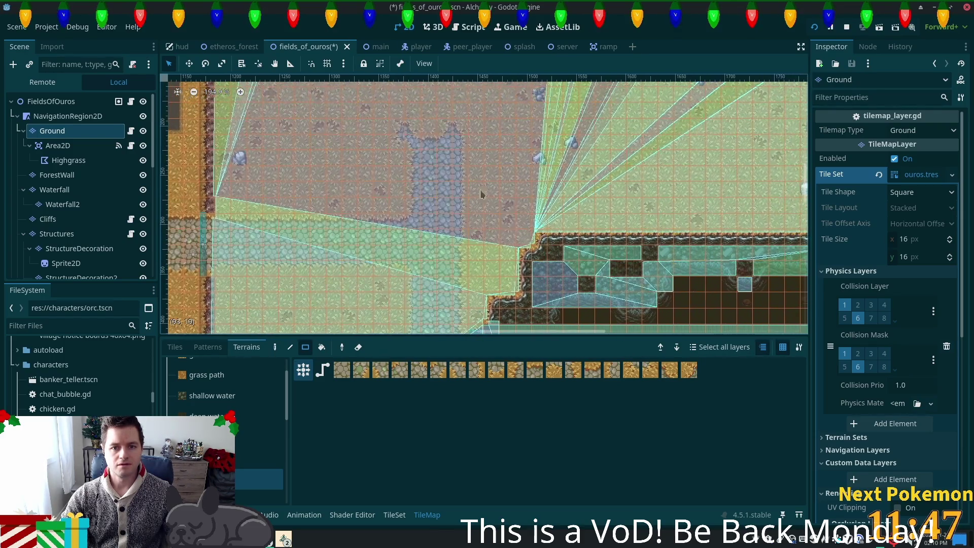
left_click_drag(416, 127, 790, 159)
scroll(609, 177, "right", 6)
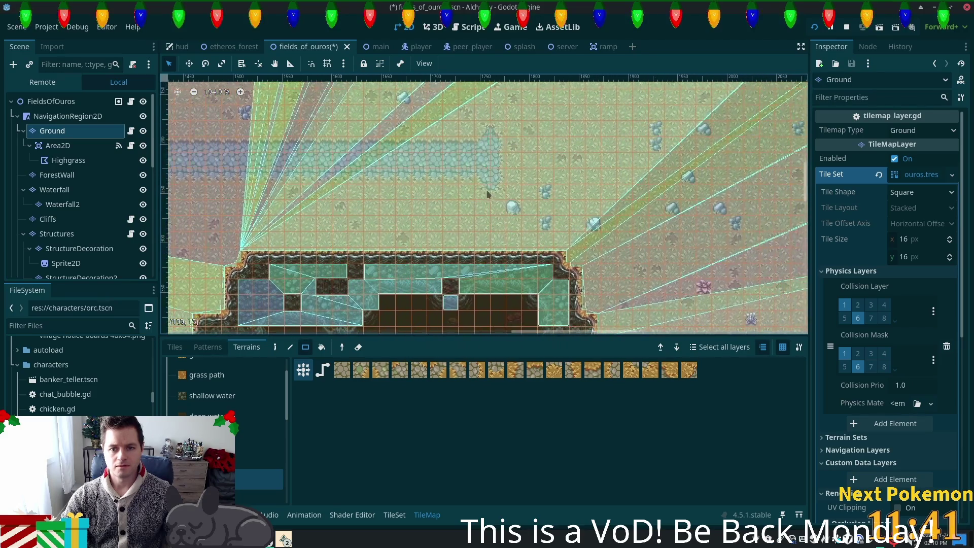
left_click_drag(444, 144, 648, 183)
scroll(609, 177, "down", 4)
scroll(608, 177, "right", 4)
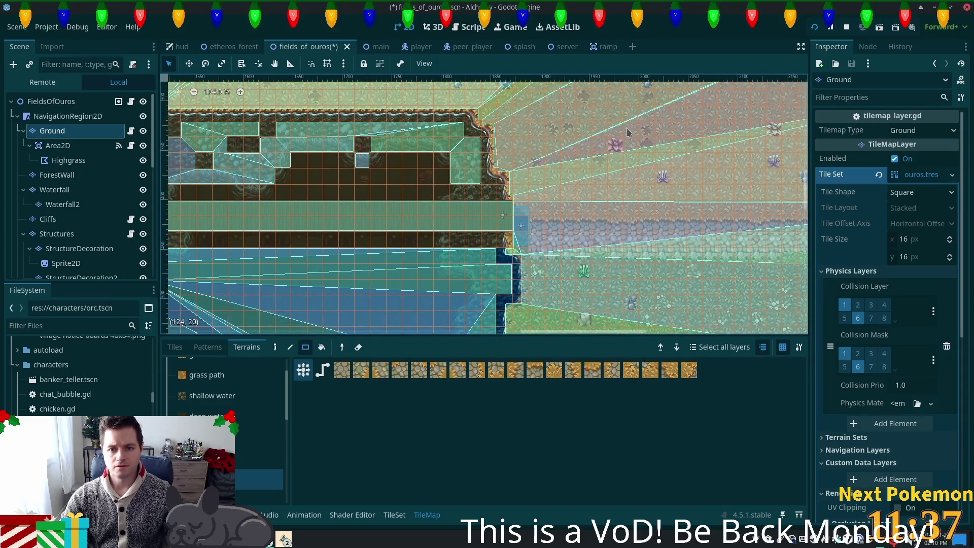
scroll(575, 172, "right", 3)
scroll(570, 178, "up", 1)
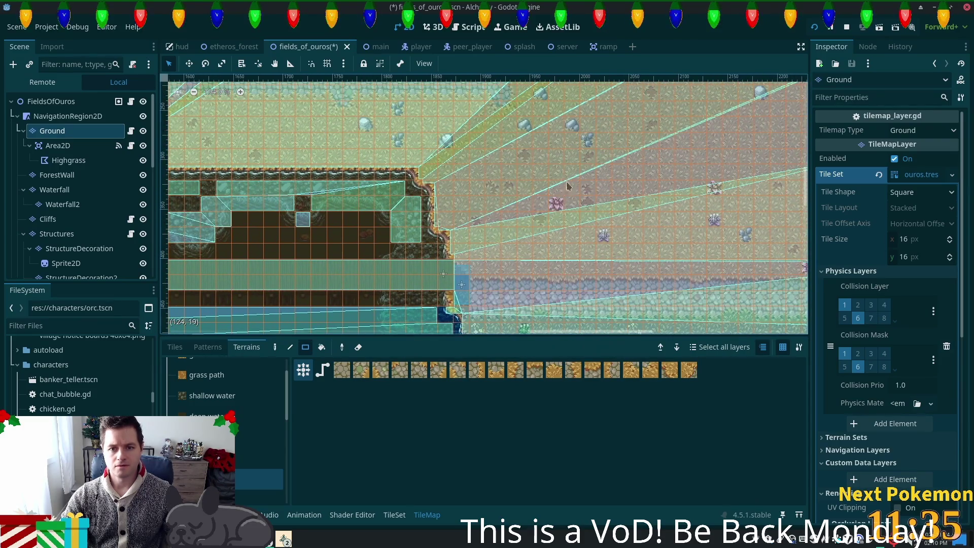
scroll(567, 186, "up", 3)
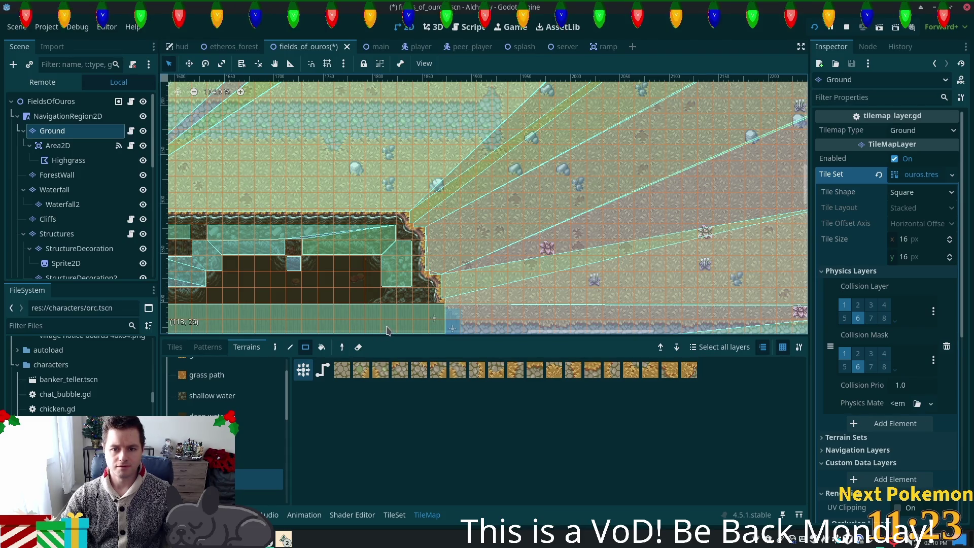
Switch to the Line tool and draw a diagonal line of path terrain
mouse_move(477, 290)
left_mouse_down()
mouse_move(801, 330)
mouse_move(608, 264)
mouse_move(532, 304)
mouse_move(479, 289)
mouse_move(454, 260)
left_mouse_up()
left_click(290, 347)
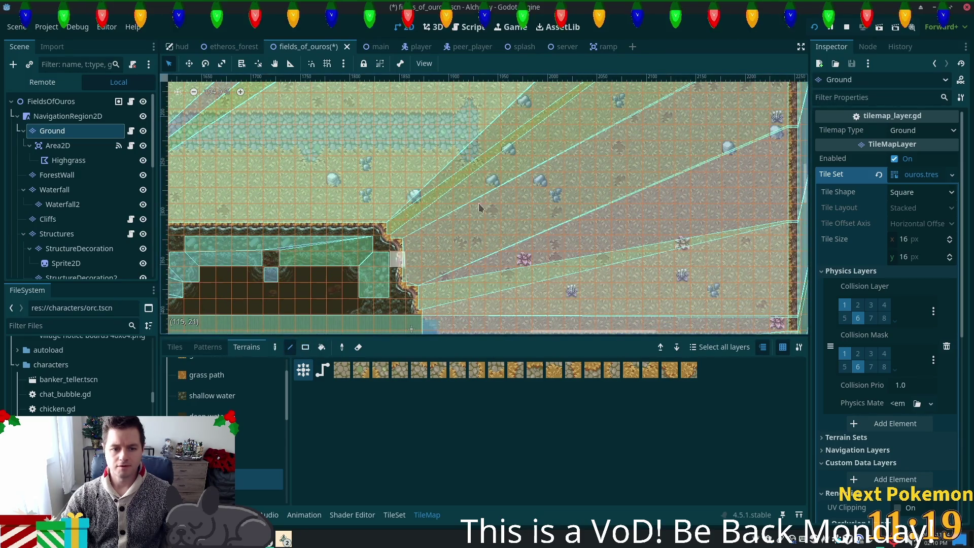
mouse_move(461, 148)
left_mouse_down()
mouse_move(568, 284)
mouse_move(538, 327)
mouse_move(619, 319)
mouse_move(524, 315)
left_mouse_up()
scroll(528, 253, "down", 2)
scroll(527, 254, "right", 3)
scroll(528, 254, "up", 1)
scroll(527, 254, "right", 1)
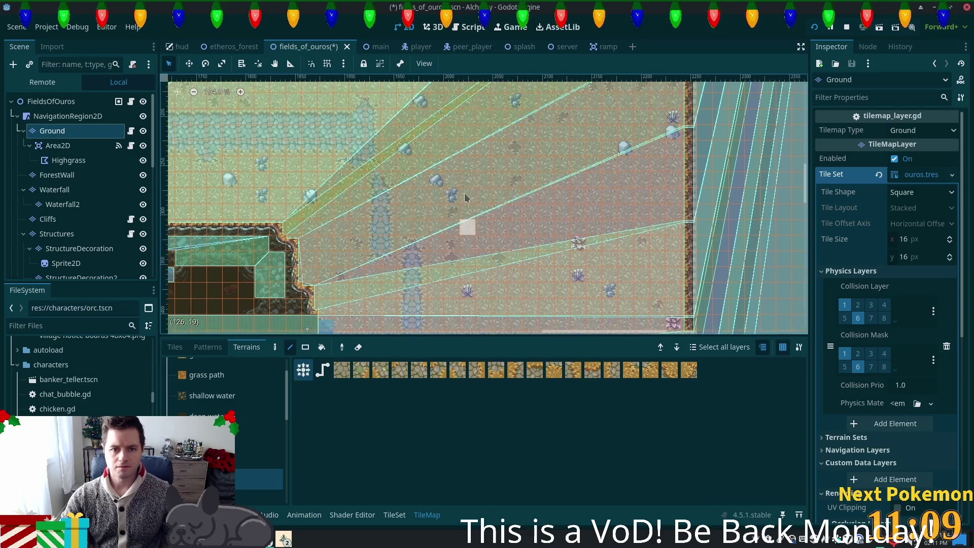
Draw several more lines of path terrain running down the map
mouse_move(377, 144)
left_mouse_down()
mouse_move(436, 292)
mouse_move(435, 326)
left_mouse_up()
left_click_drag(373, 116, 446, 300)
mouse_move(395, 144)
left_mouse_down()
mouse_move(446, 235)
mouse_move(468, 308)
left_mouse_up()
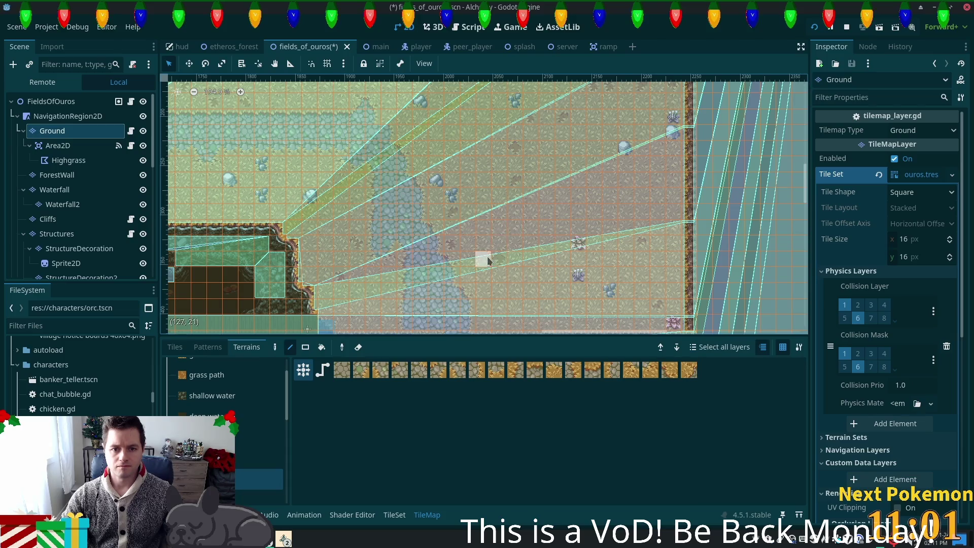
scroll(480, 257, "left", 5)
scroll(481, 257, "down", 2)
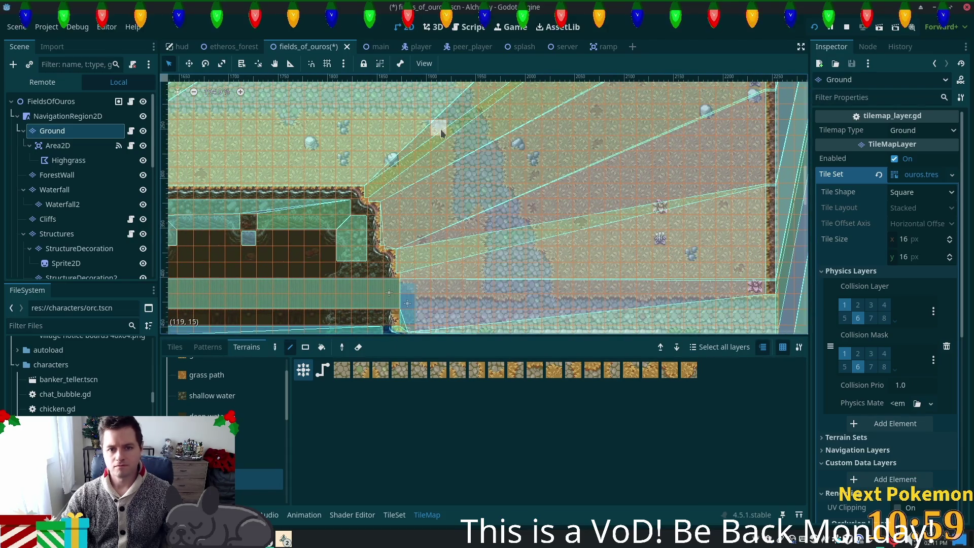
left_click_drag(483, 204, 530, 303)
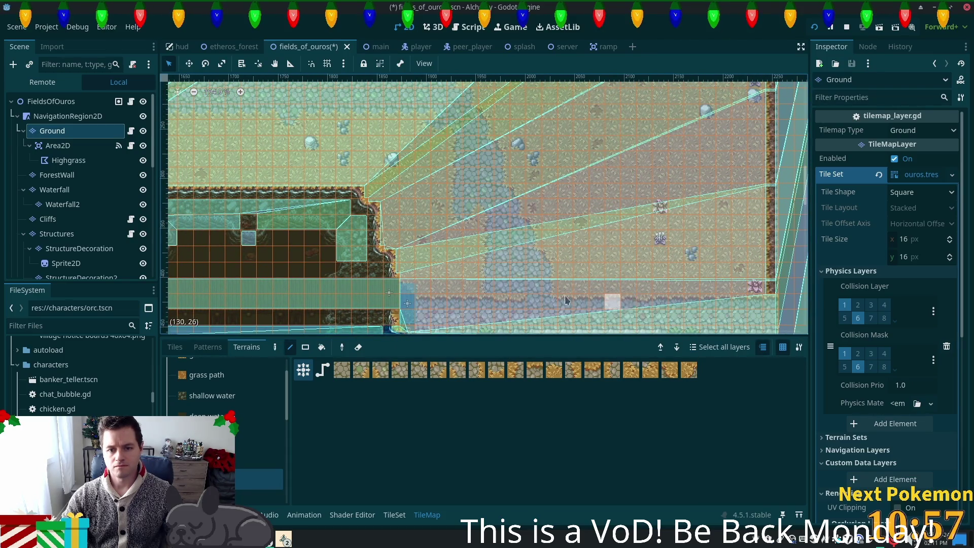
scroll(508, 189, "up", 1)
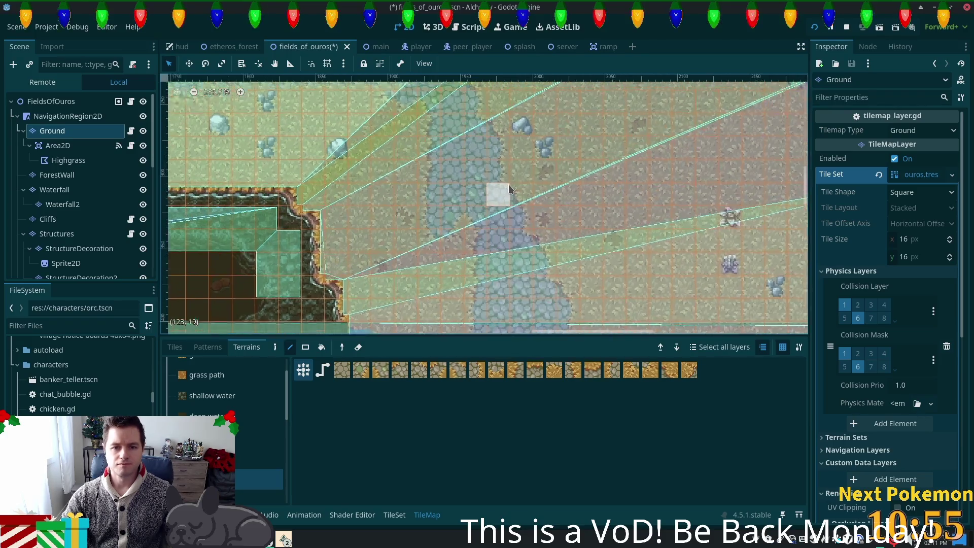
scroll(513, 190, "down", 1)
scroll(471, 188, "down", 1)
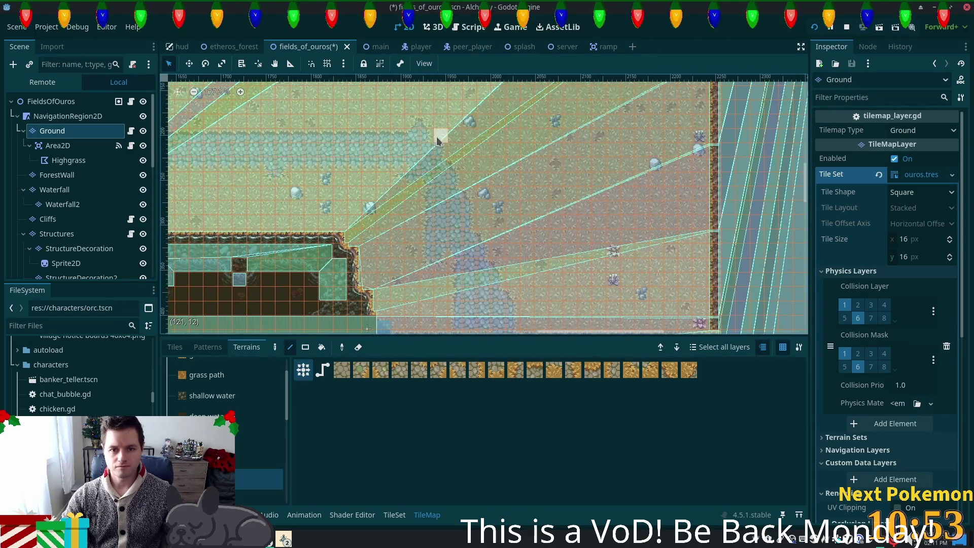
Draw a stair-stepped path line down and right, then zoom to review it
mouse_move(434, 140)
left_mouse_down()
mouse_move(459, 167)
mouse_move(528, 336)
left_mouse_up()
mouse_move(533, 277)
left_mouse_down()
mouse_move(528, 200)
mouse_move(593, 242)
mouse_move(601, 259)
left_mouse_up()
scroll(603, 259, "down", 3)
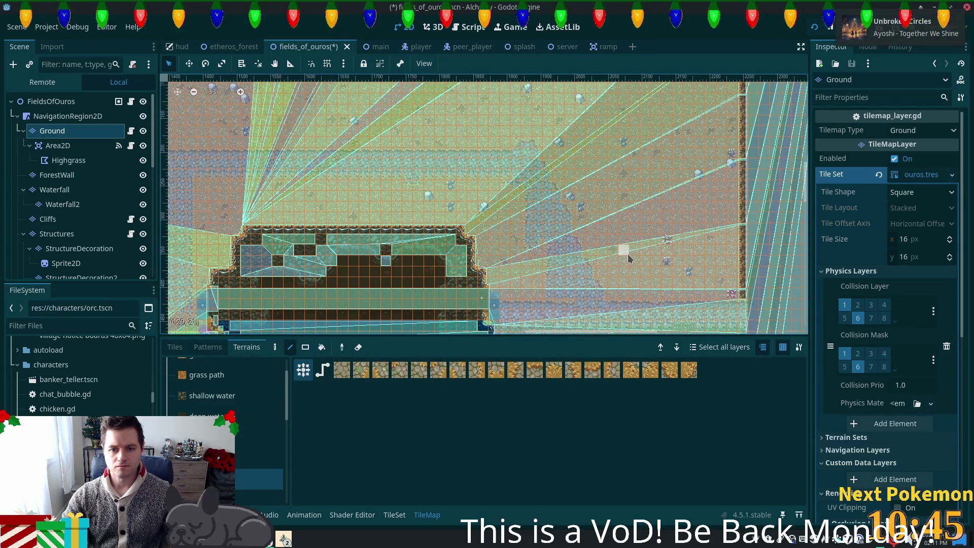
scroll(592, 245, "down", 5)
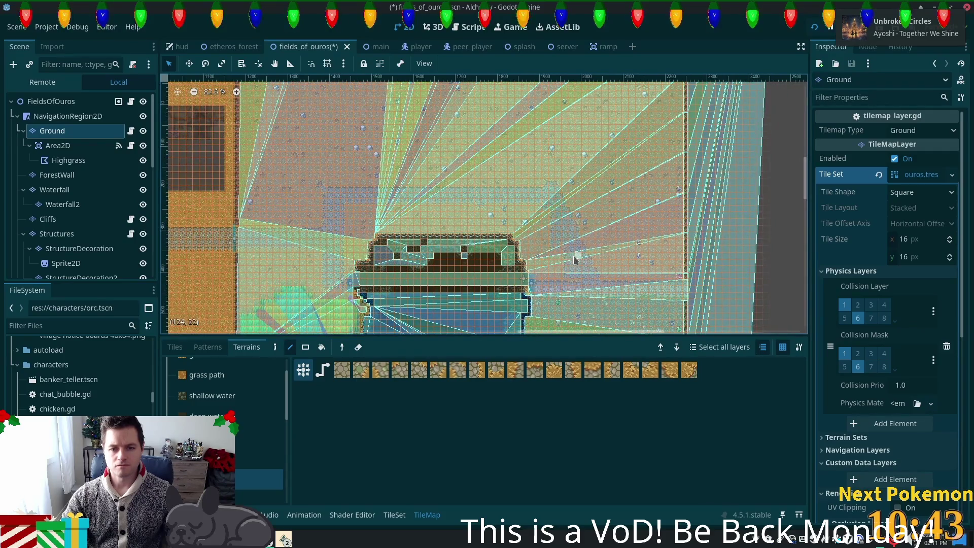
scroll(563, 259, "up", 10)
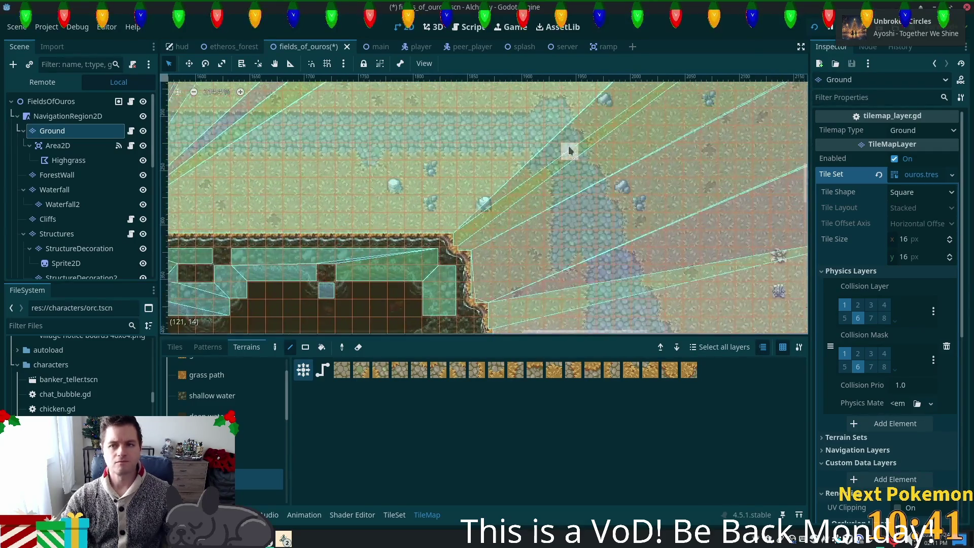
scroll(550, 219, "up", 3)
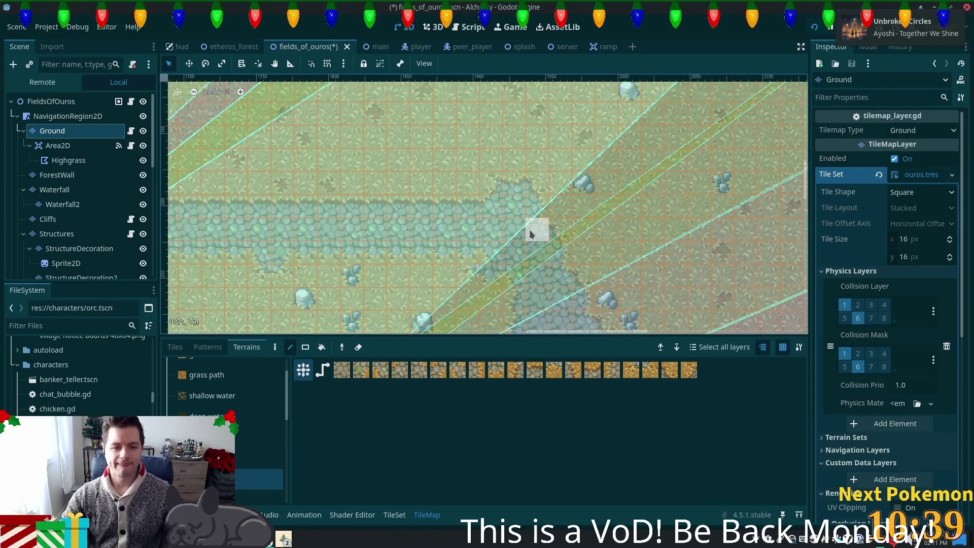
scroll(531, 233, "up", 1)
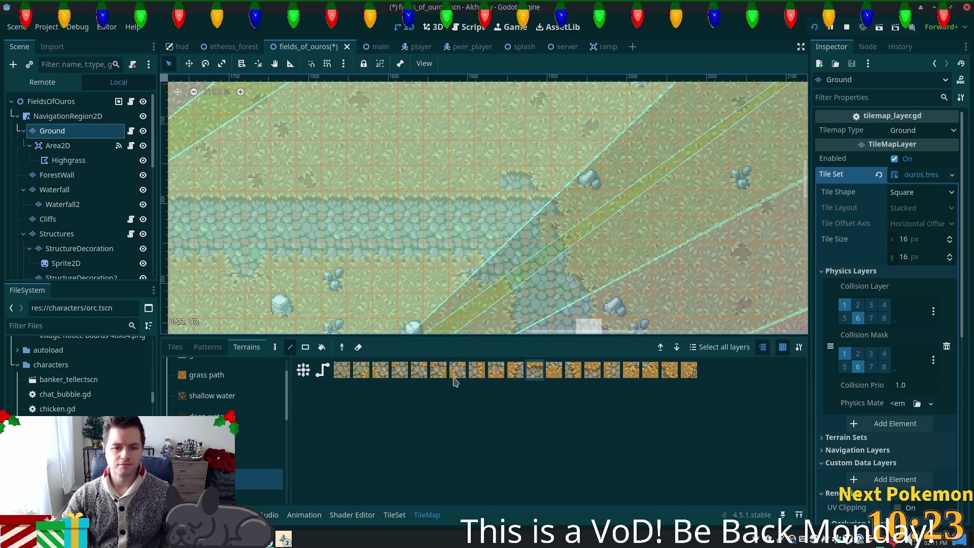
Select the autumn forest (clean) source in TileSet, inspect a tile, and return to TileMap Tiles
left_click(670, 369)
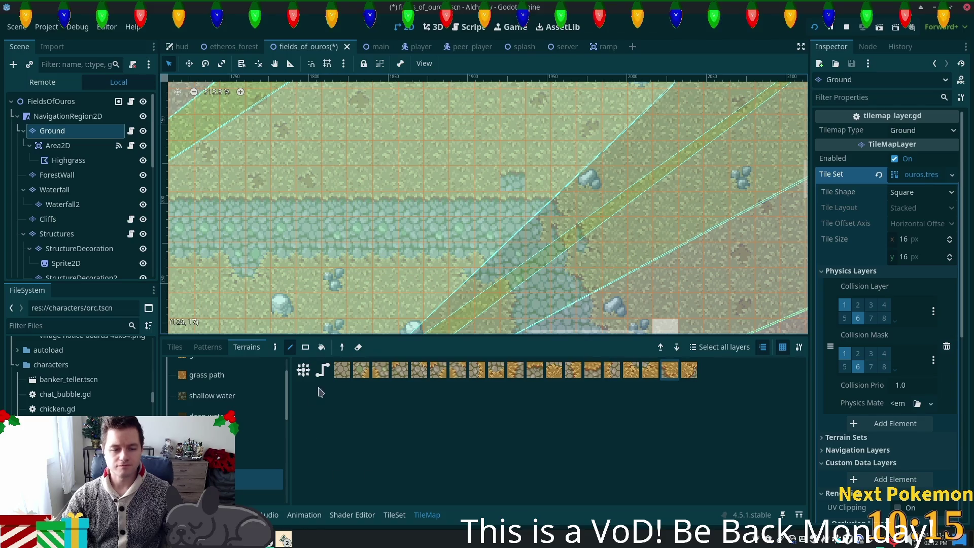
left_click(394, 514)
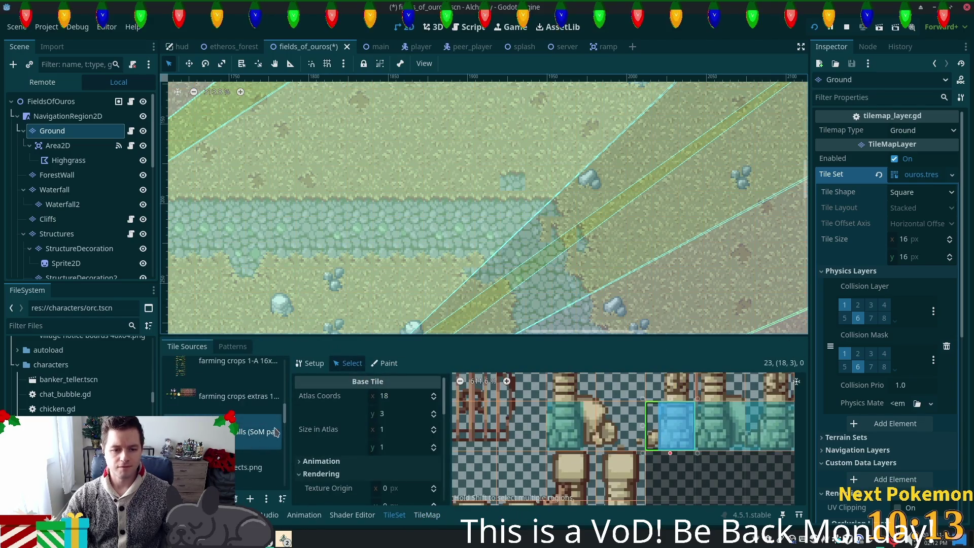
scroll(276, 431, "up", 5)
left_click(238, 375)
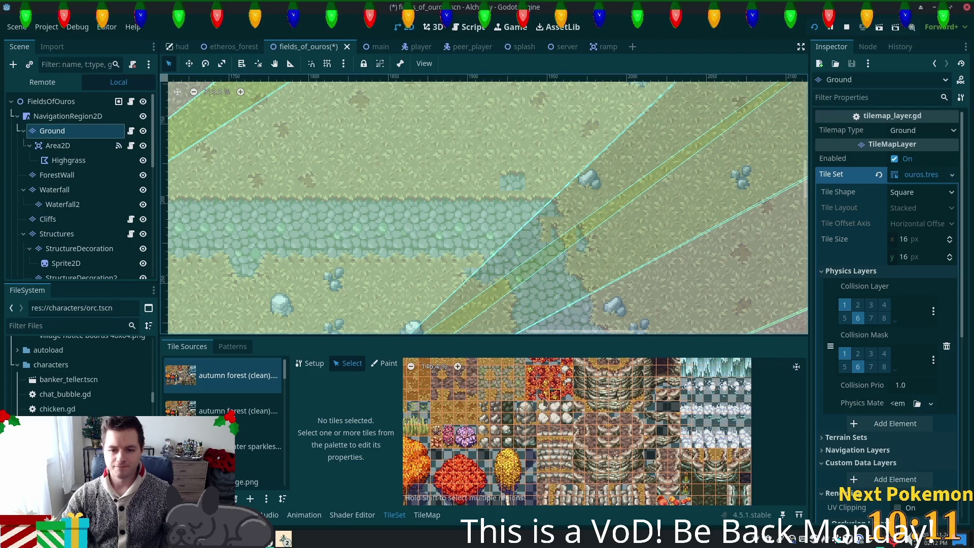
scroll(575, 377, "up", 3)
scroll(575, 378, "up", 4)
left_click(595, 395)
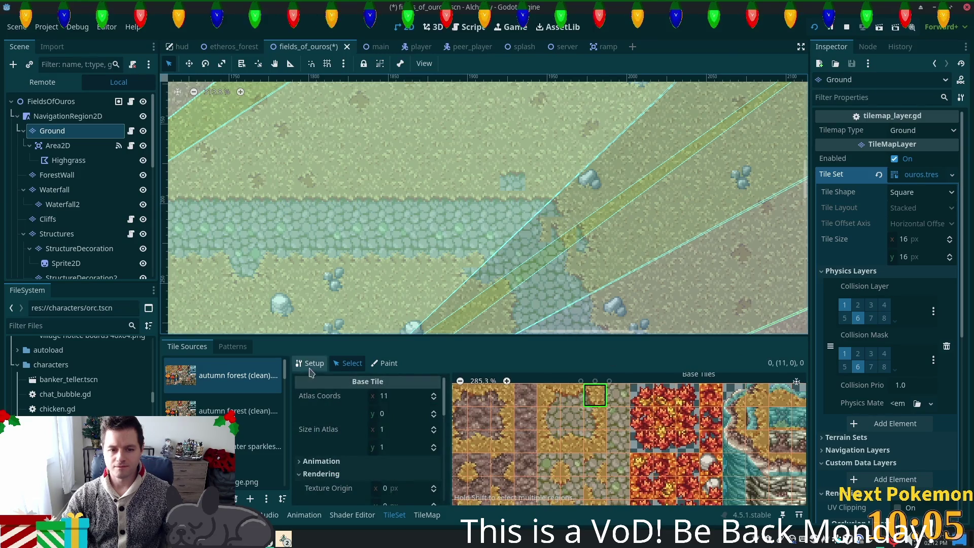
left_click(426, 514)
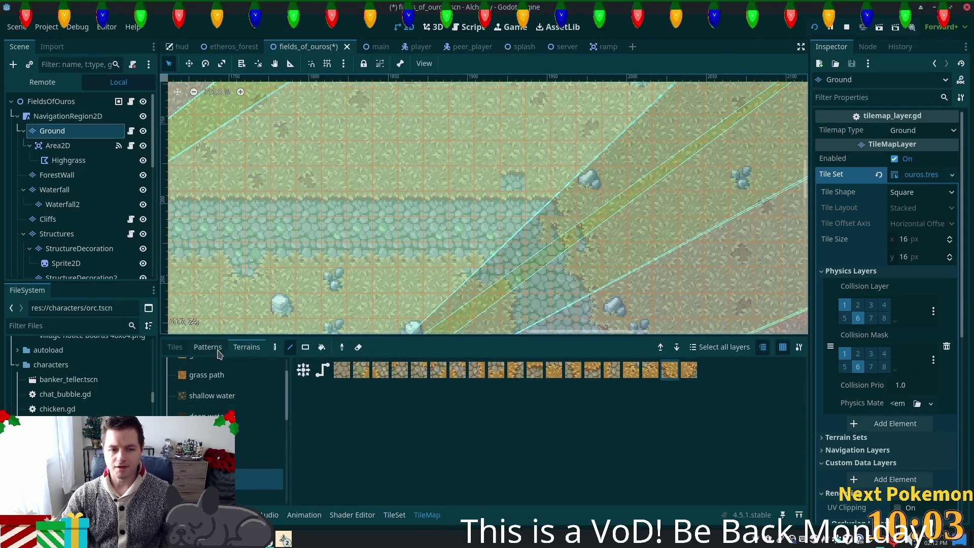
scroll(446, 380, "up", 3)
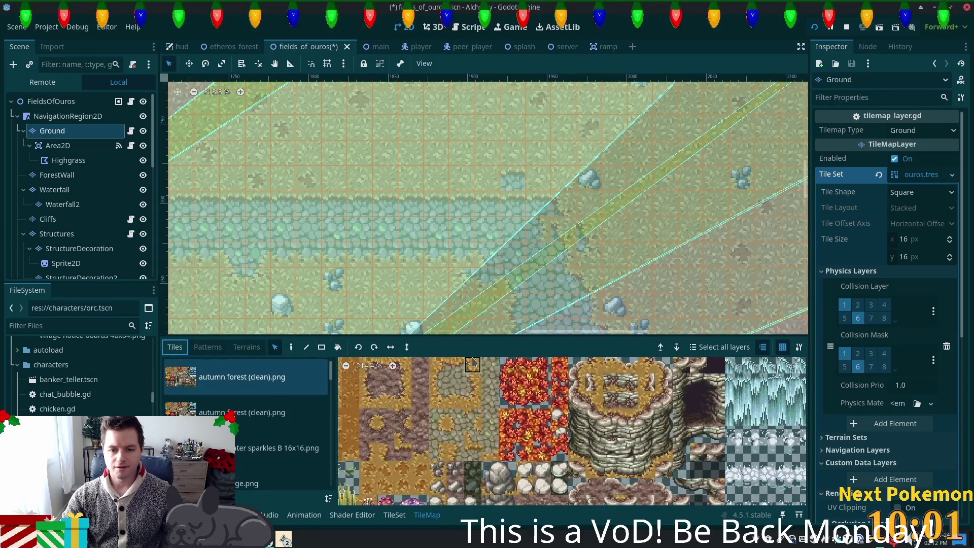
Place an autumn forest plant tile beside the path and choose another atlas tile
scroll(533, 397, "up", 3)
left_click(476, 383)
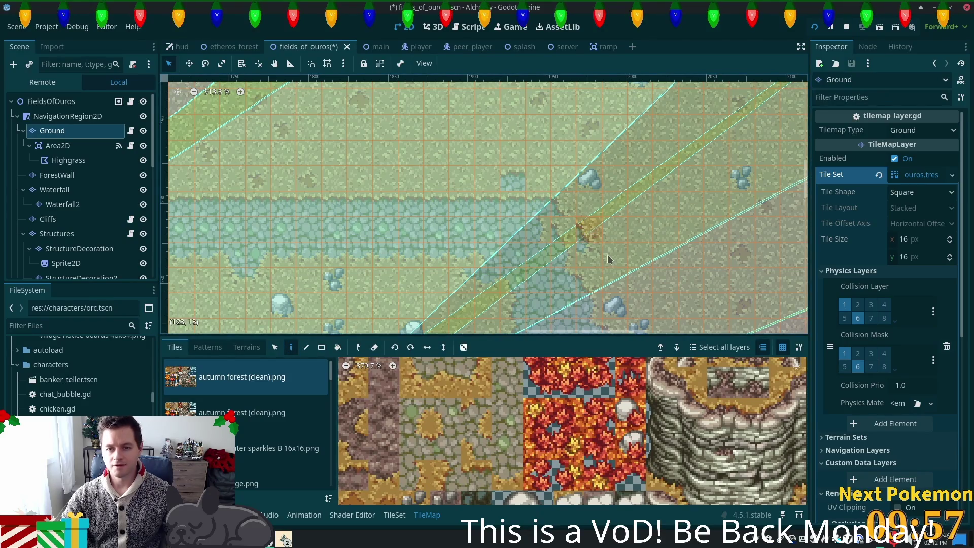
mouse_move(630, 289)
left_mouse_down()
mouse_move(551, 153)
mouse_move(556, 183)
left_mouse_up()
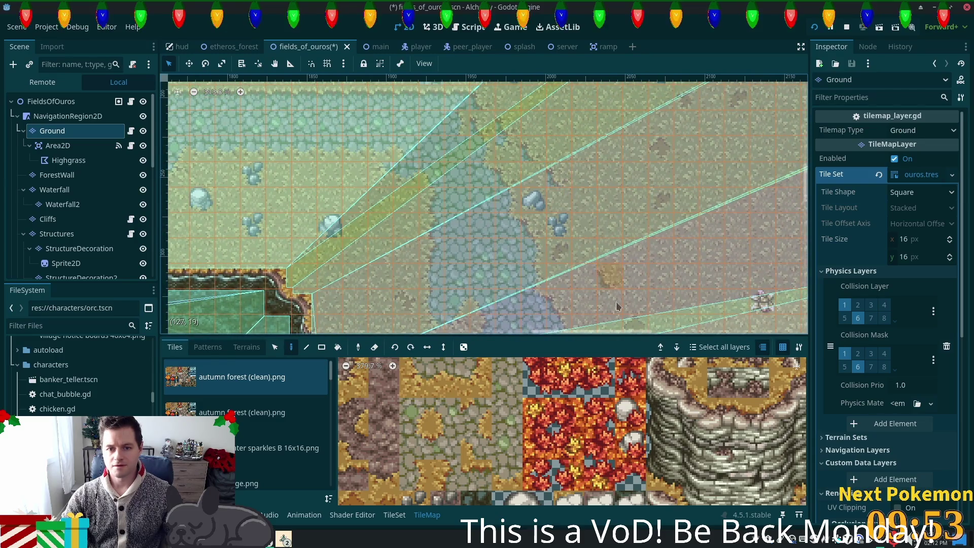
left_click(557, 227)
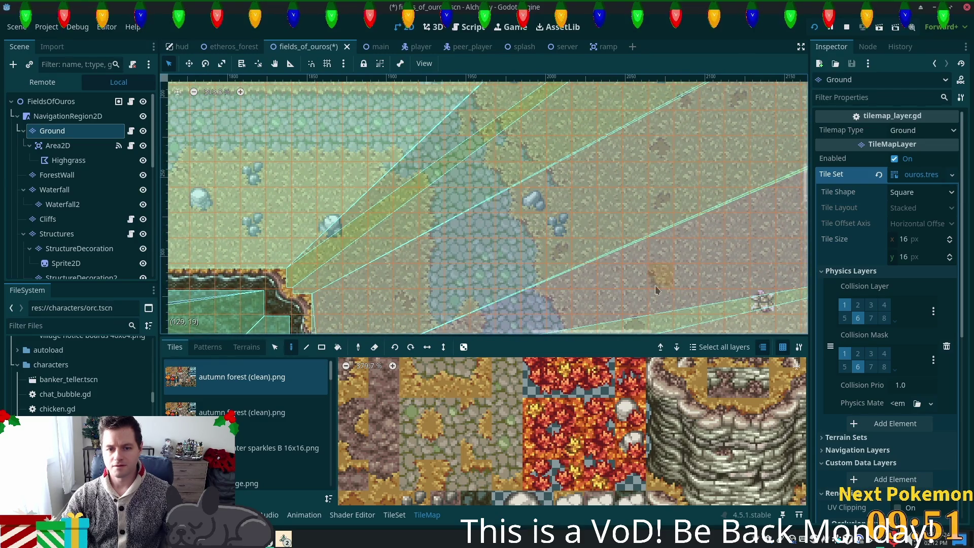
mouse_move(528, 229)
left_mouse_down()
mouse_move(527, 93)
mouse_move(637, 179)
mouse_move(615, 237)
left_mouse_up()
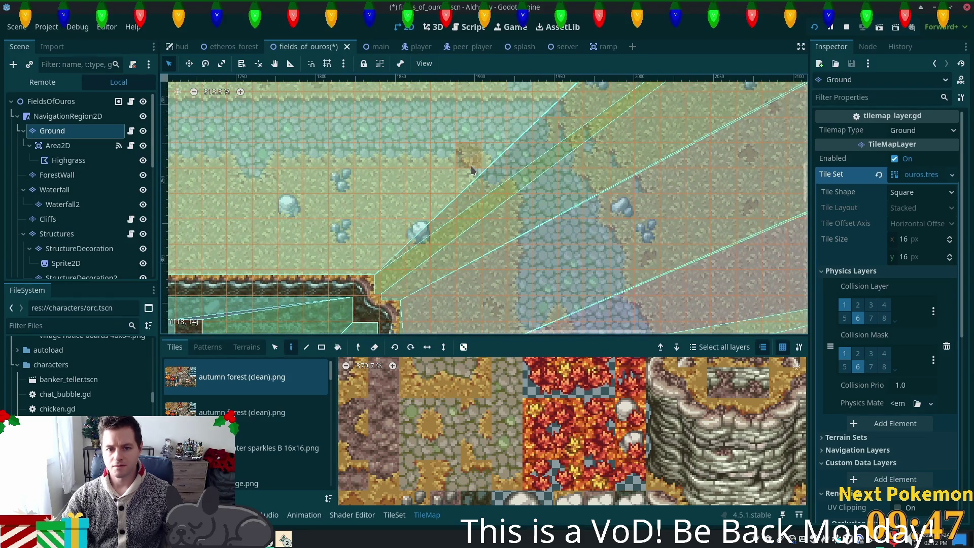
left_click(420, 386)
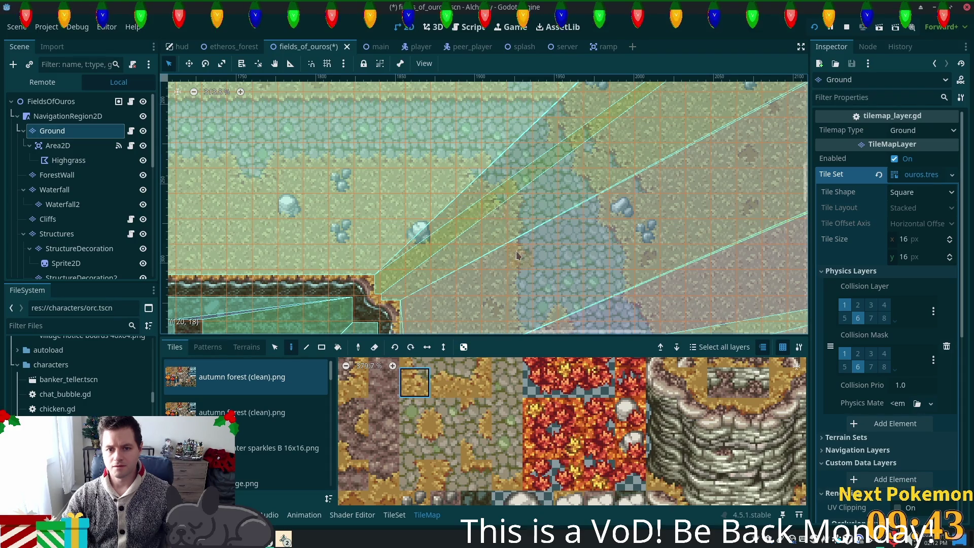
Survey the river path and try several cobblestone and path tiles from the atlas
left_click_drag(583, 288, 497, 137)
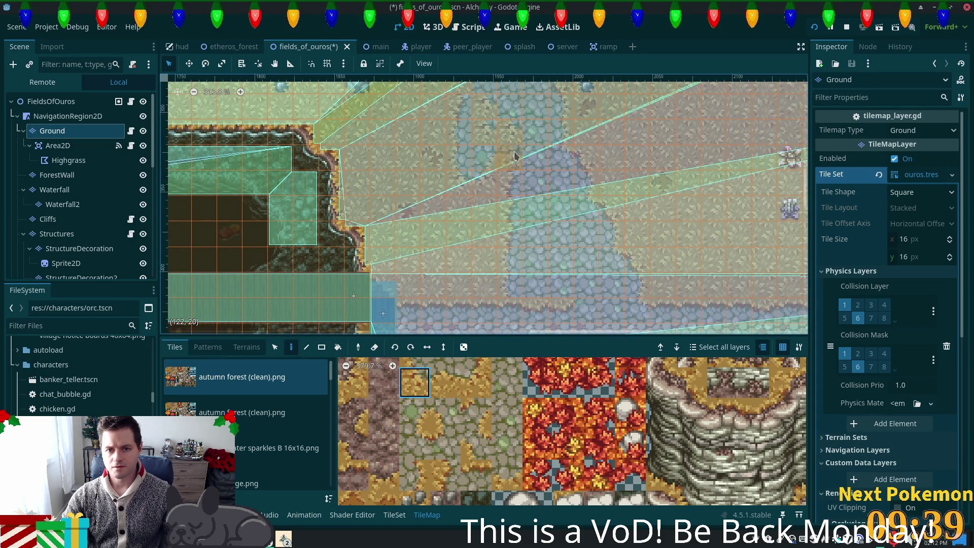
mouse_move(597, 212)
left_mouse_down()
mouse_move(583, 284)
mouse_move(548, 263)
mouse_move(535, 283)
mouse_move(541, 199)
left_mouse_up()
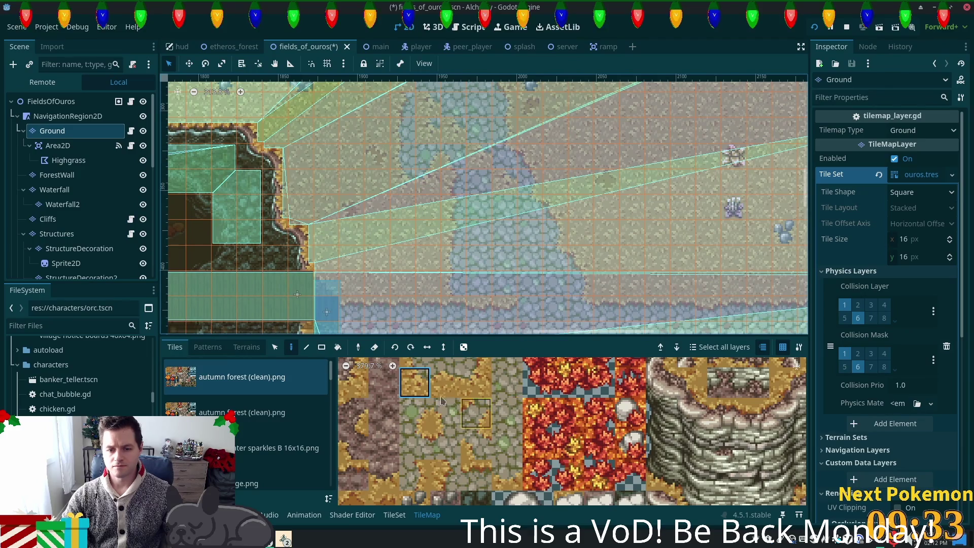
scroll(425, 394, "up", 3)
left_click(408, 392)
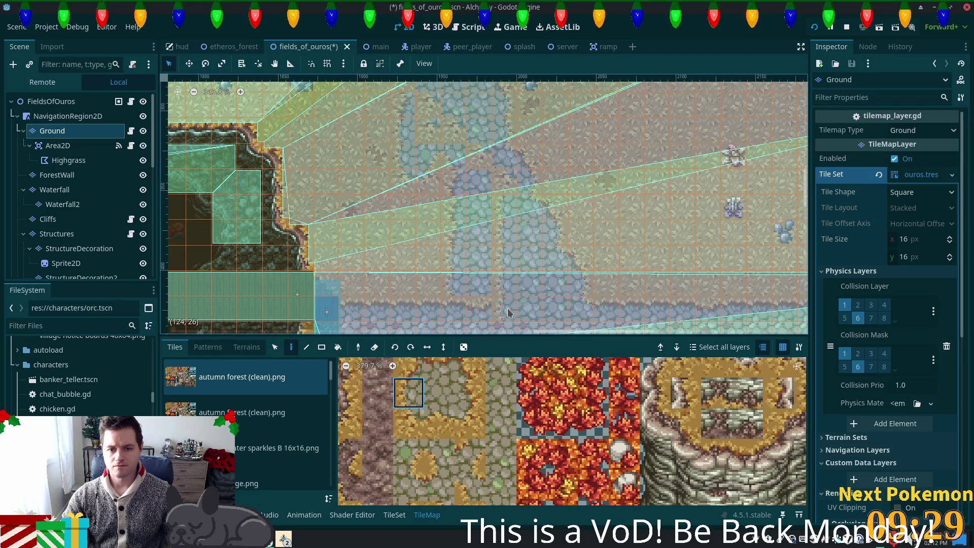
scroll(534, 235, "down", 3)
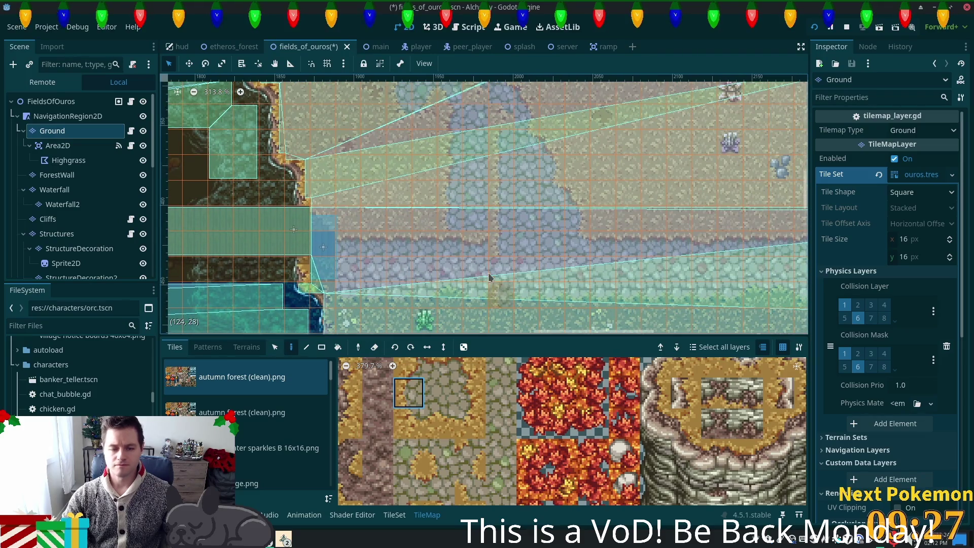
left_click(439, 484)
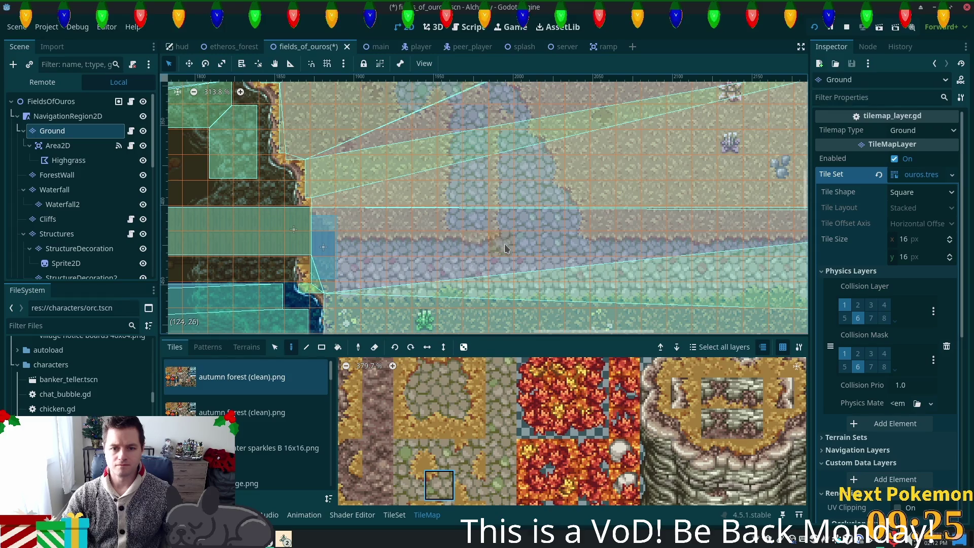
scroll(562, 230, "up", 5)
left_click(439, 454)
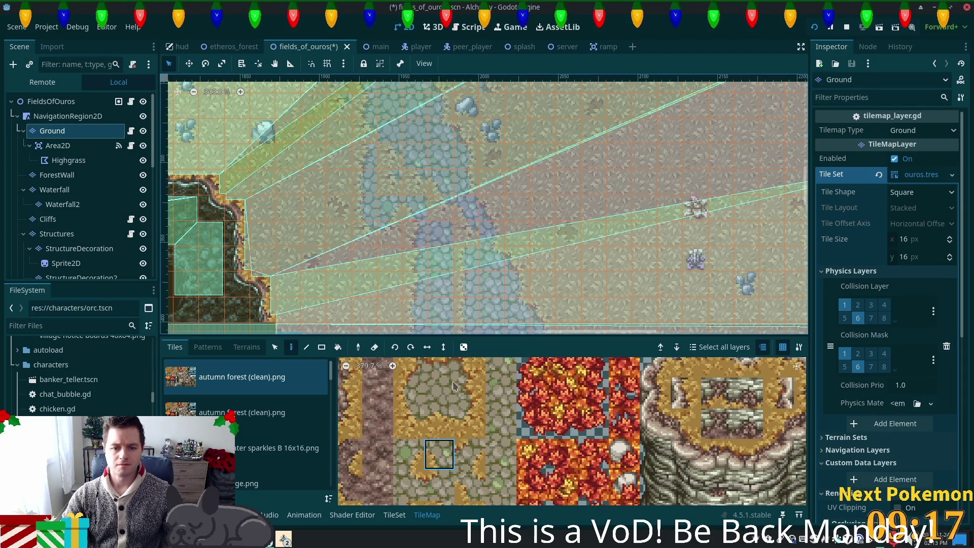
Reselect the plain stone tile, then grab the cobblestone tile straight from the map
left_click(408, 392)
left_click_drag(722, 259, 798, 303)
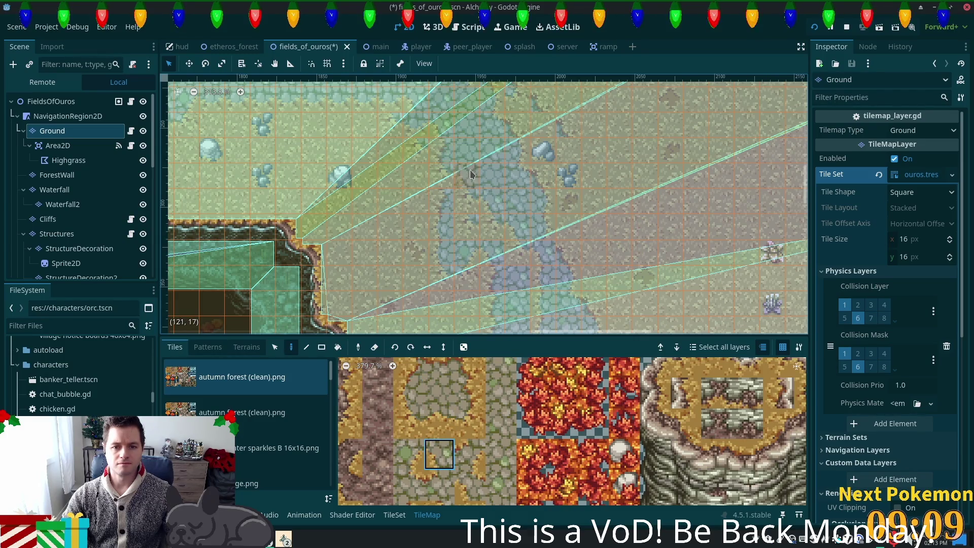
scroll(441, 152, "up", 2)
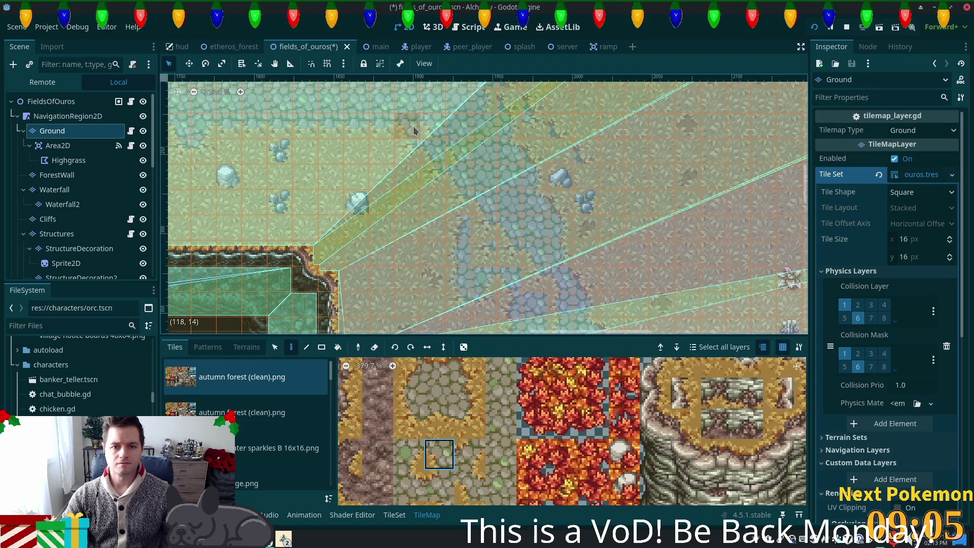
left_click(480, 185, "ctrl")
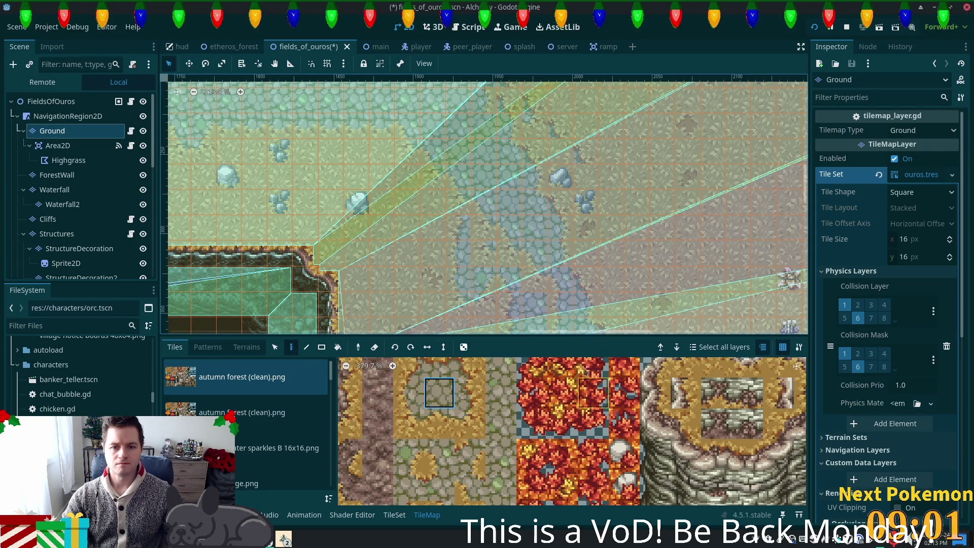
scroll(456, 442, "up", 5)
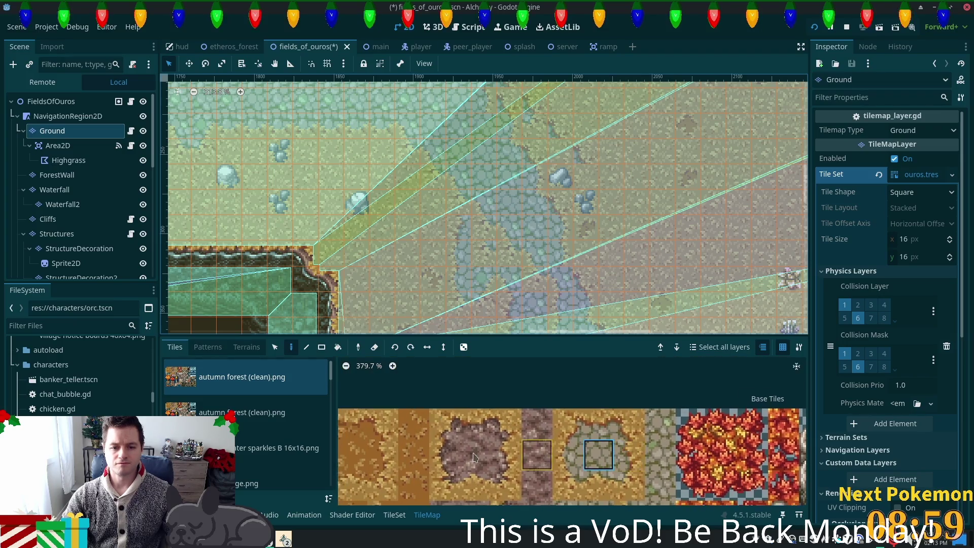
Choose the grass path terrain in the Terrains tab
left_click(247, 347)
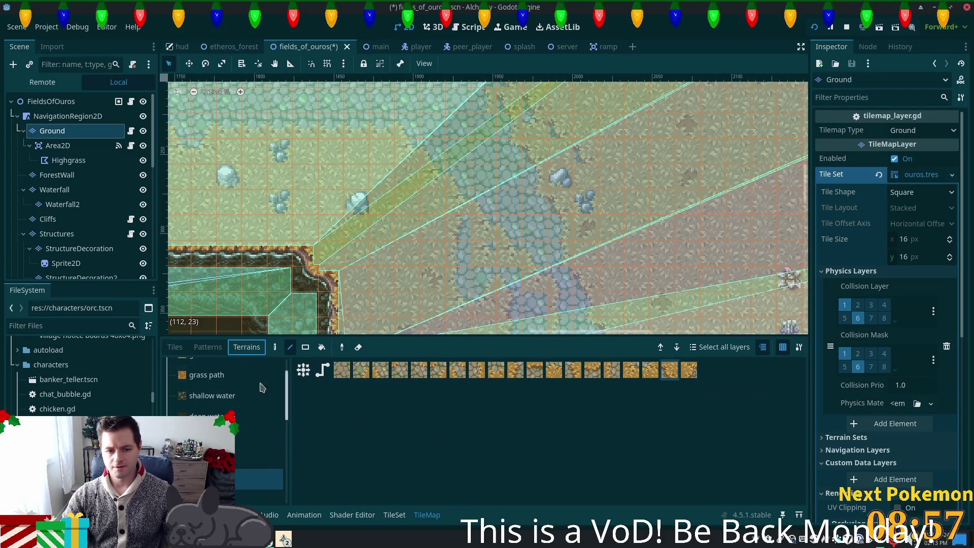
left_click(217, 371)
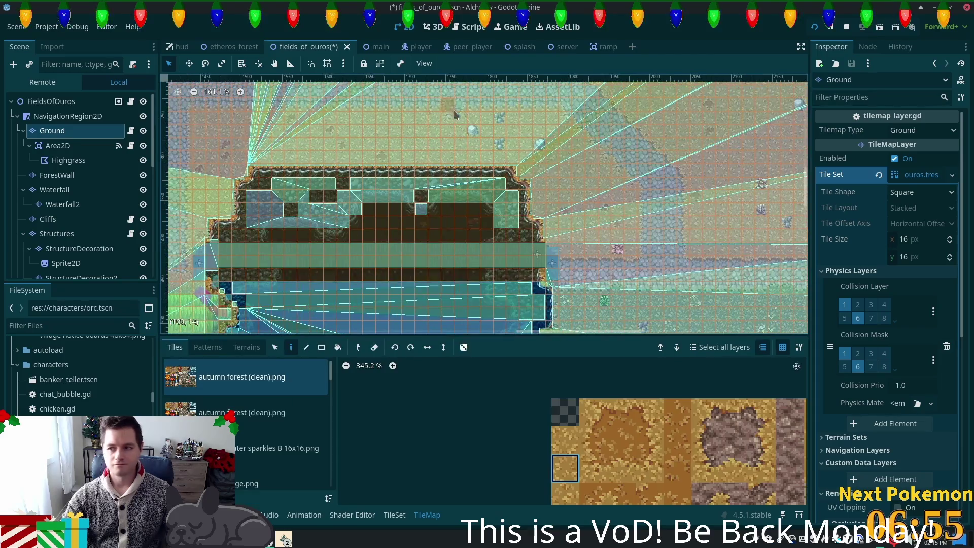
scroll(509, 261, "up", 2)
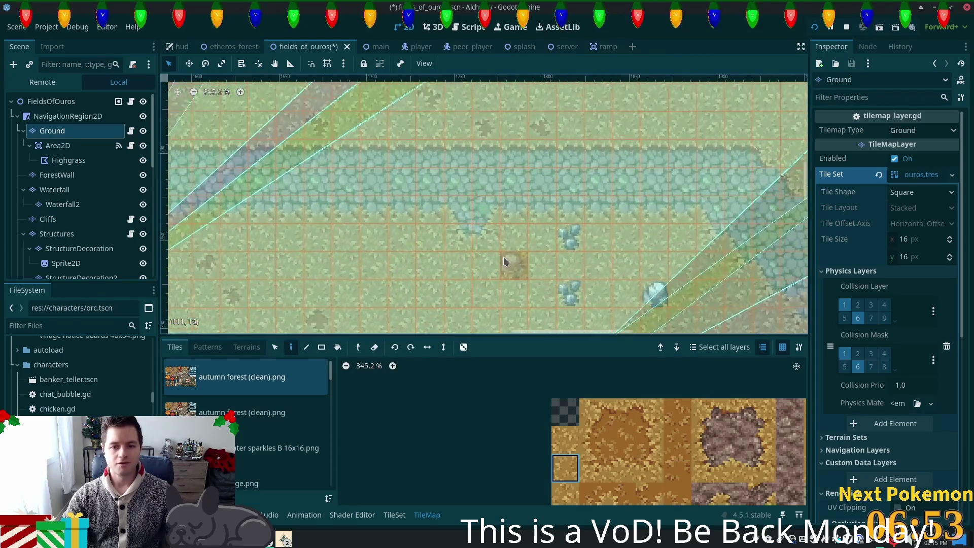
scroll(360, 247, "down", 5)
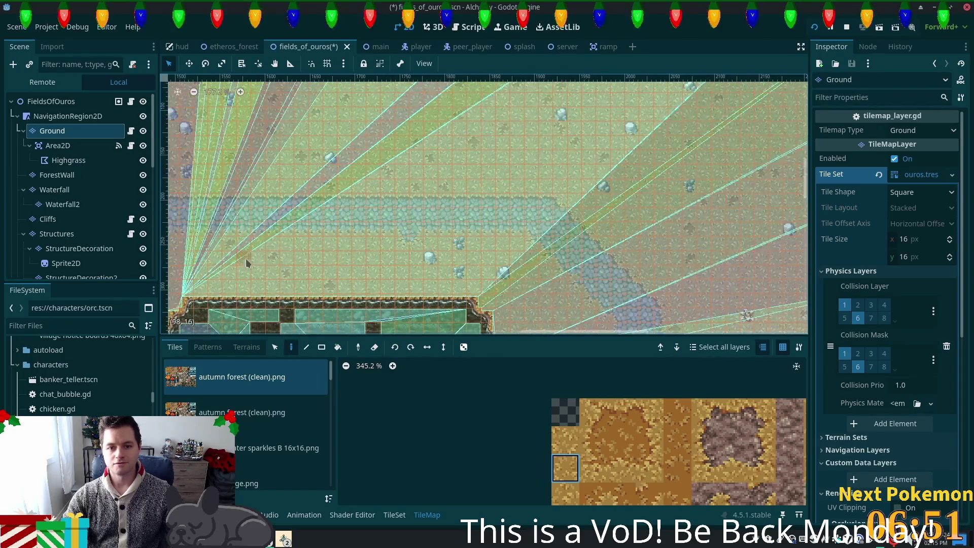
scroll(487, 305, "up", 4)
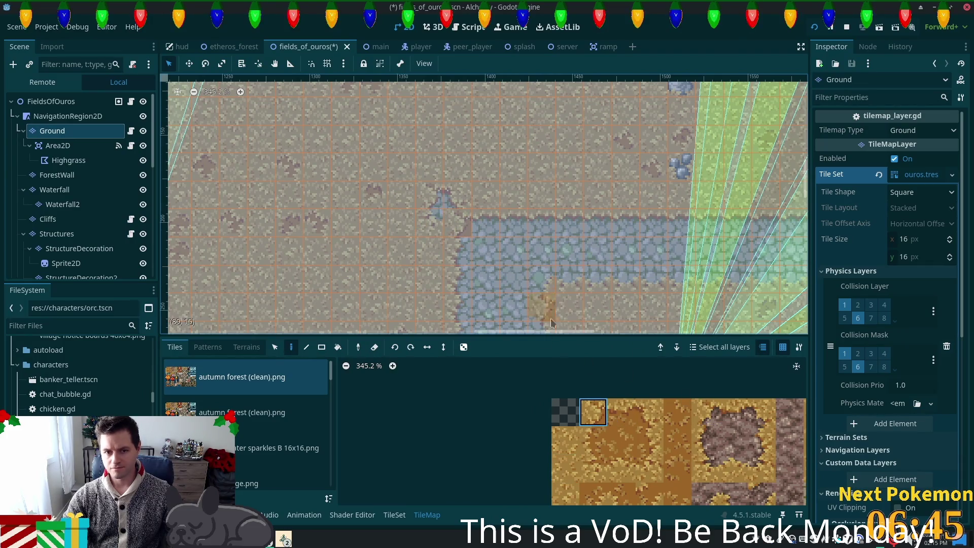
Select two stacked dirt tiles and a cobblestone tile from the atlas, then save the scene
left_click_drag(575, 446, 565, 466)
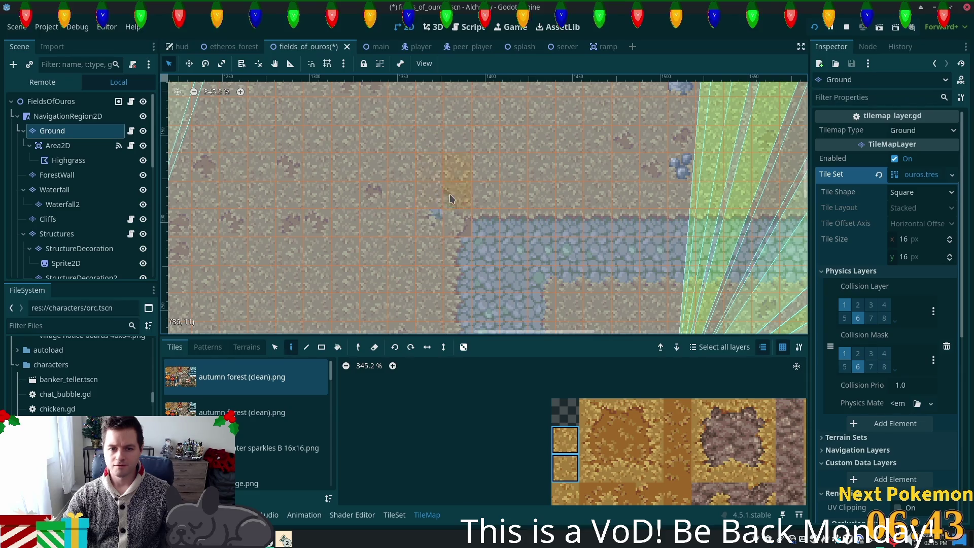
scroll(661, 270, "down", 3)
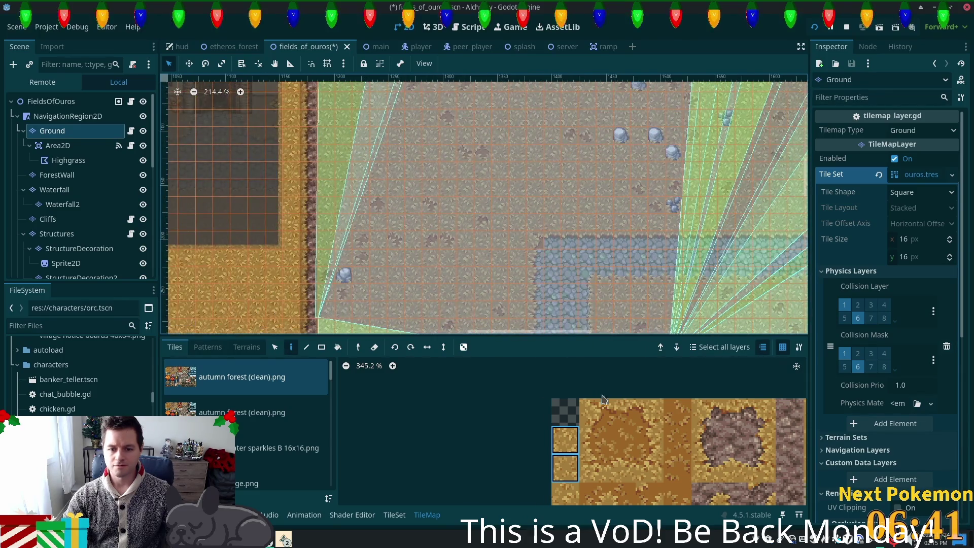
scroll(696, 430, "right", 3)
left_click(647, 385)
scroll(742, 264, "down", 4)
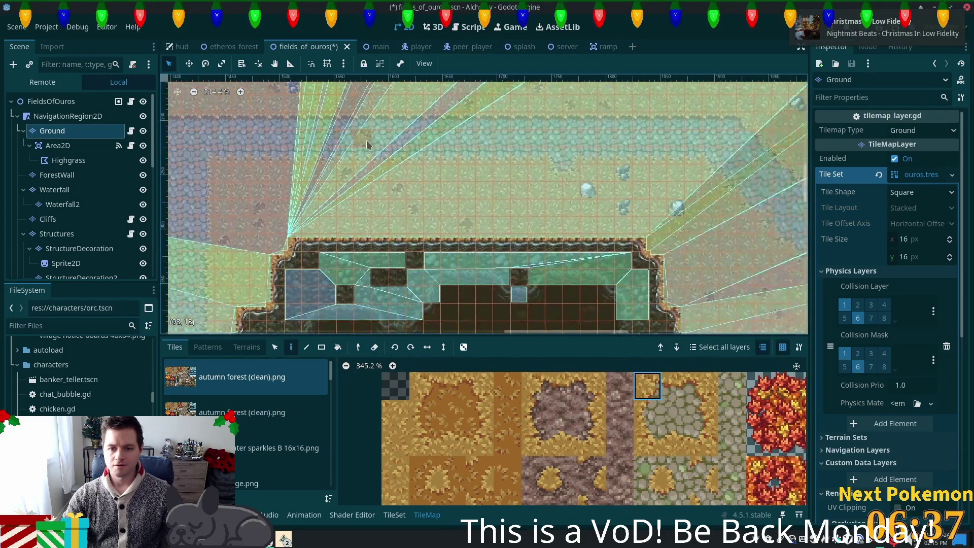
key("ctrl+s")
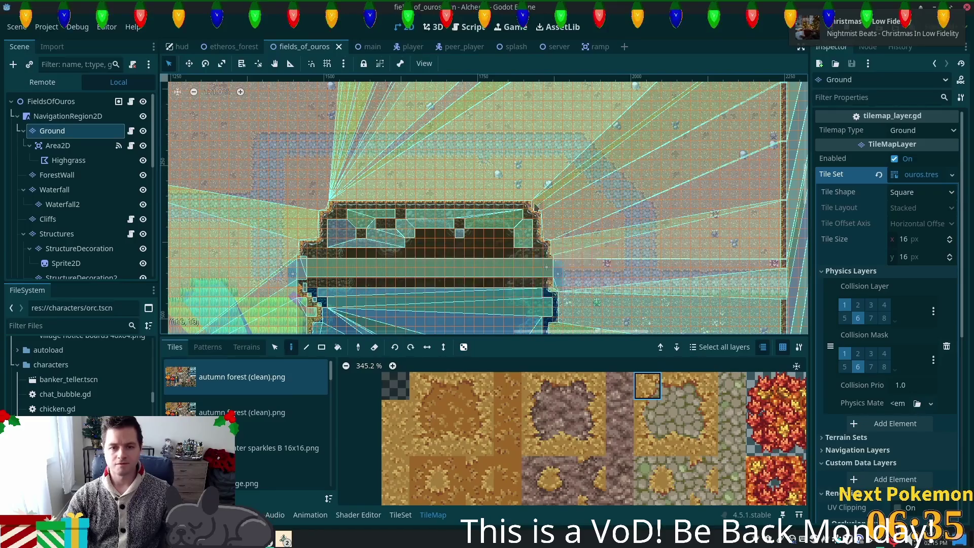
key("F5")
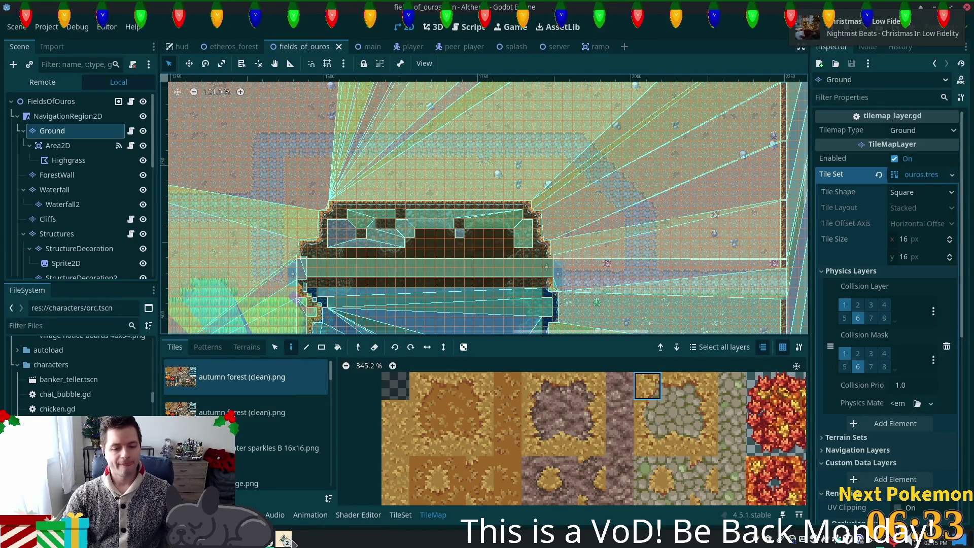
key("Up")
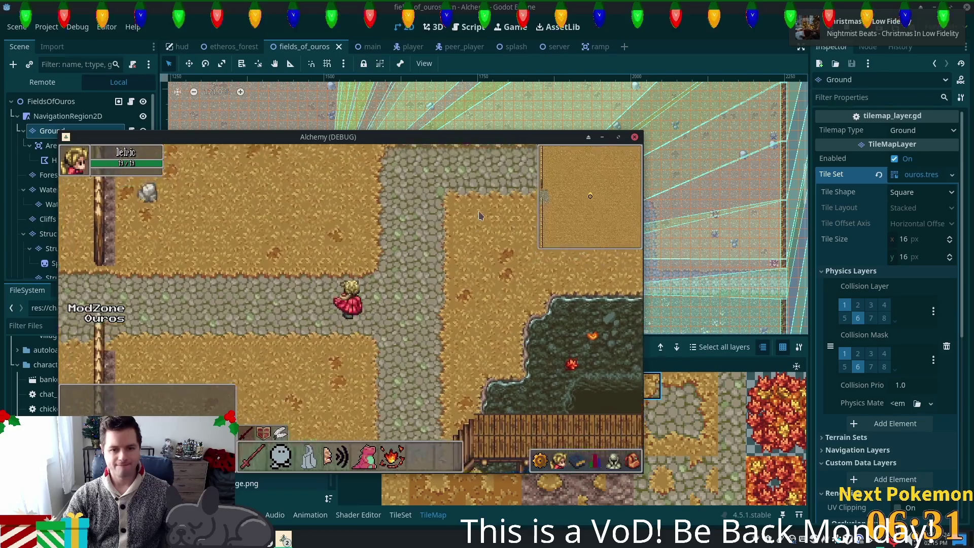
key("Right")
key("Right")
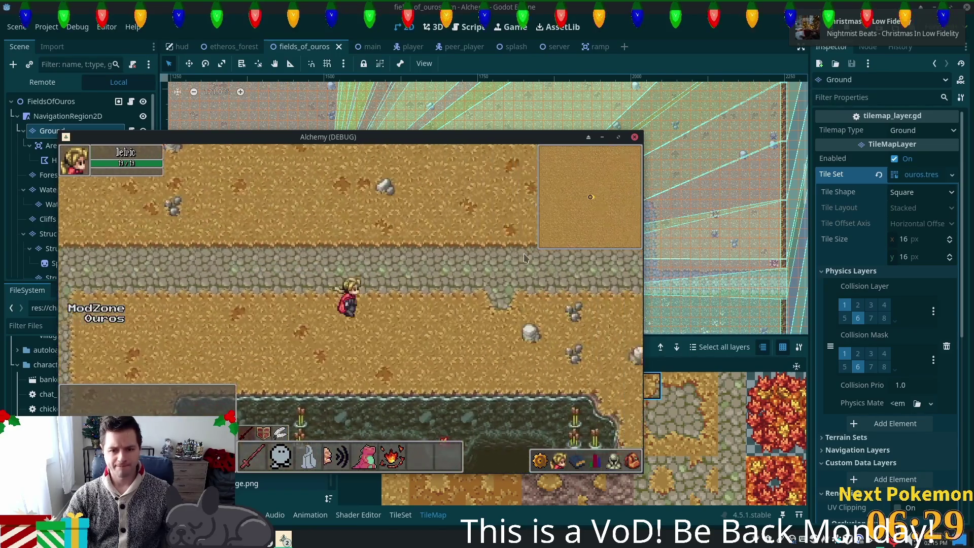
key("Up")
key("Left")
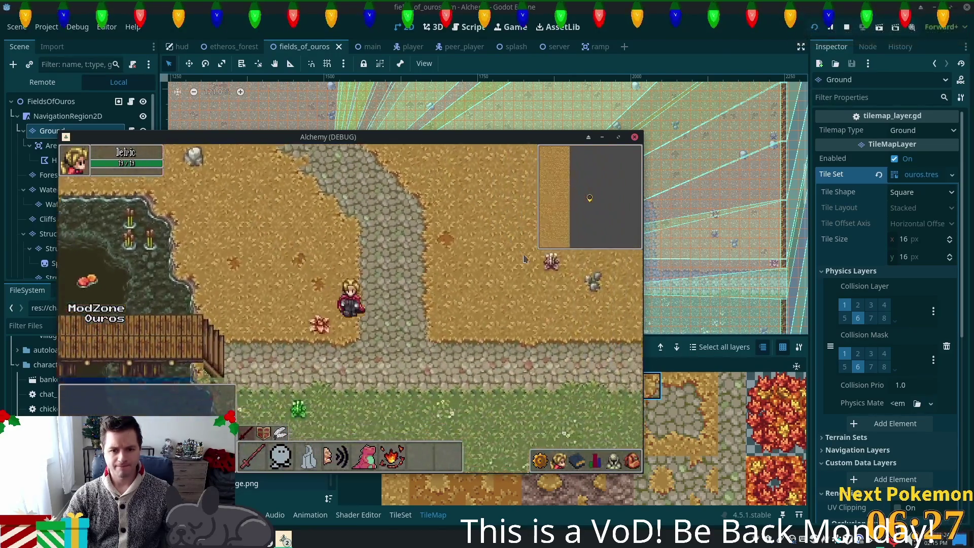
key("Up")
key("Left")
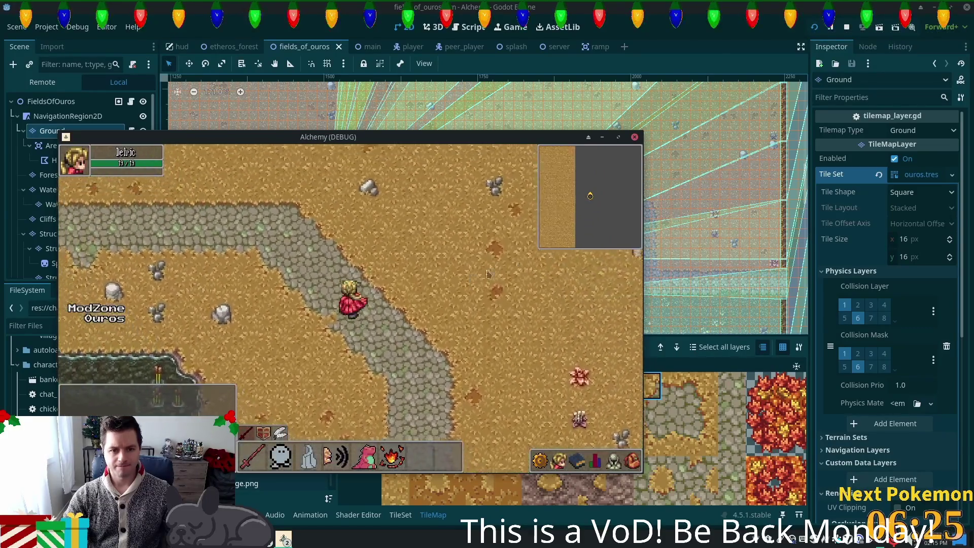
left_click(635, 137)
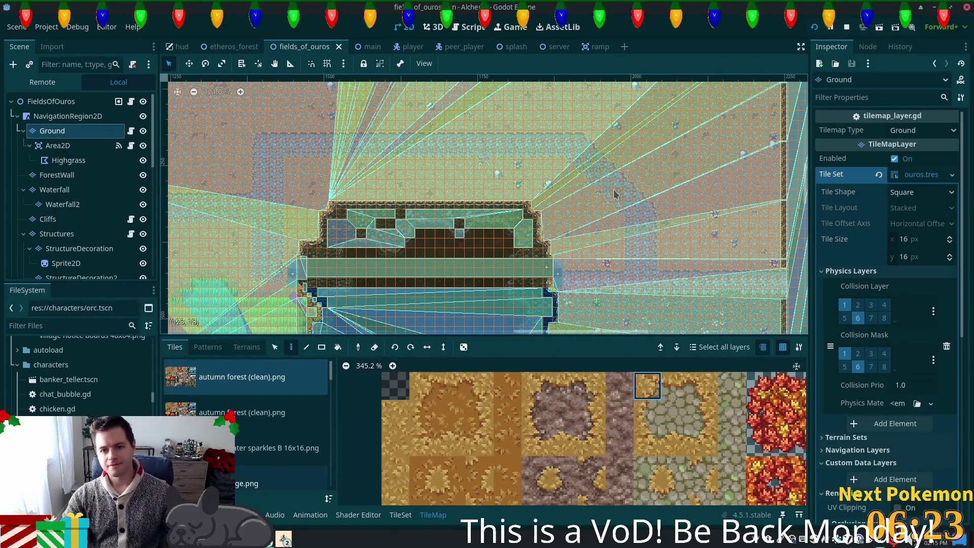
Save the scene and run the game again with F5
scroll(621, 180, "up", 5)
scroll(601, 201, "up", 6)
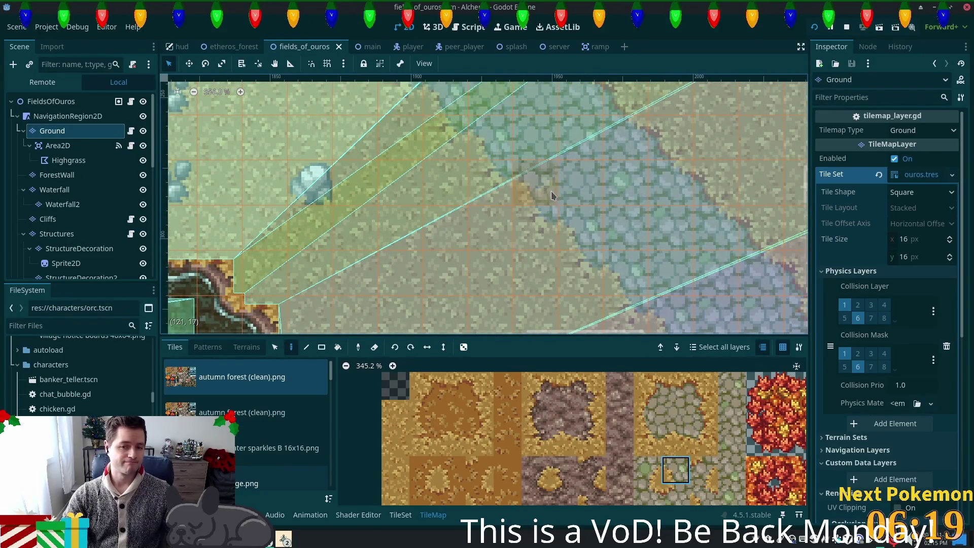
scroll(660, 250, "down", 4)
key("F5")
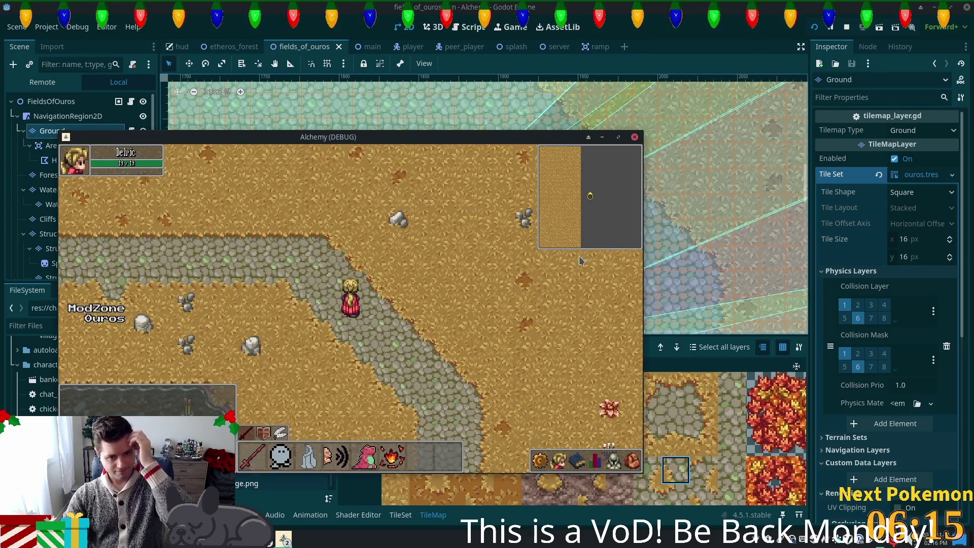
Walk the character across the bridge, up the stone path and right across the dirt
key("Down")
key("Left")
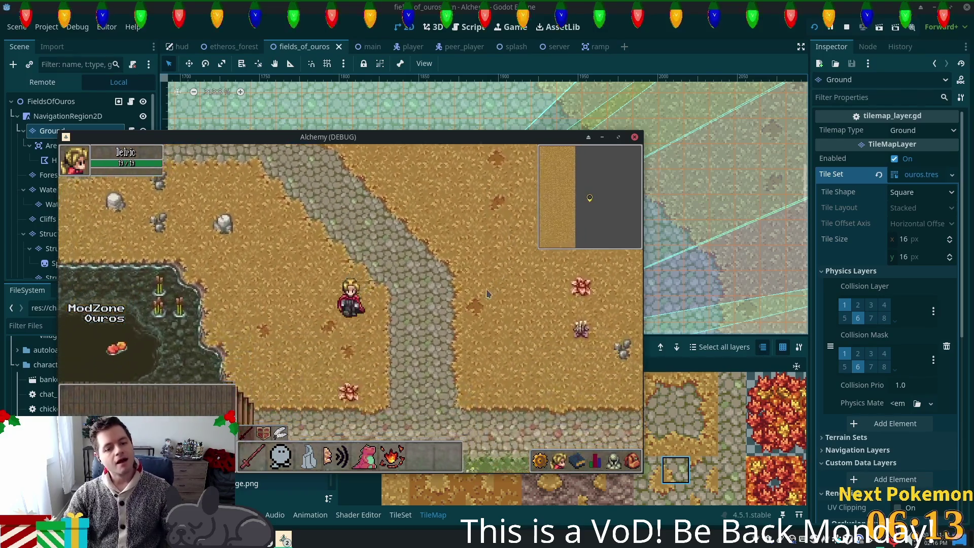
key("Left")
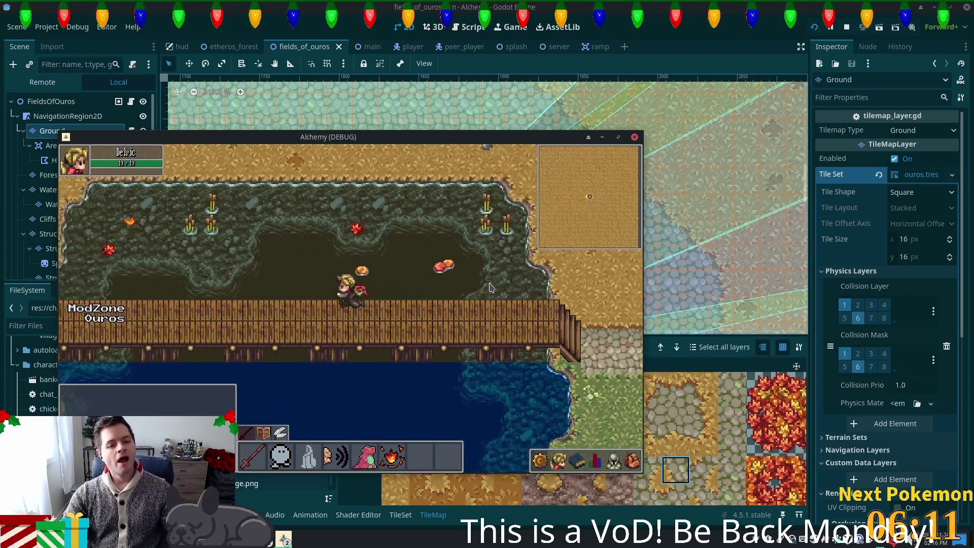
key("Up")
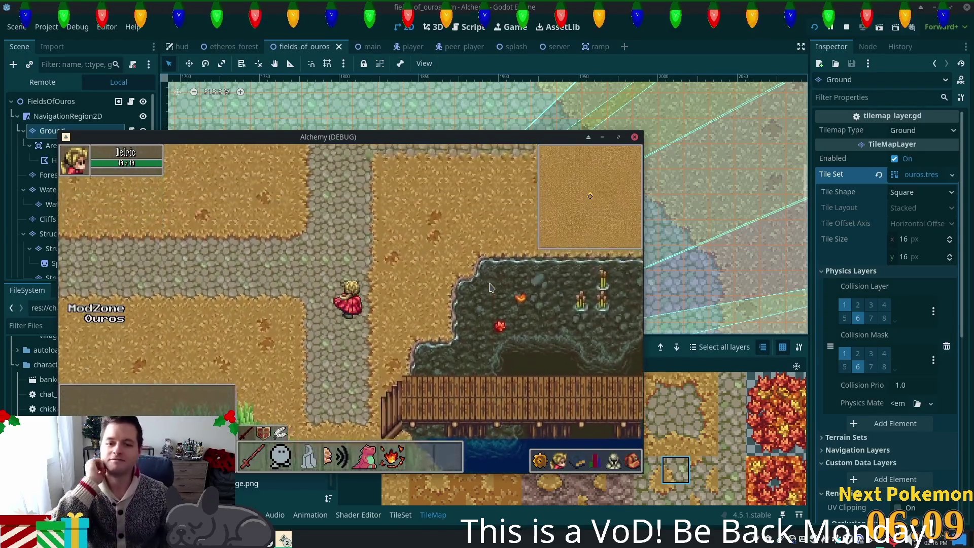
key("Right")
key("Down")
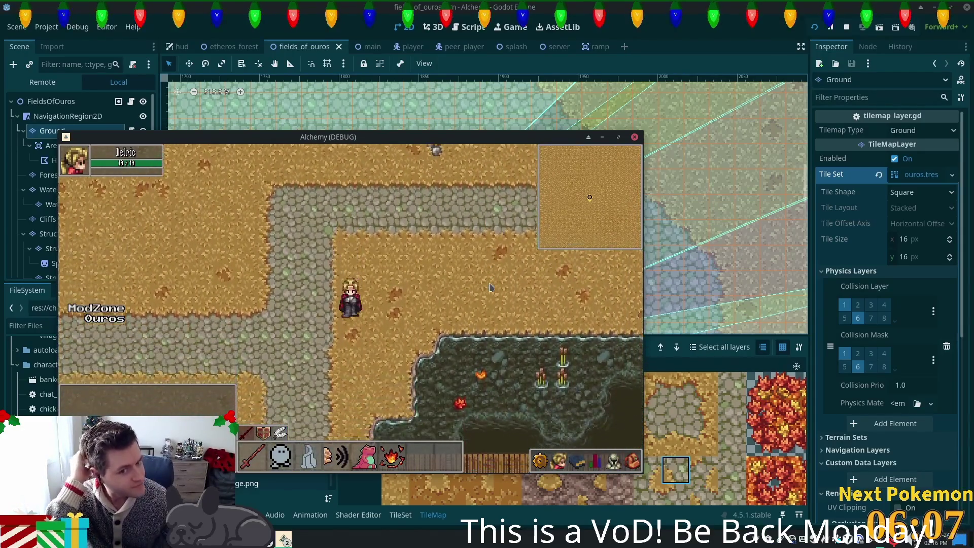
key("Right")
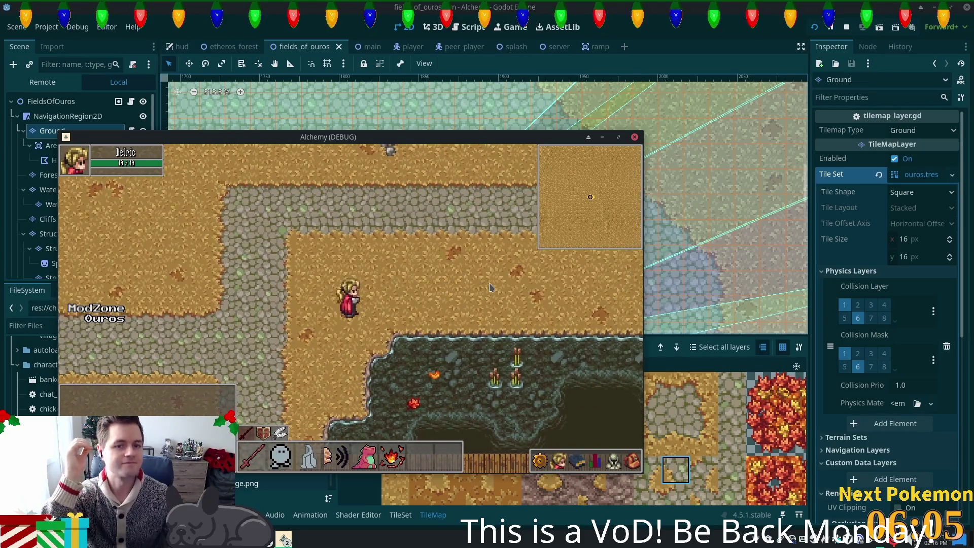
left_click(621, 74)
left_click_drag(228, 218, 381, 223)
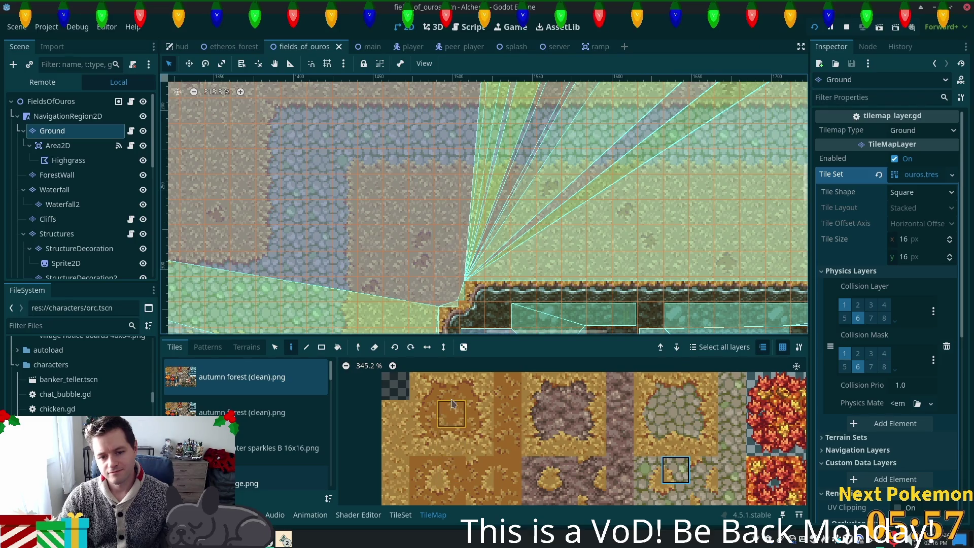
Pick the single lower dirt tile from the atlas, narrowing a two-tile selection
left_click_drag(479, 413, 479, 440)
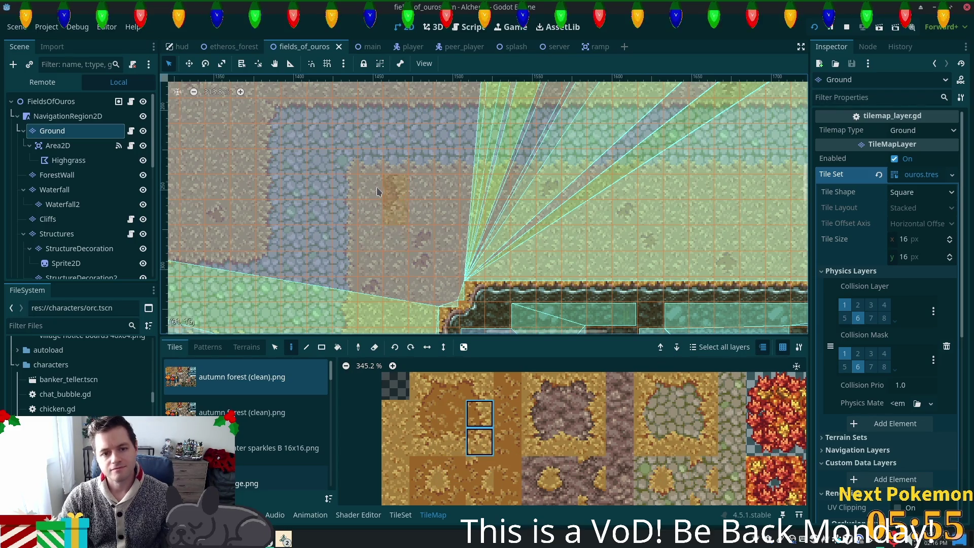
left_click(480, 441)
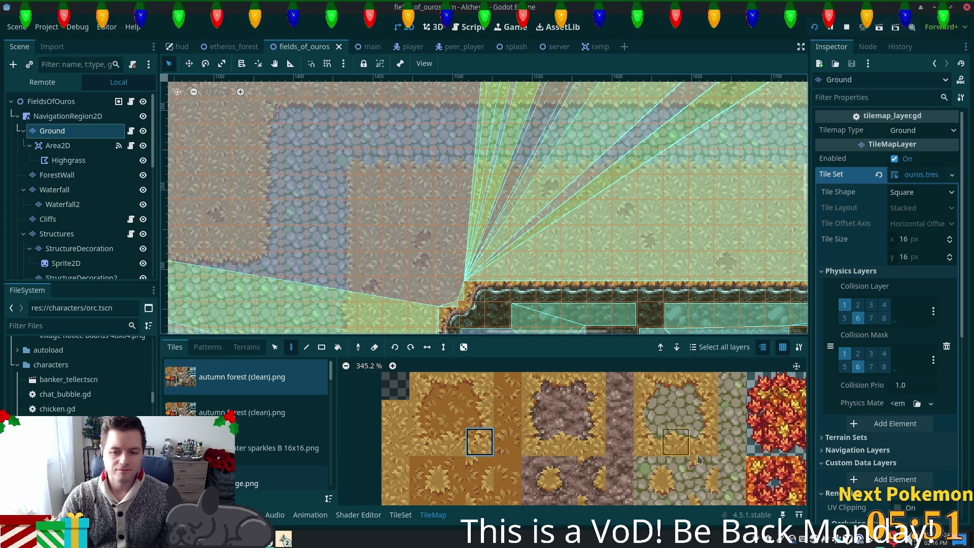
scroll(614, 389, "down", 3)
scroll(614, 389, "right", 3)
scroll(614, 389, "up", 3)
scroll(615, 389, "left", 3)
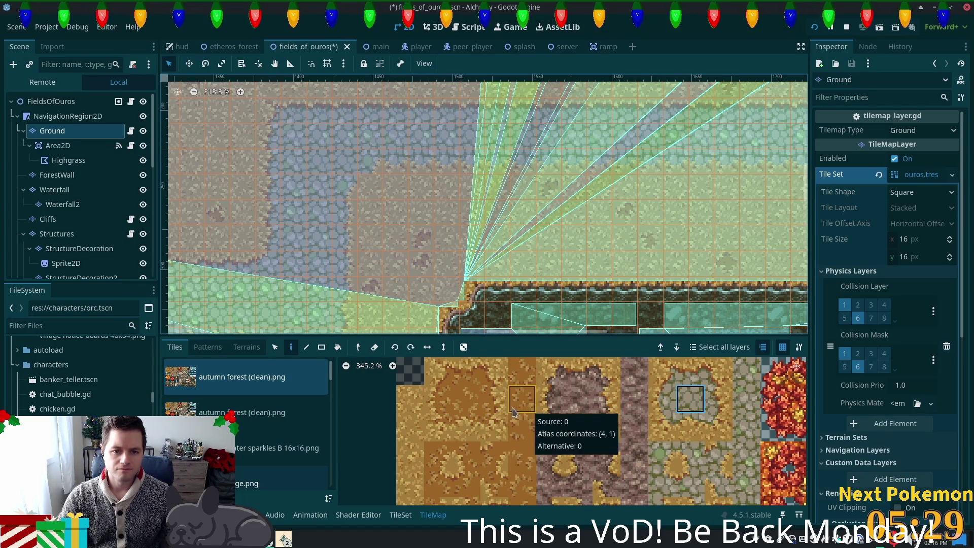
Paint a series of dirt patch tiles from the atlas into the path corner
left_click(448, 378)
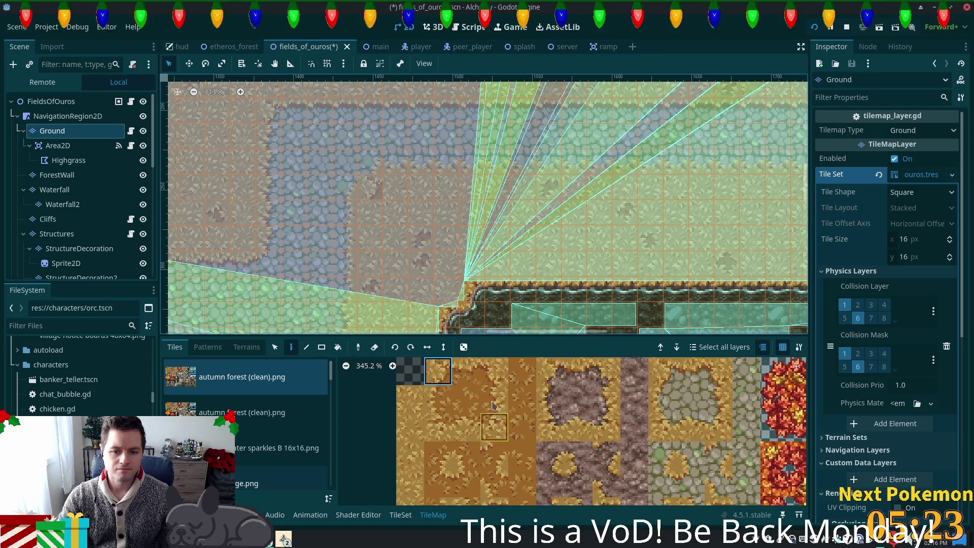
left_click(466, 482)
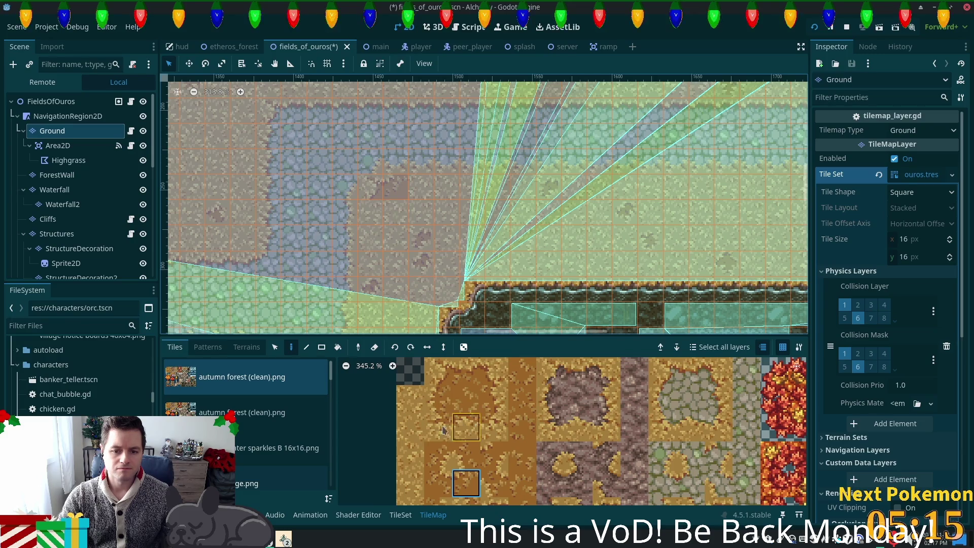
left_click(437, 399)
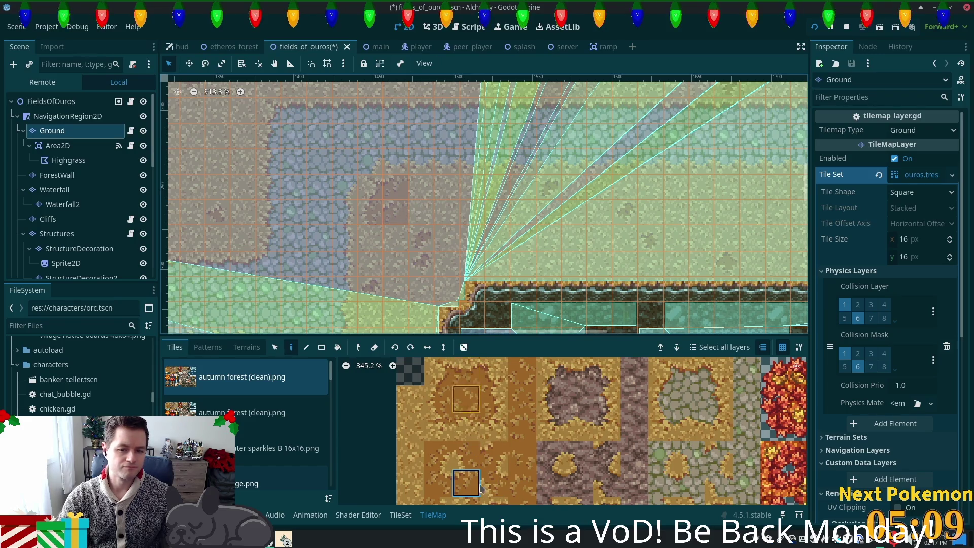
left_click(494, 426)
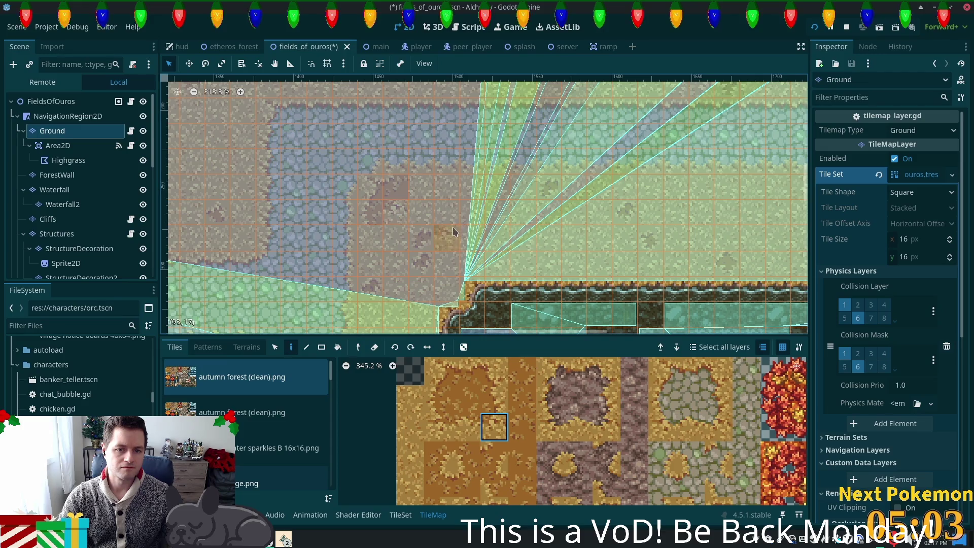
left_click(437, 455)
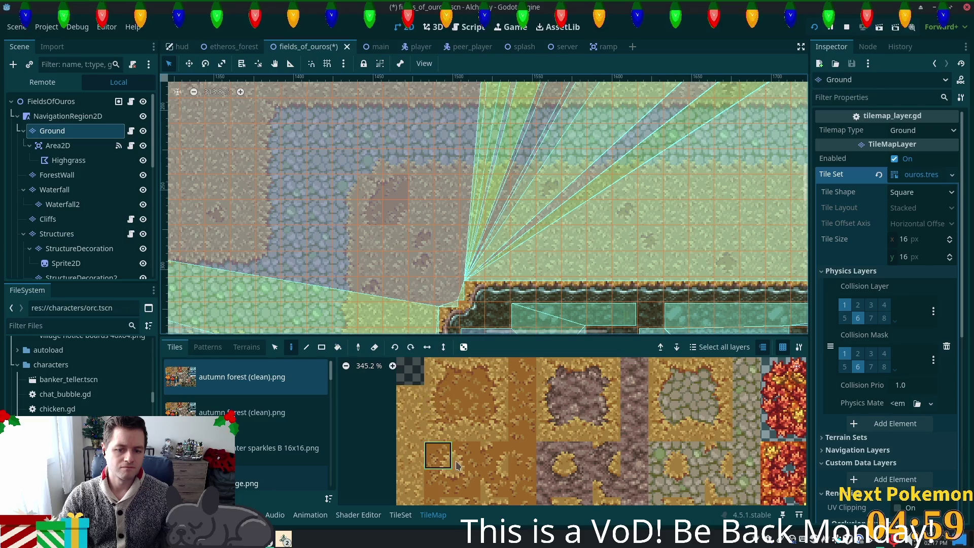
left_click(500, 427)
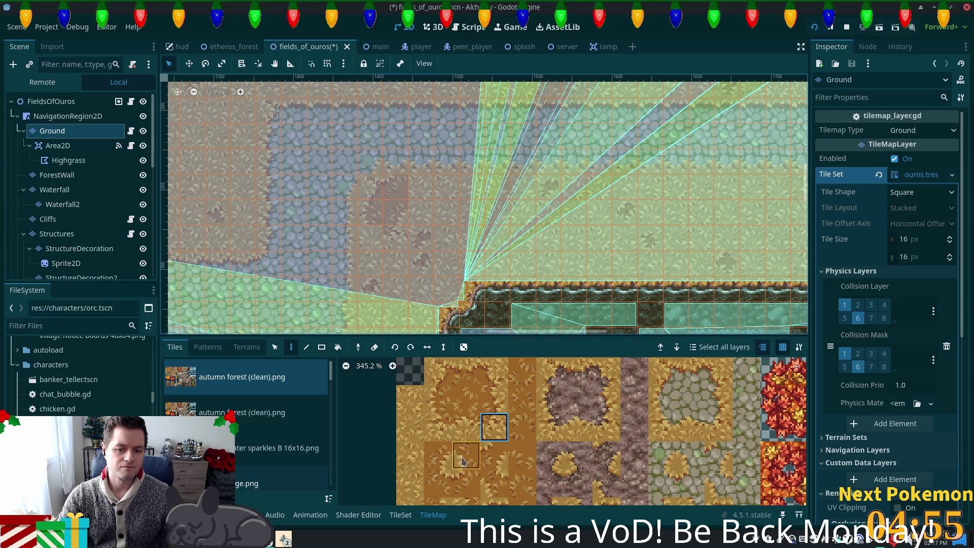
Paint more dirt patch tiles, including a two-tile column, then save and run the scene
left_click(466, 427)
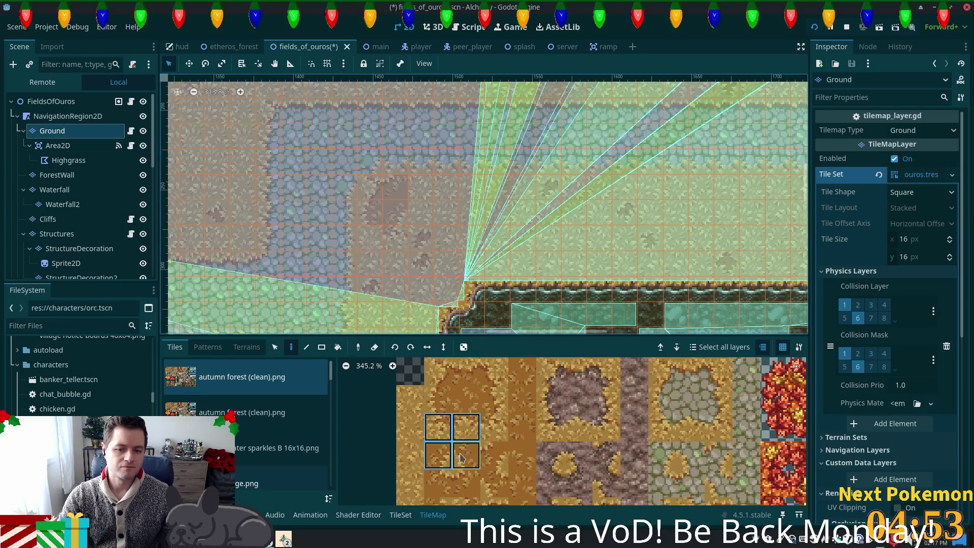
left_click(438, 427)
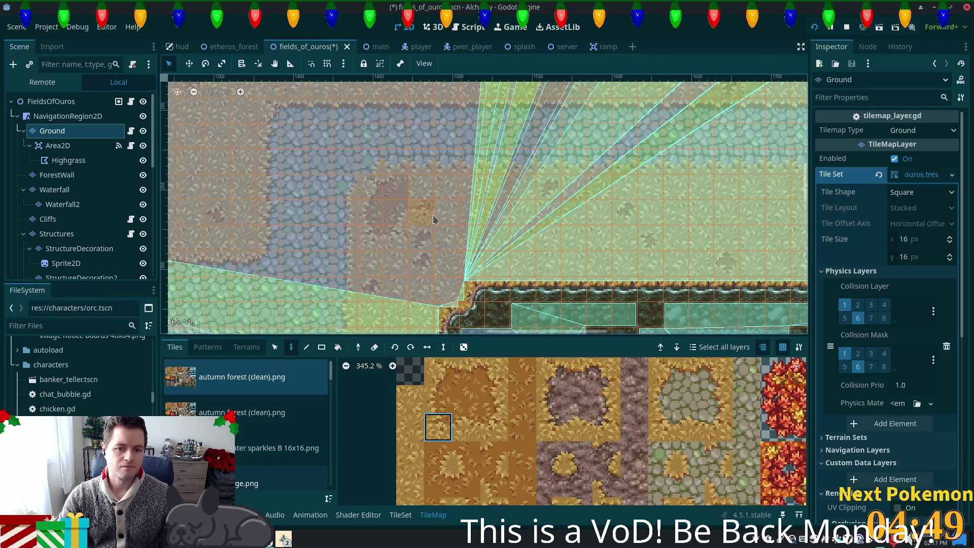
left_click(493, 370)
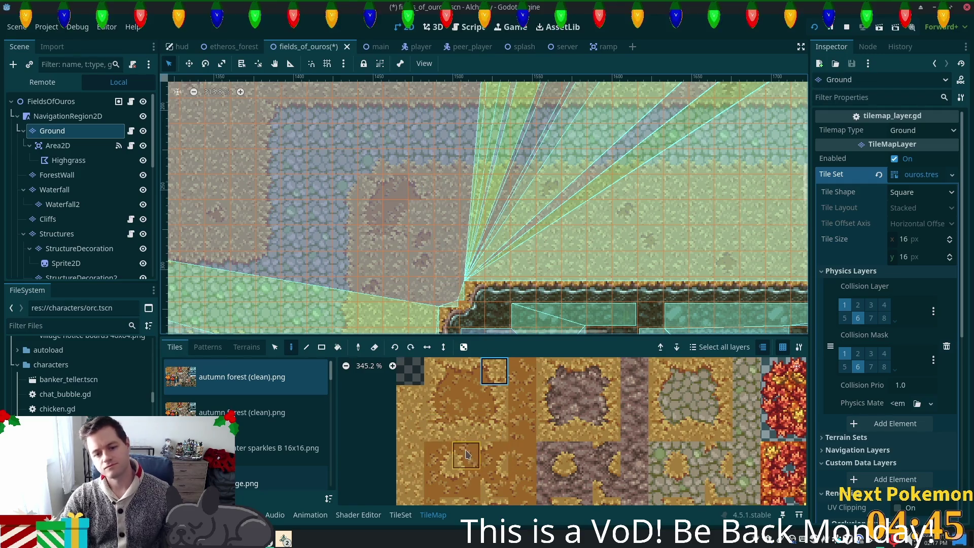
left_click_drag(494, 399, 496, 429)
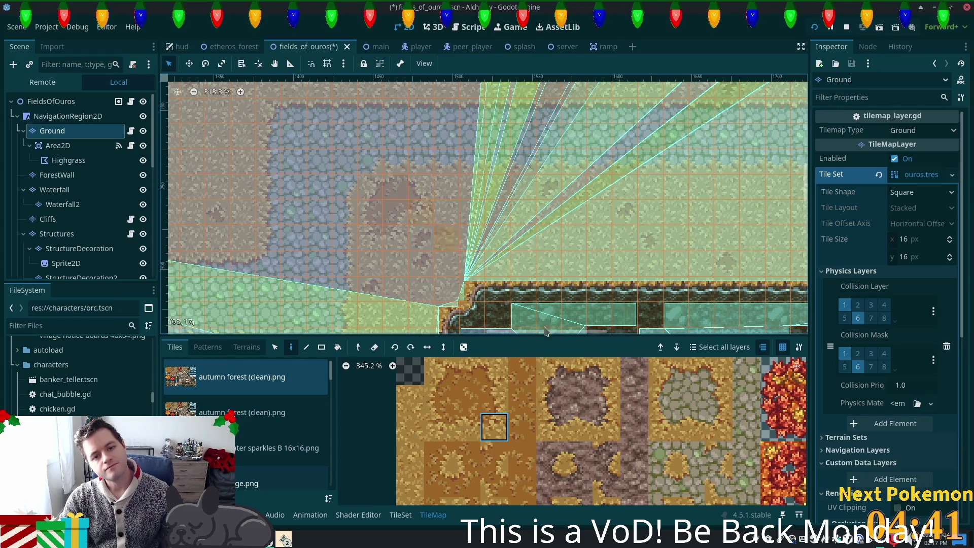
key("ctrl+s")
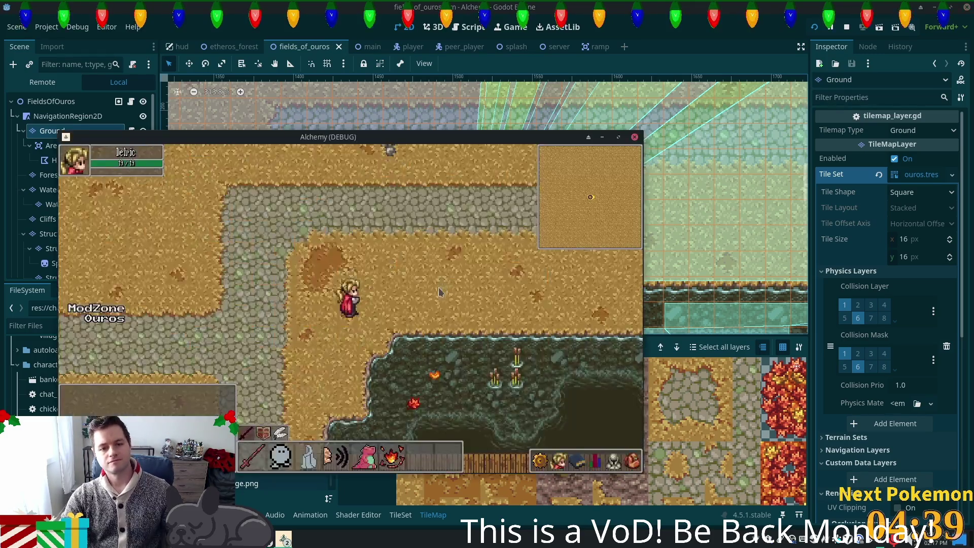
Walk the character north to the horizontal path, then east and southeast past the pond
key("d")
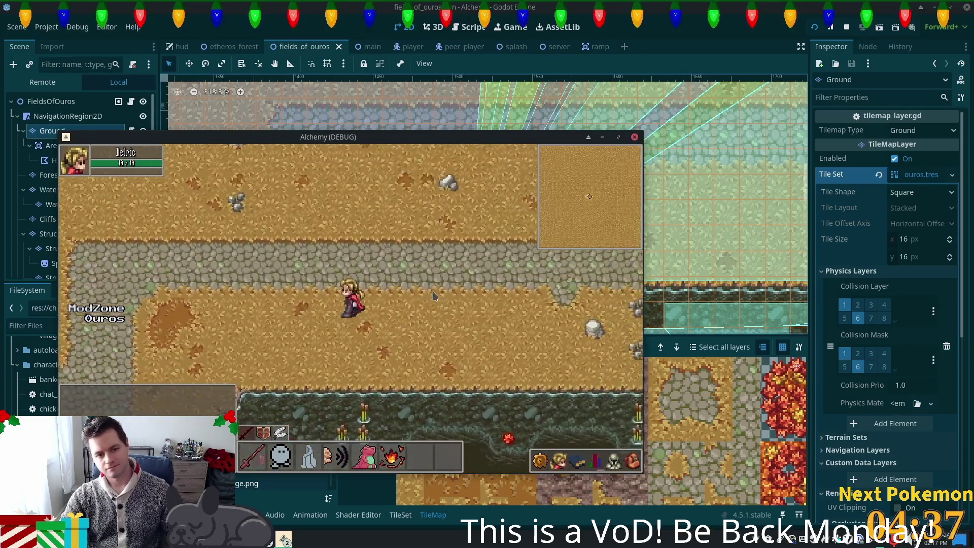
key("w")
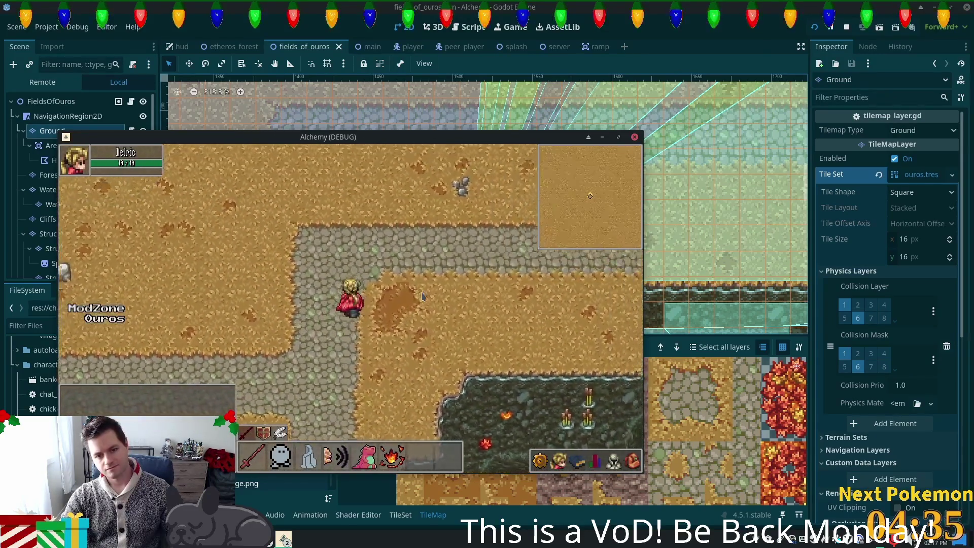
key("d")
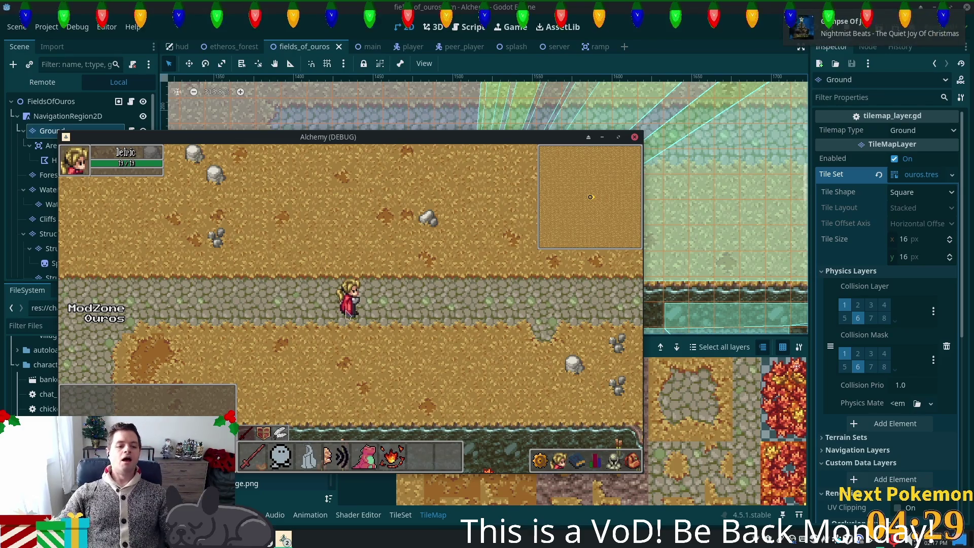
key("d")
key("d")
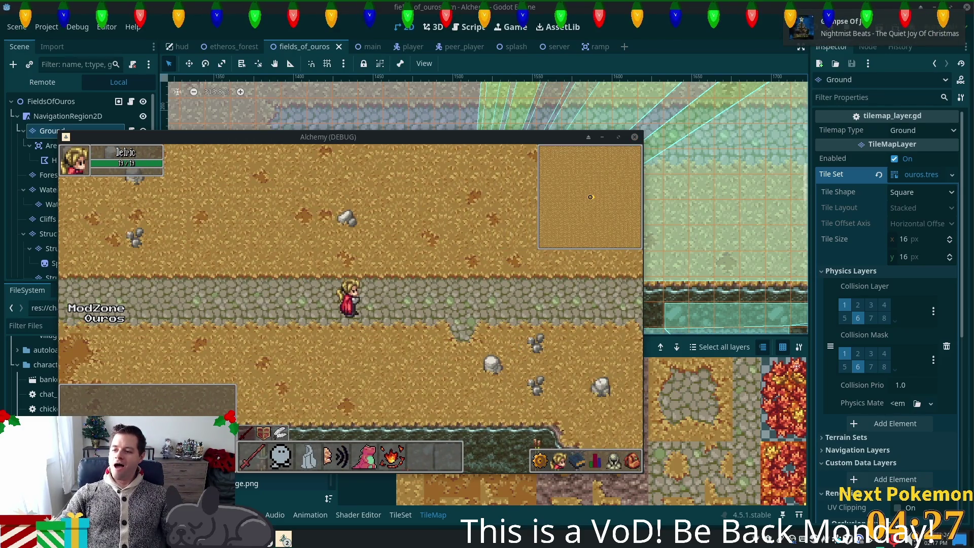
key("s")
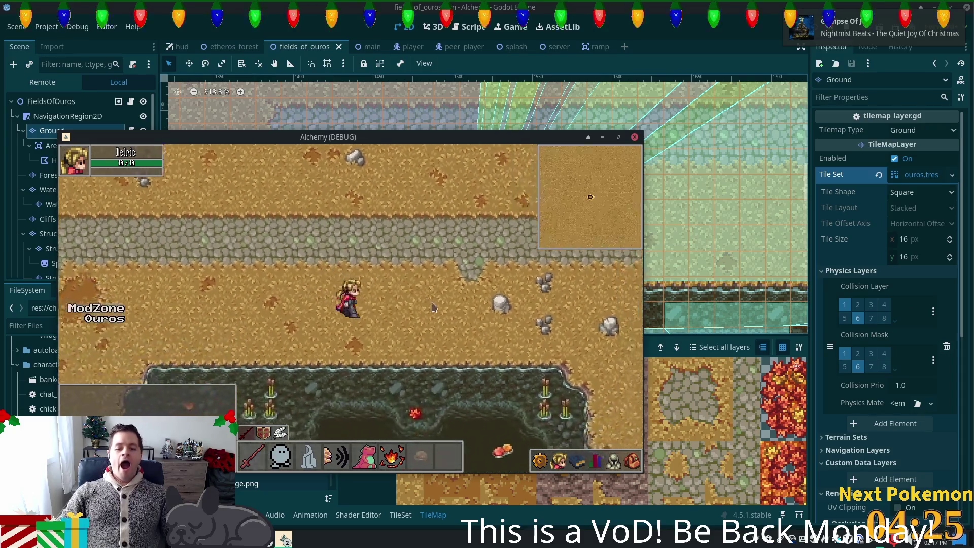
key("d")
key("s")
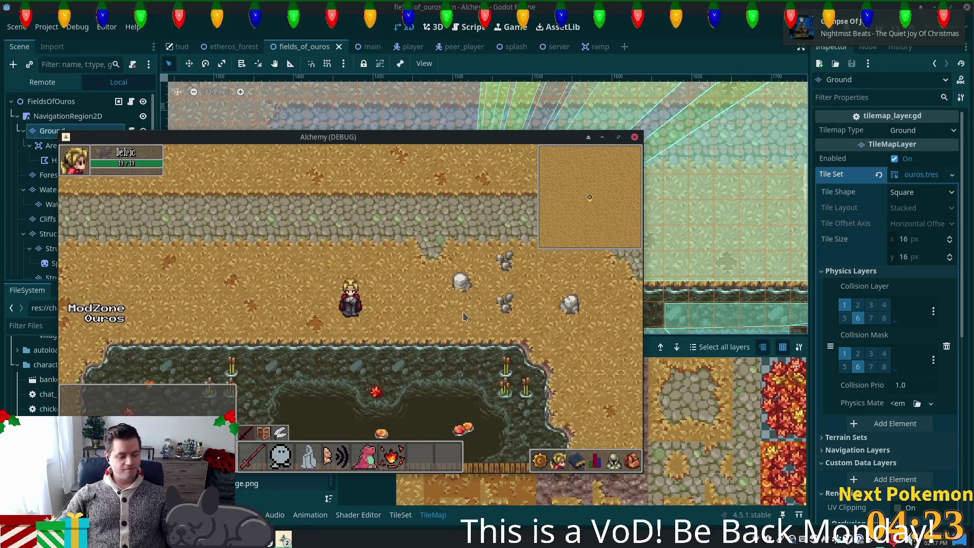
key("d")
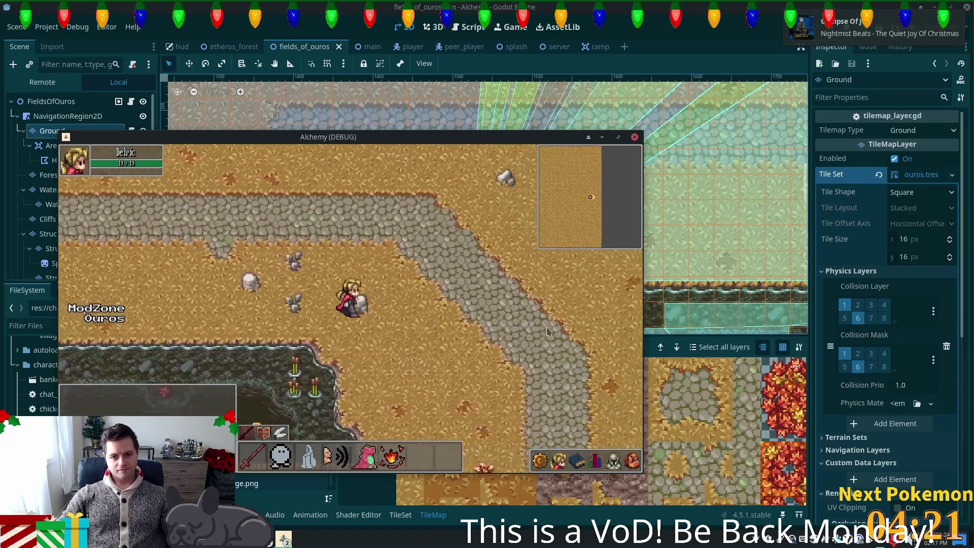
key("s")
key("d")
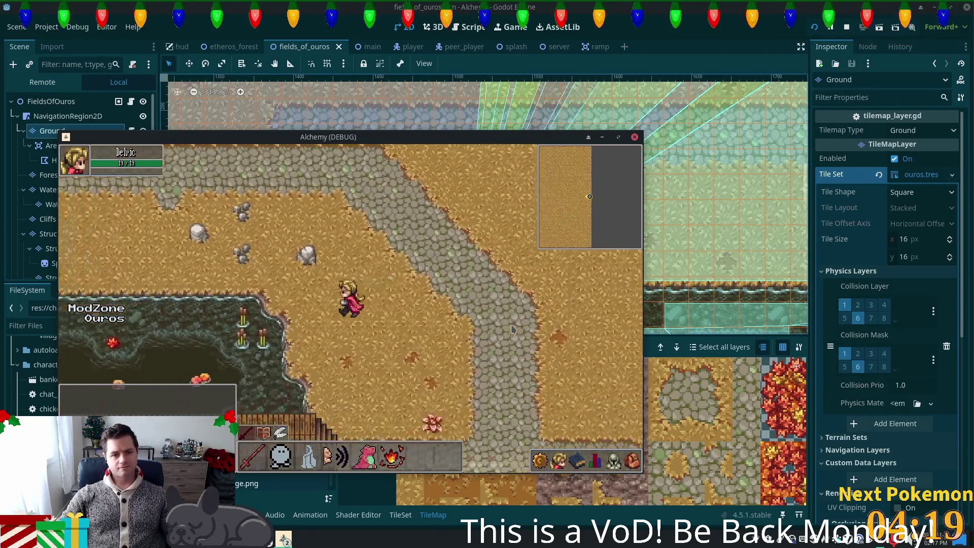
Walk back west over the pond area toward the bridge and vertical path
key("a")
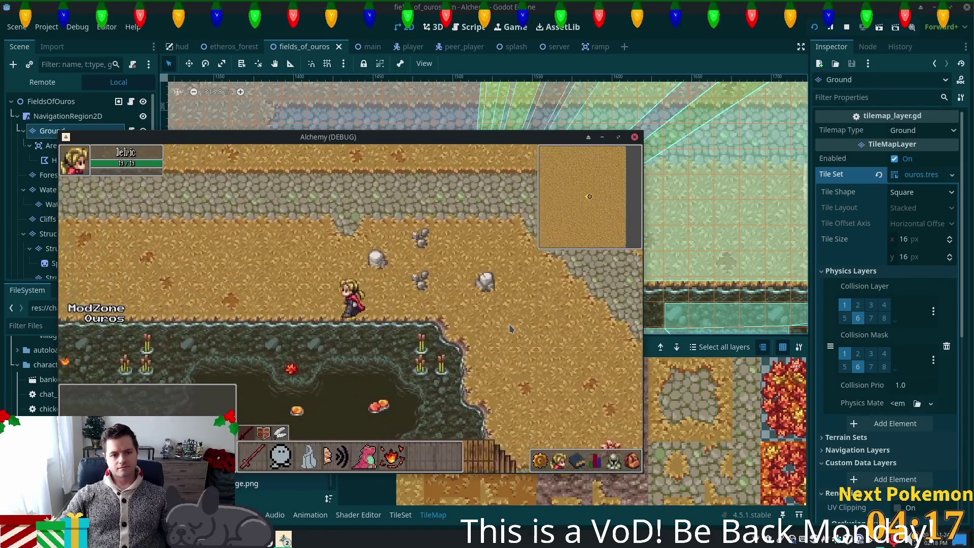
key("a")
key("s")
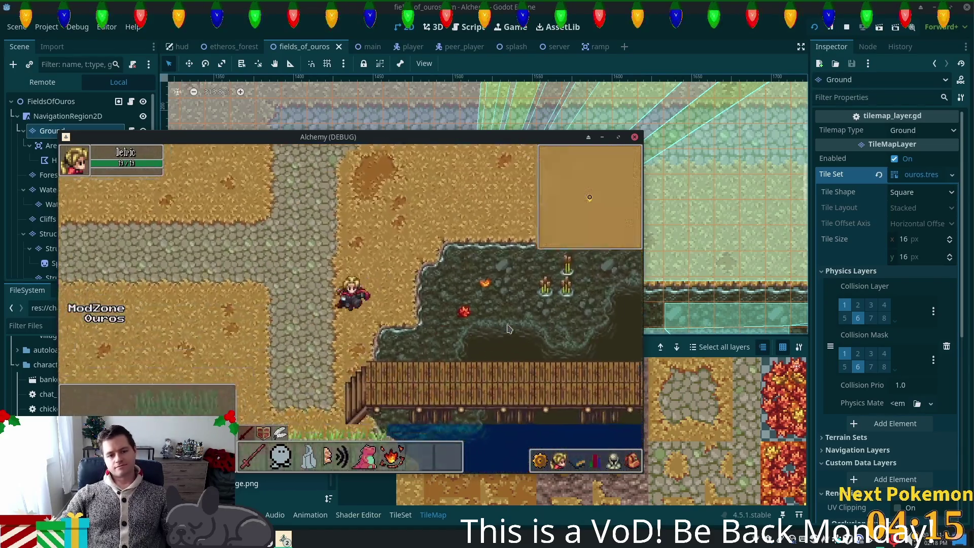
key("w")
key("a")
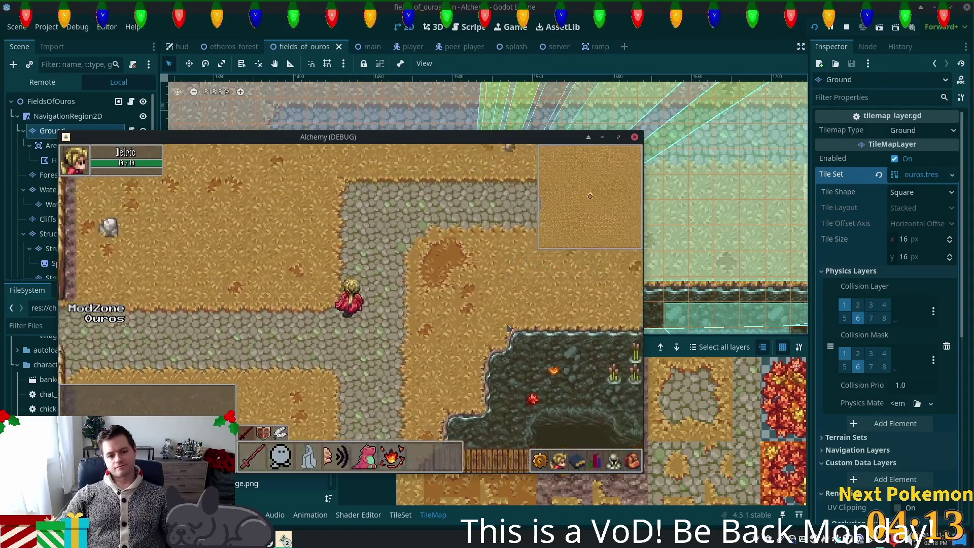
key("w")
key("d")
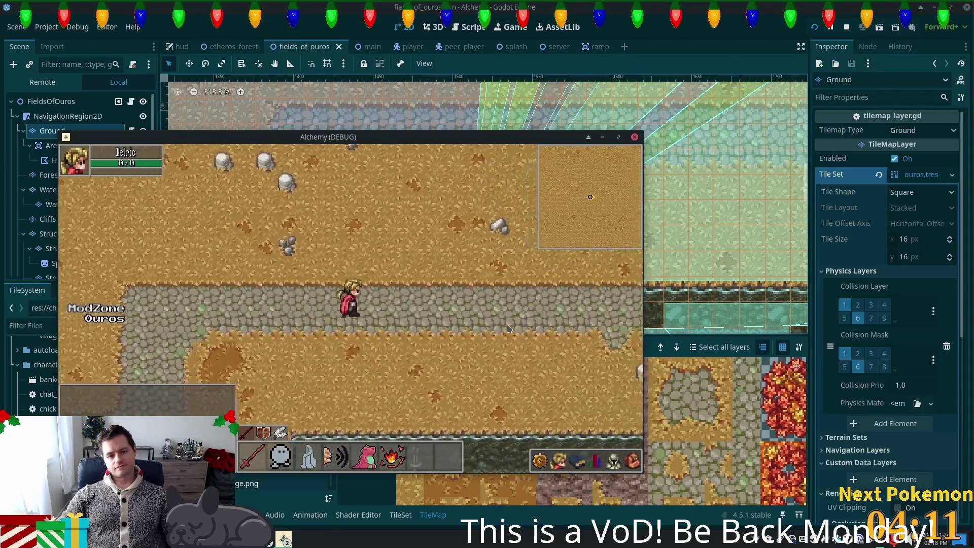
Run east along the cobblestone path to the dark water, back toward the bridge, then close the game
key("d")
key("Right")
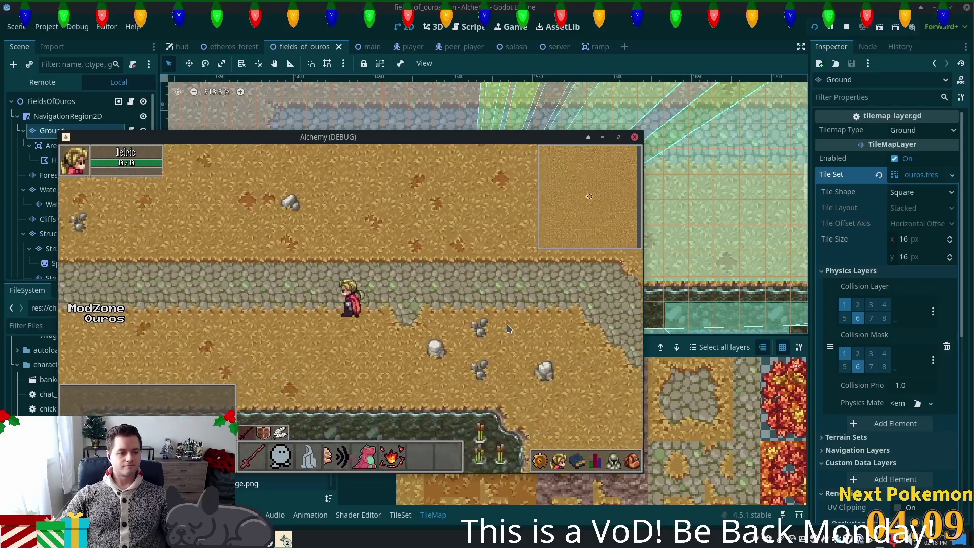
key("Down")
key("Left")
key("Down")
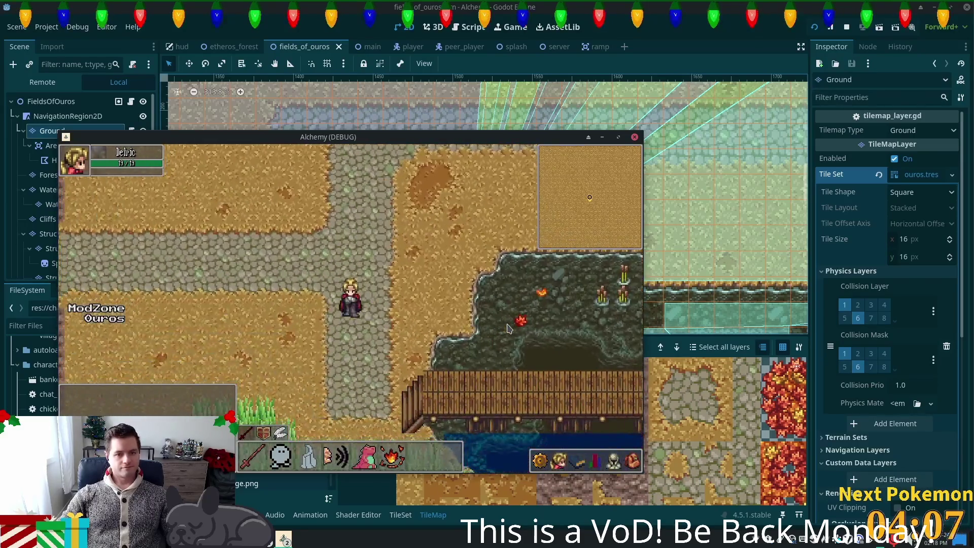
key("F8")
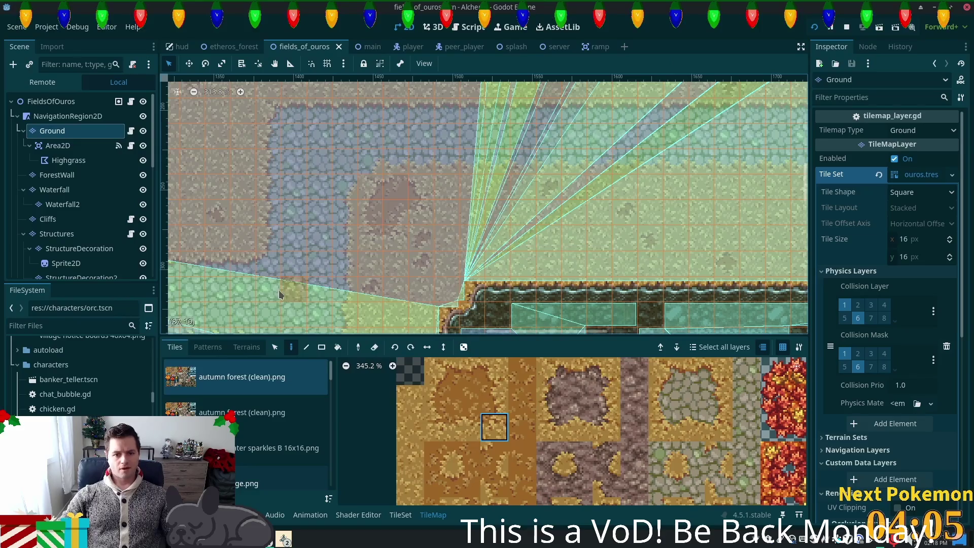
Paint single dirt tiles from the atlas onto the grass beside the cobblestone path
left_click_drag(348, 121, 508, 121)
scroll(324, 213, "up", 2)
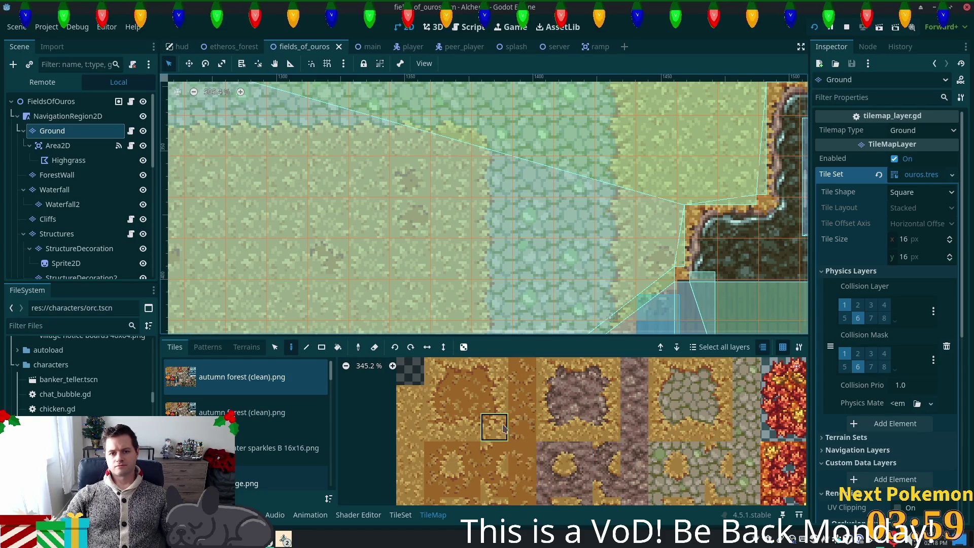
left_click(437, 482)
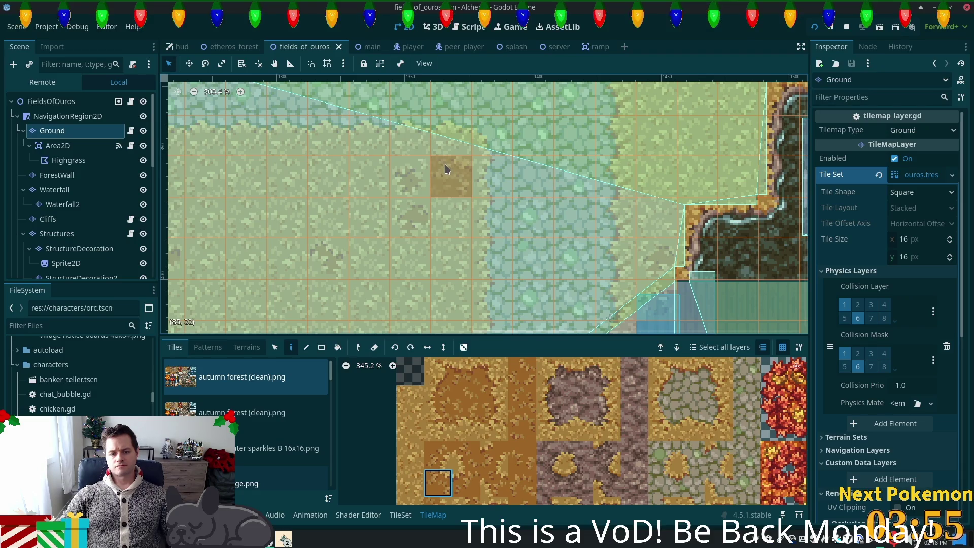
left_click(488, 374)
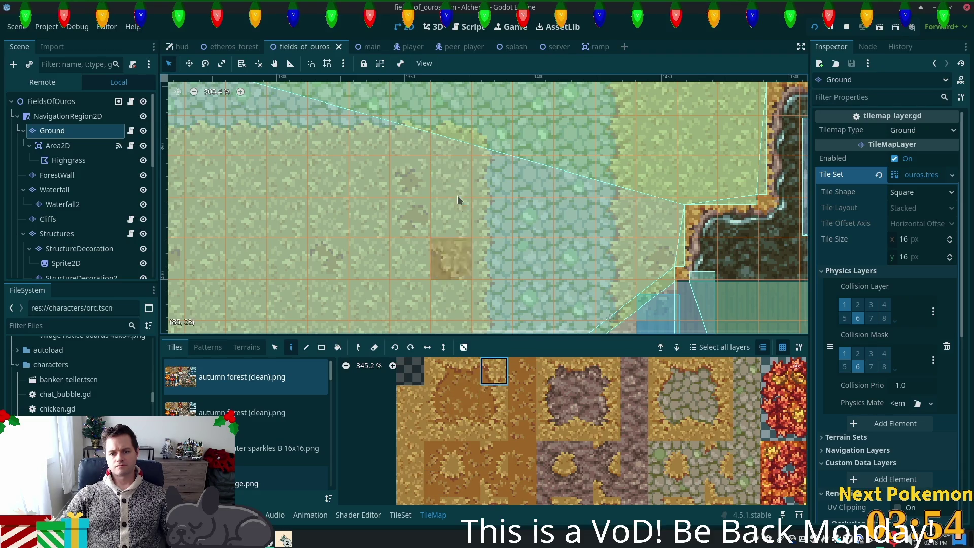
left_click(453, 166)
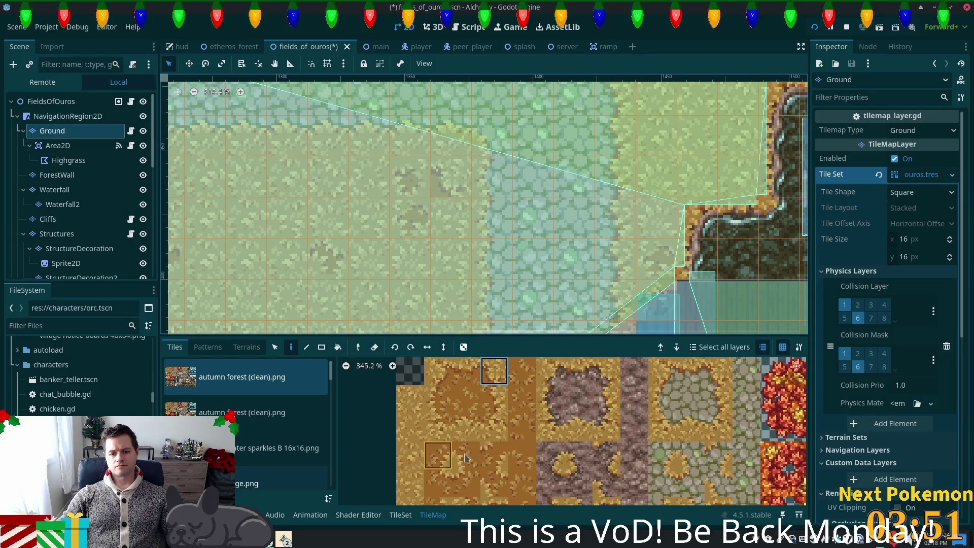
left_click(499, 430)
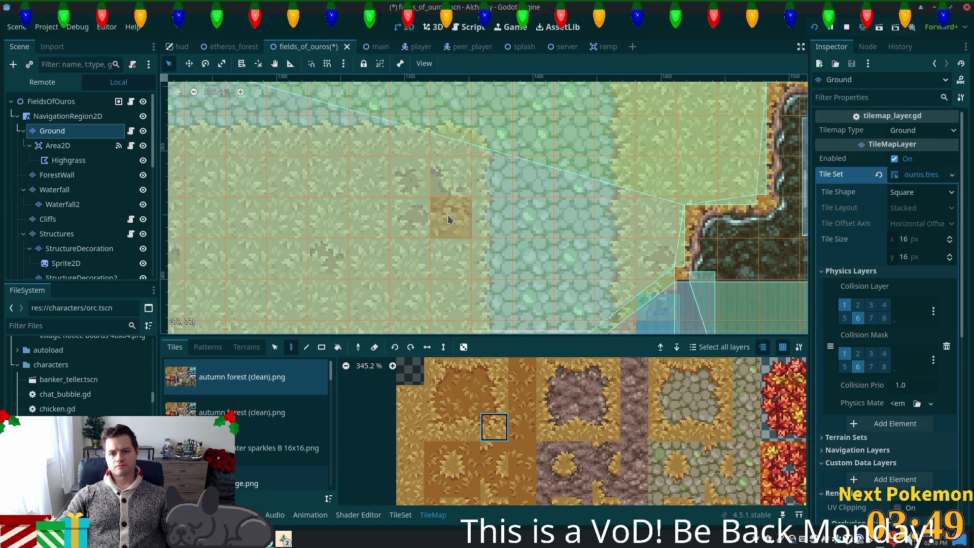
left_click(438, 371)
left_click(410, 175)
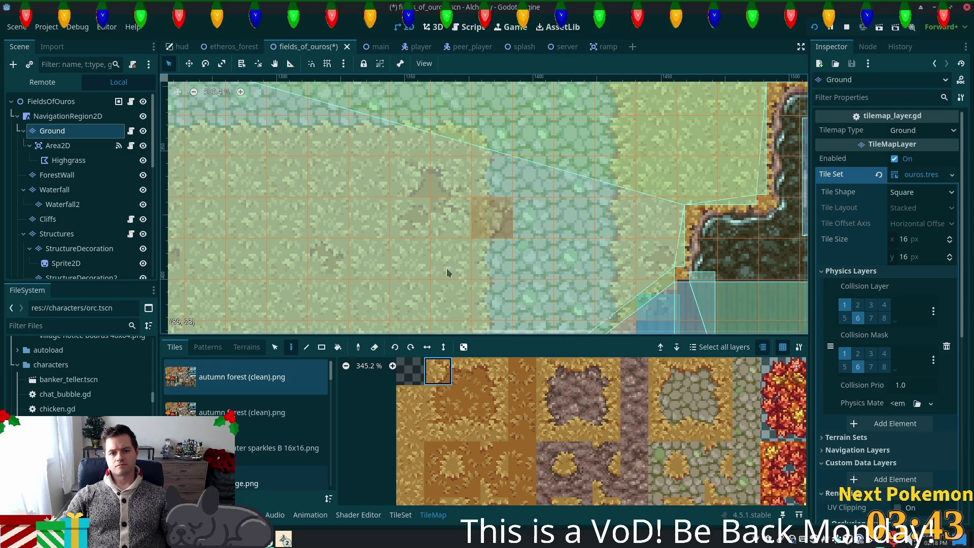
Paint a two-tile-tall dirt block, undo the dirt edits, and run the current scene
left_click_drag(438, 398, 437, 426)
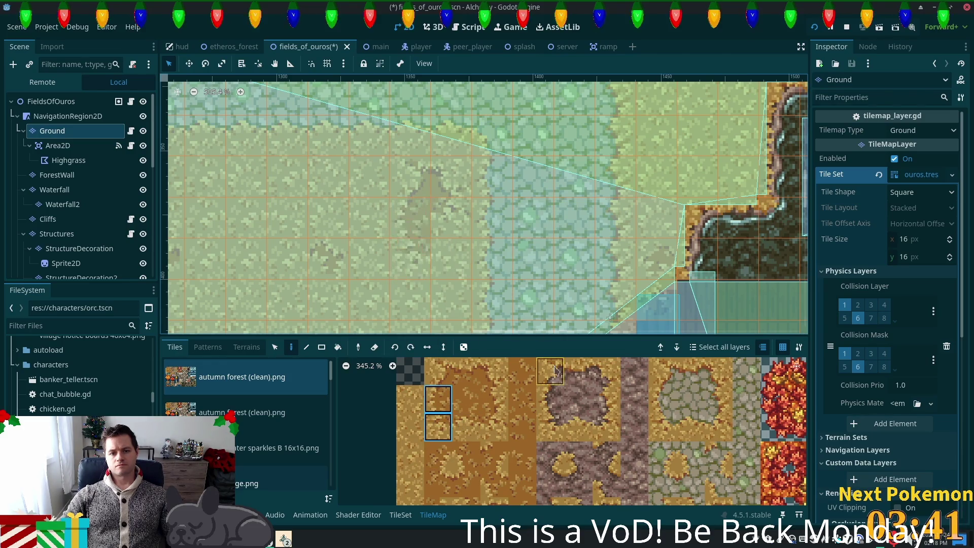
left_click(410, 223)
key("ctrl+z")
left_click(438, 426)
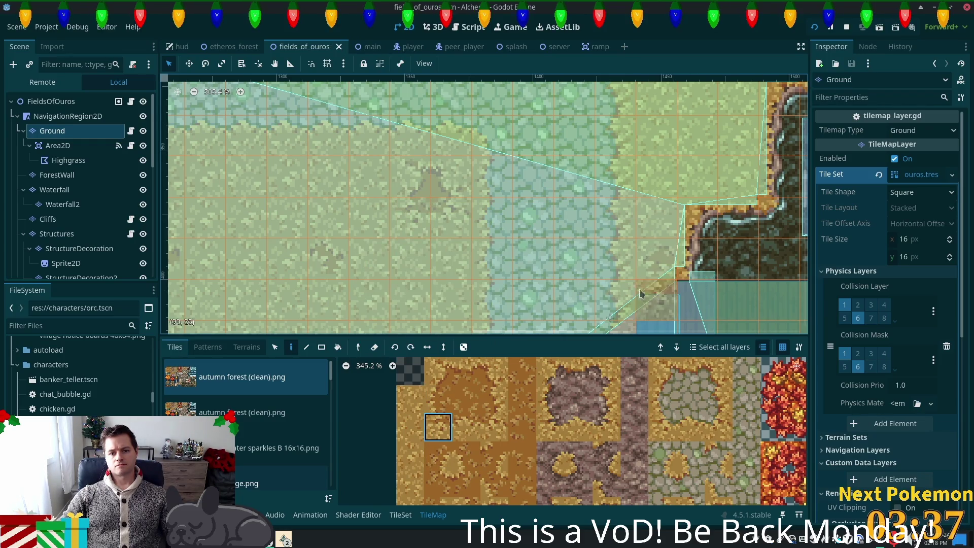
scroll(640, 294, "down", 4)
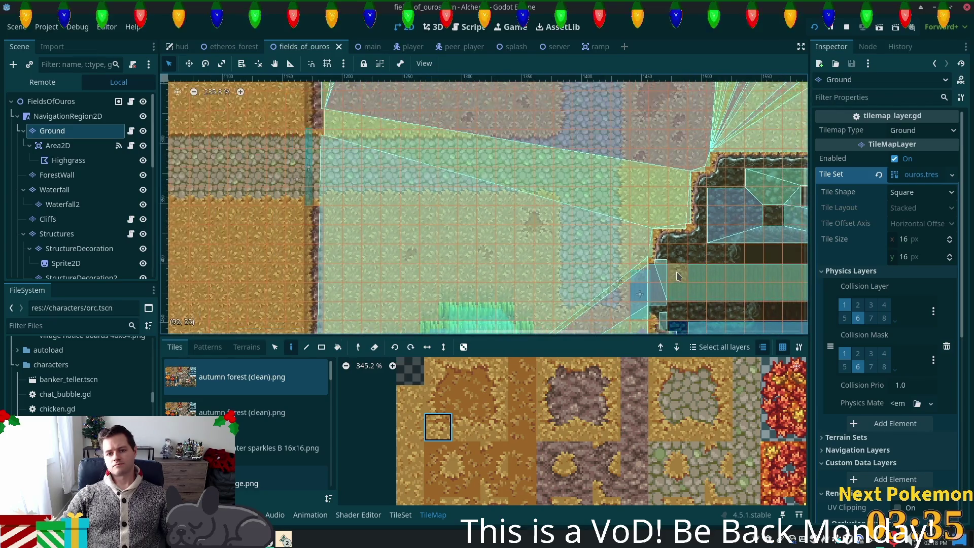
scroll(674, 281, "down", 1)
key("F6")
Walk the hero right across the wooden bridge onto the cobblestone path and back along it
key("Down")
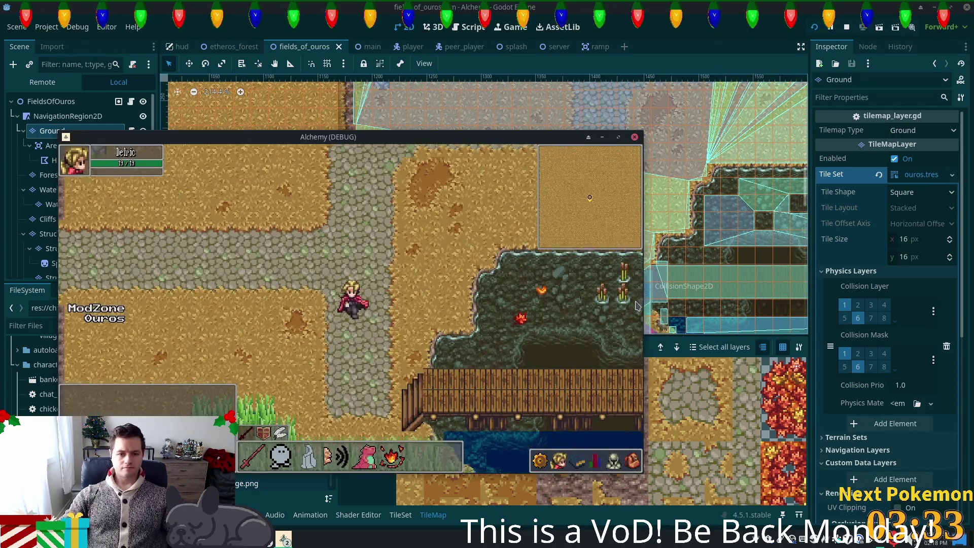
key("Right")
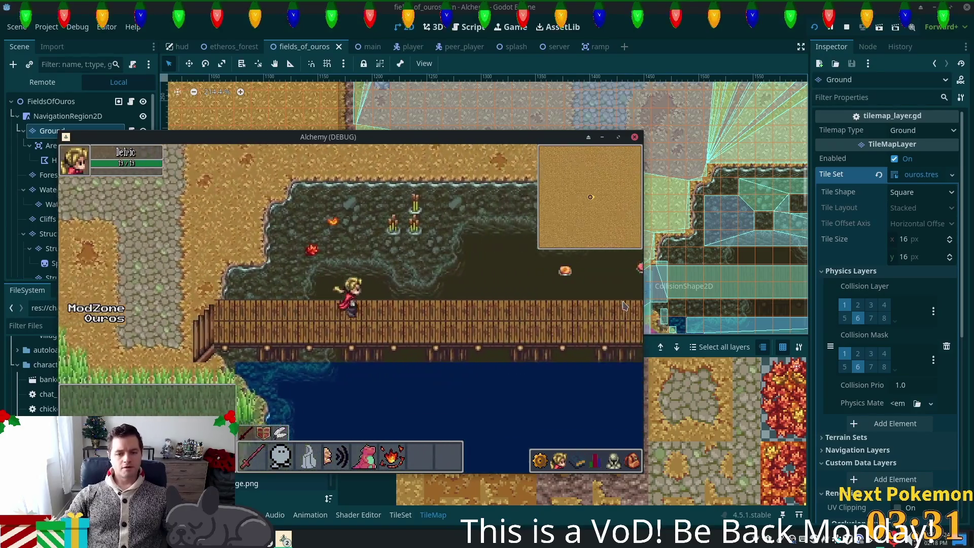
key("Right")
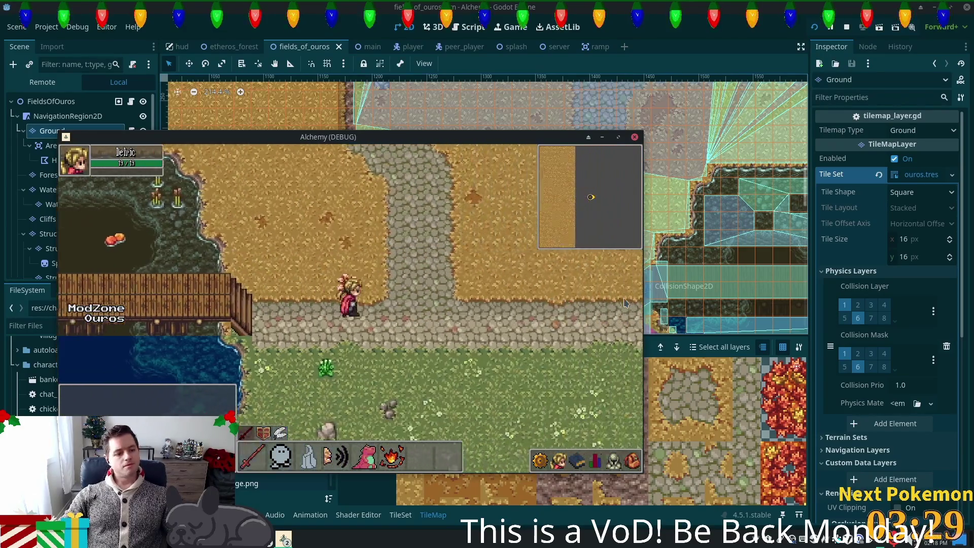
key("Left")
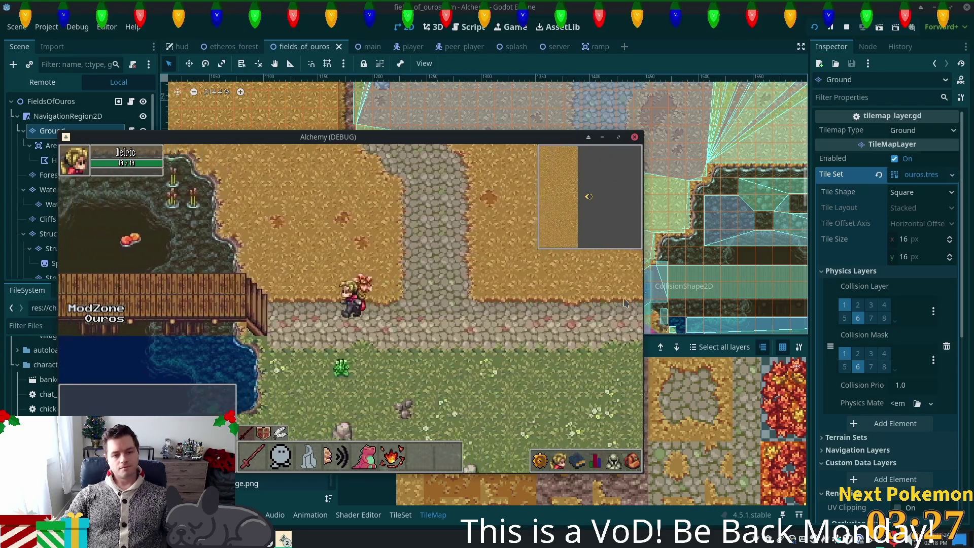
key("Left")
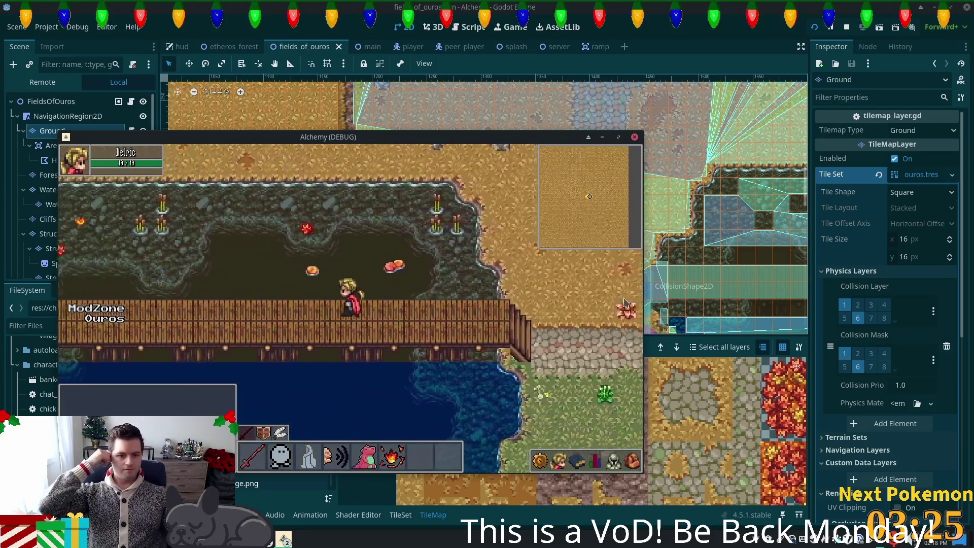
key("Left")
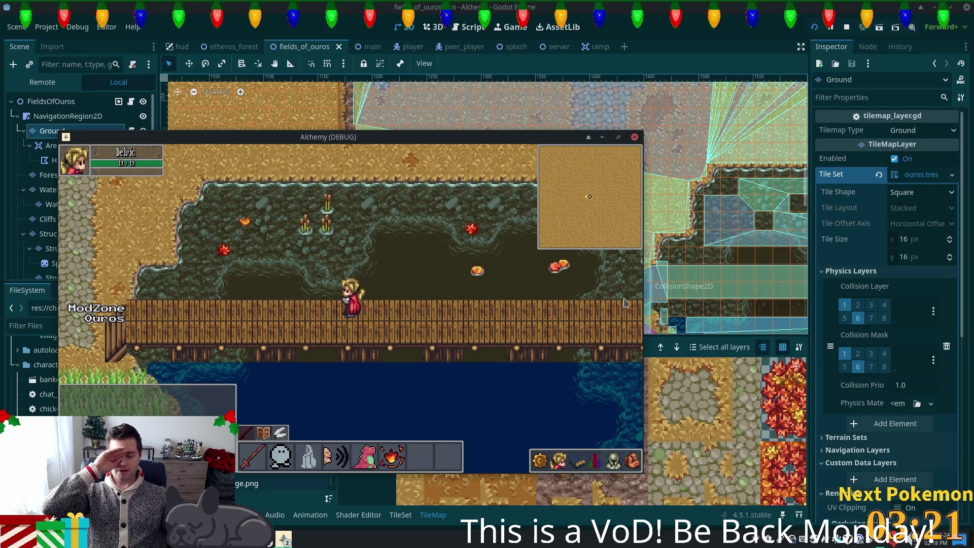
key("Right")
key("Right")
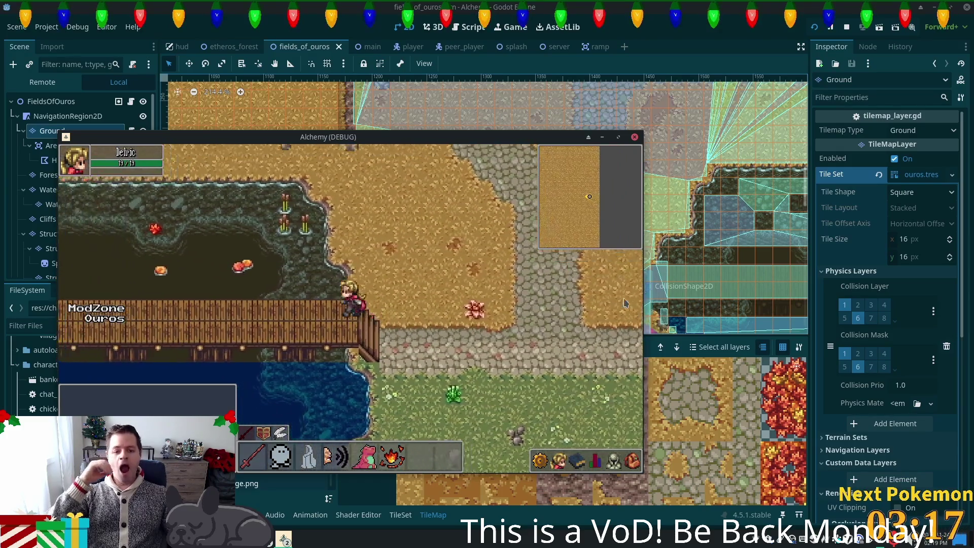
key("Left")
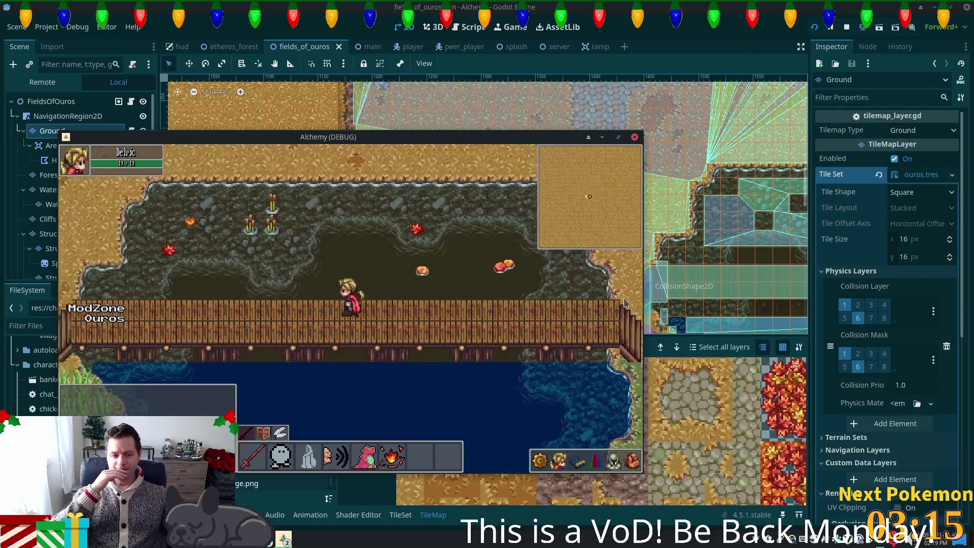
Walk past the bridge, north up the cobblestone path, down the diagonal path, then close the game
key("Left")
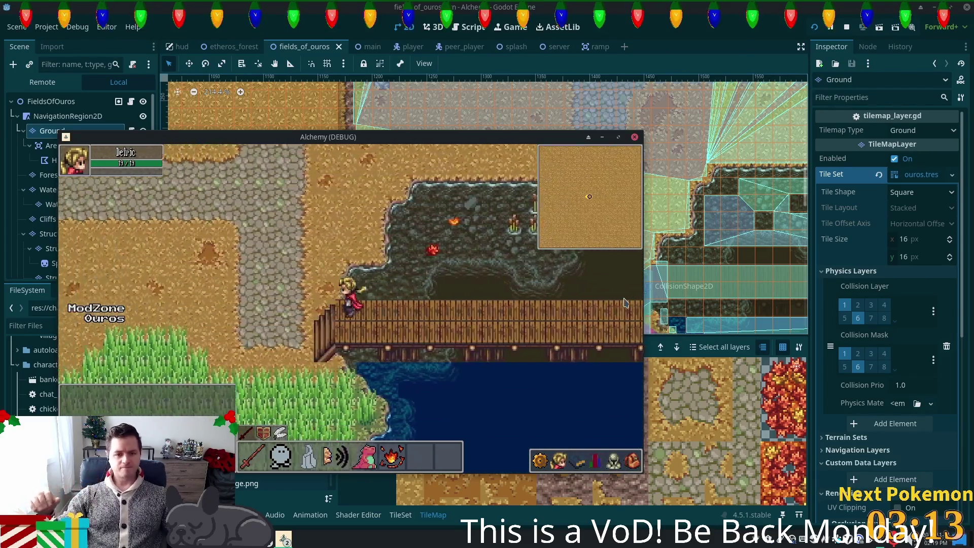
key("Up")
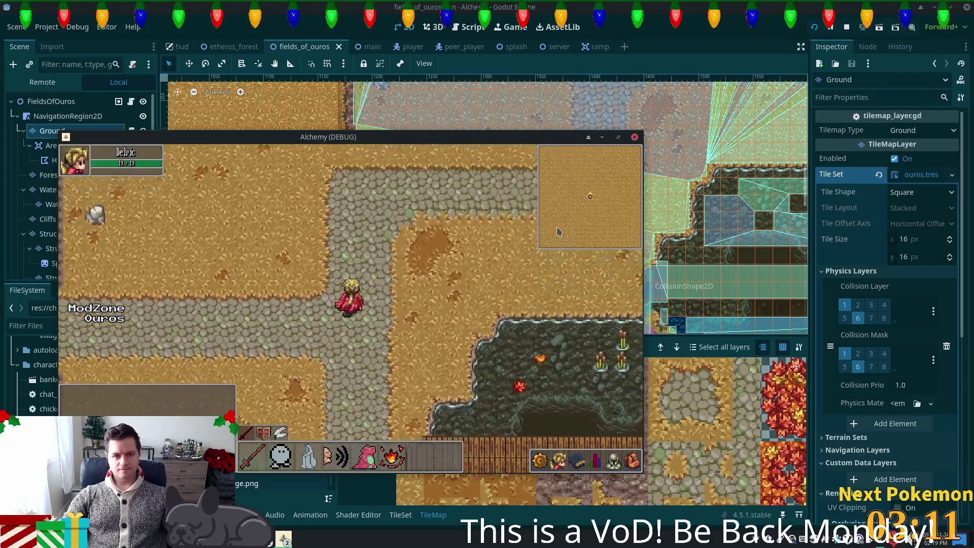
key("Up")
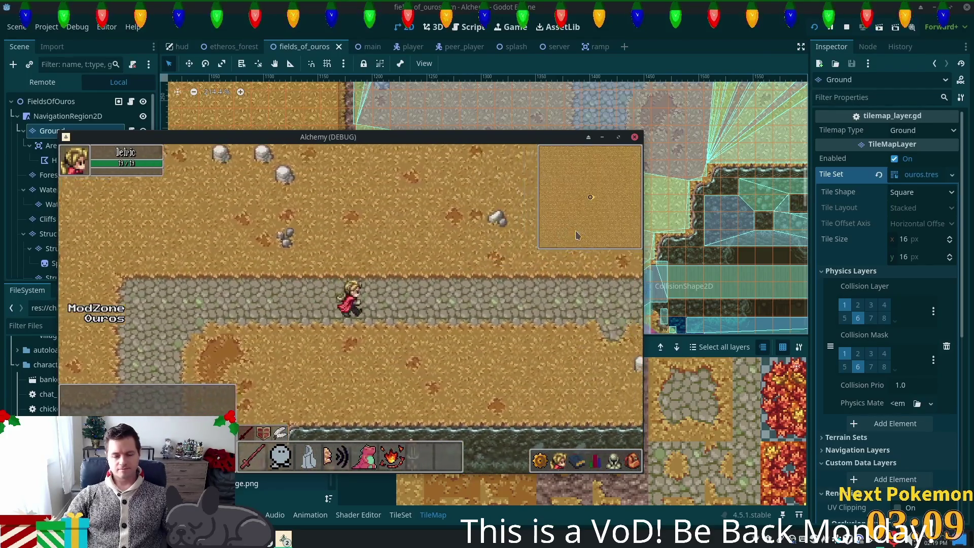
key("Right")
key("Down")
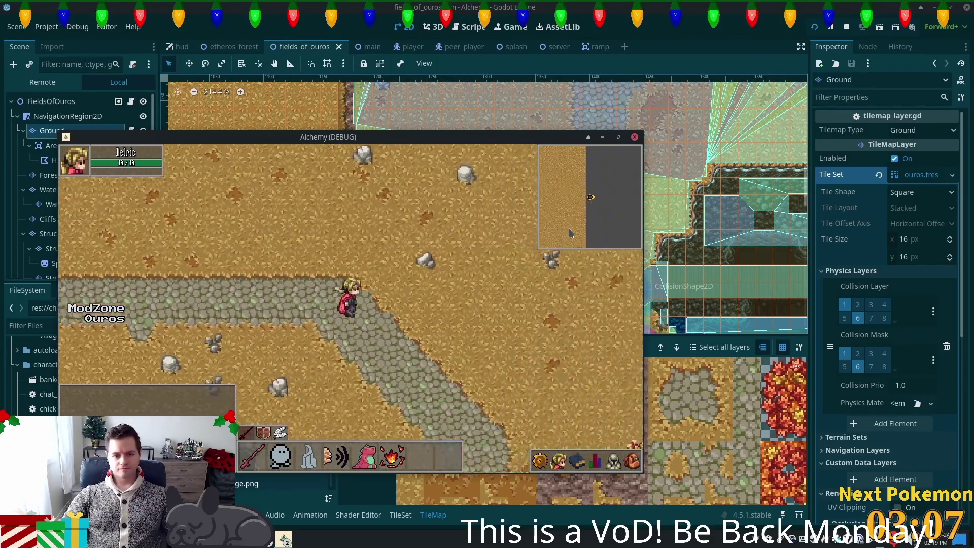
key("Down")
key("Up")
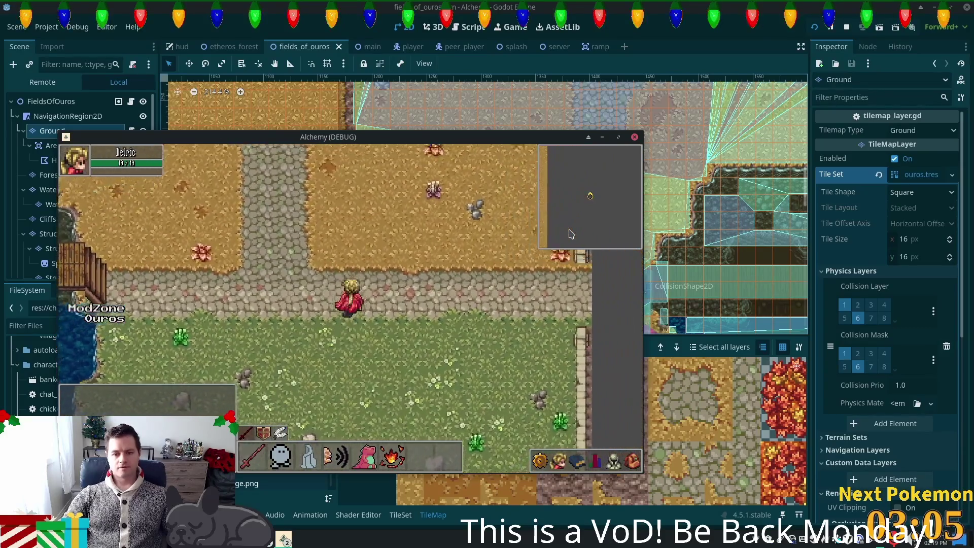
key("F8")
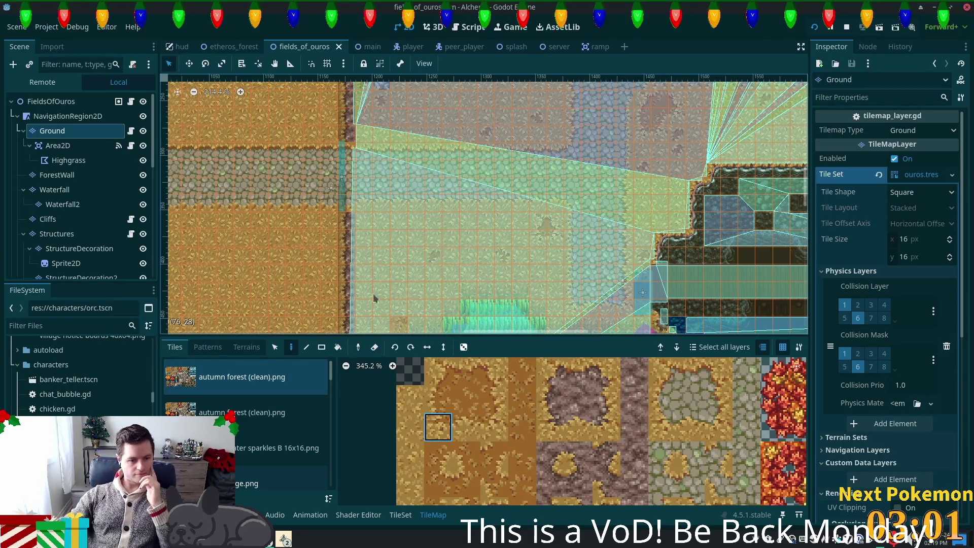
Switch the tile palette from wooden stairs.png to the things 16x32.png atlas
scroll(466, 457, "down", 5)
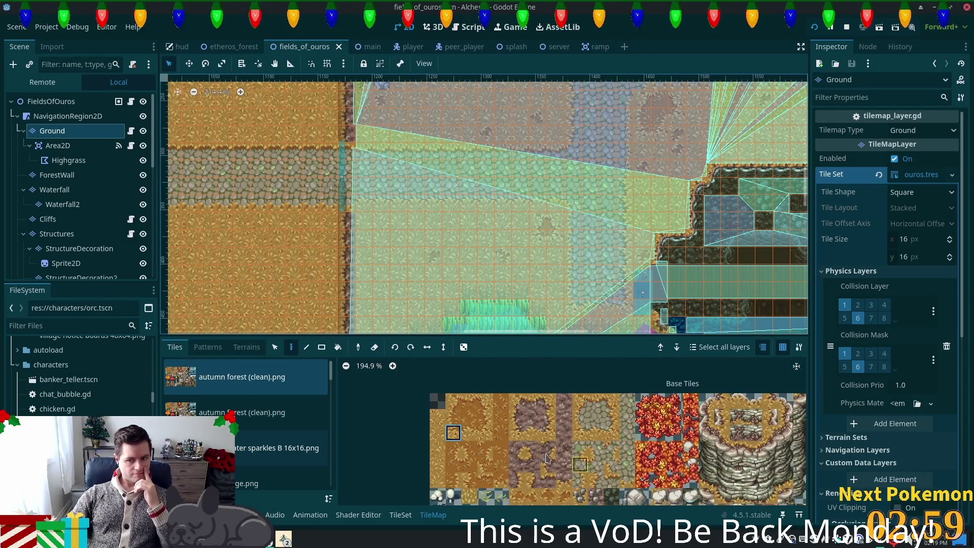
scroll(467, 492, "down", 2)
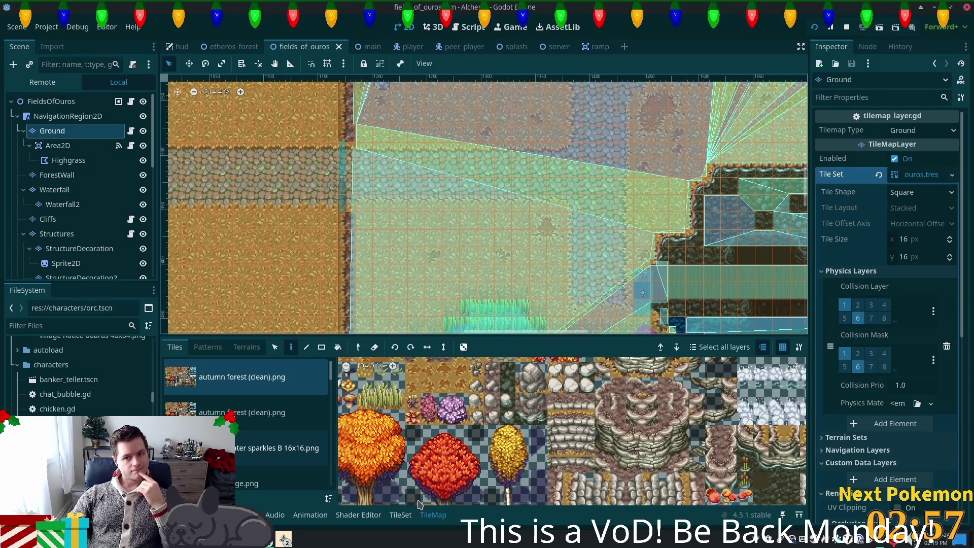
scroll(254, 446, "down", 3)
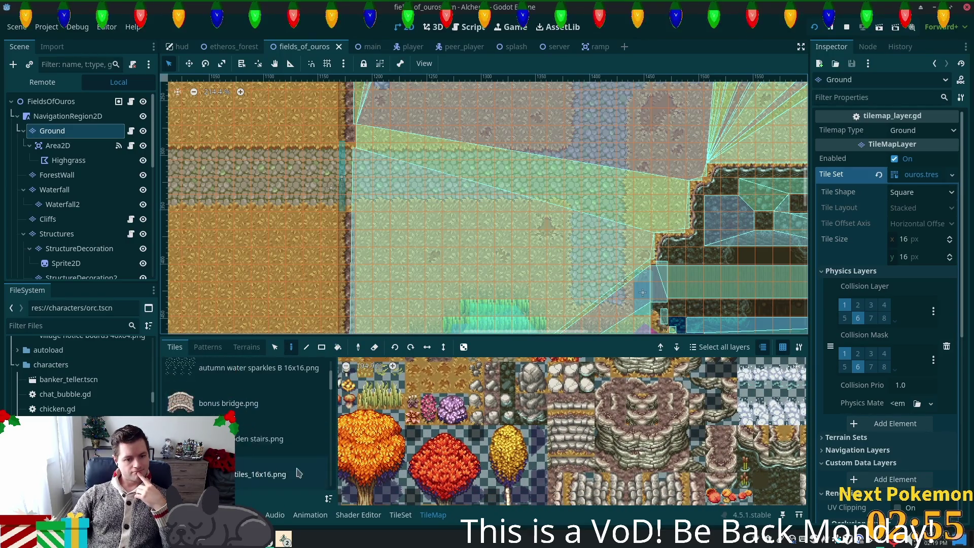
left_click(257, 442)
scroll(259, 441, "down", 3)
left_click(262, 442)
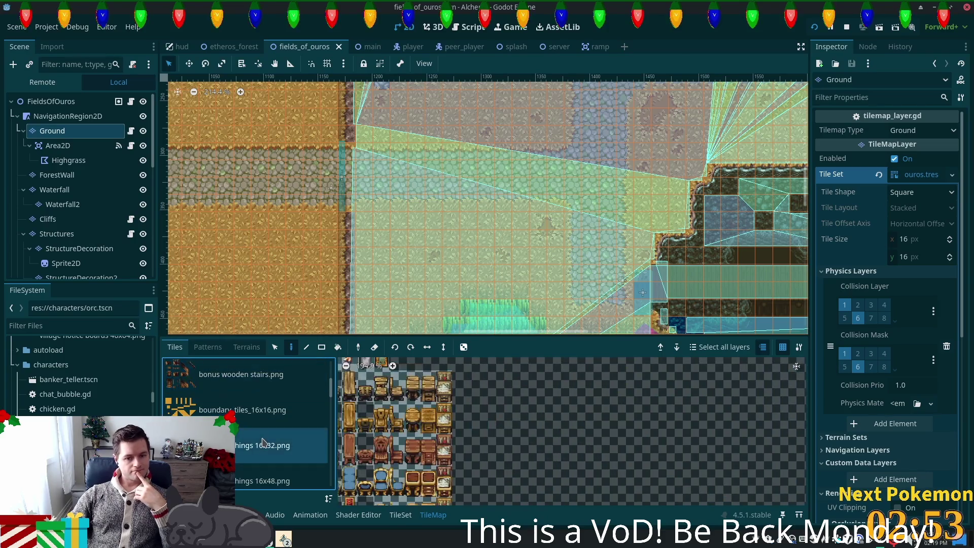
scroll(406, 436, "down", 5)
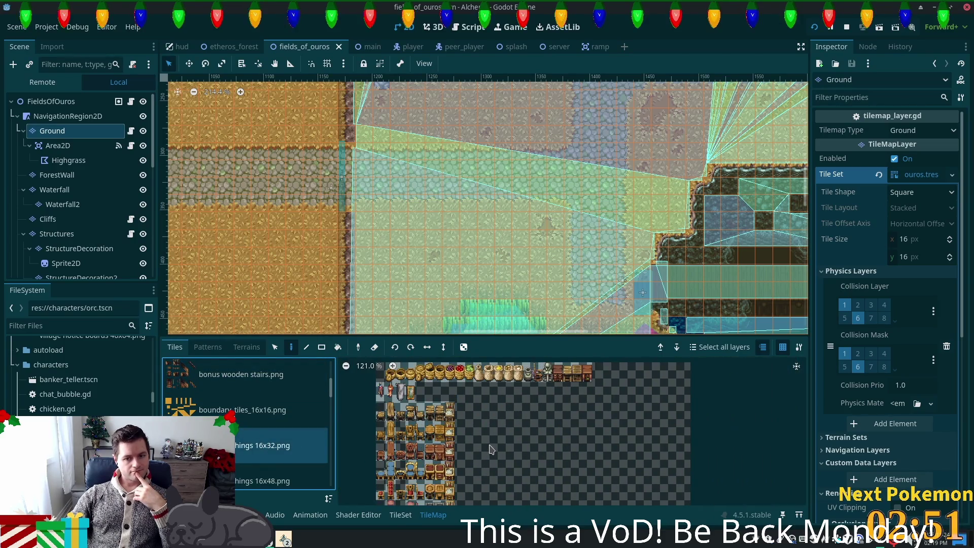
Move the map view to the ModZone trade area and select the Foliage layer
left_click_drag(505, 215, 525, 214)
scroll(525, 214, "down", 2)
scroll(525, 215, "up", 4)
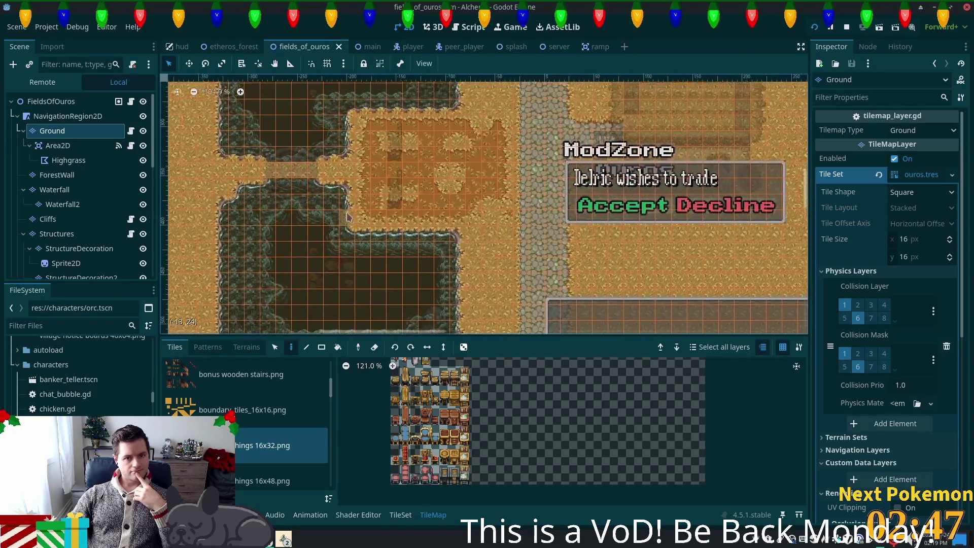
scroll(56, 229, "down", 3)
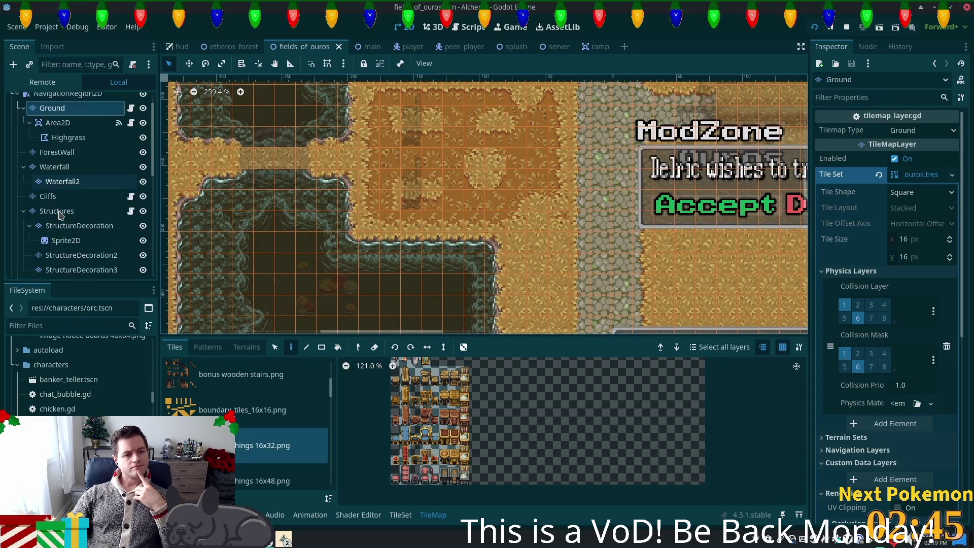
left_click(47, 253)
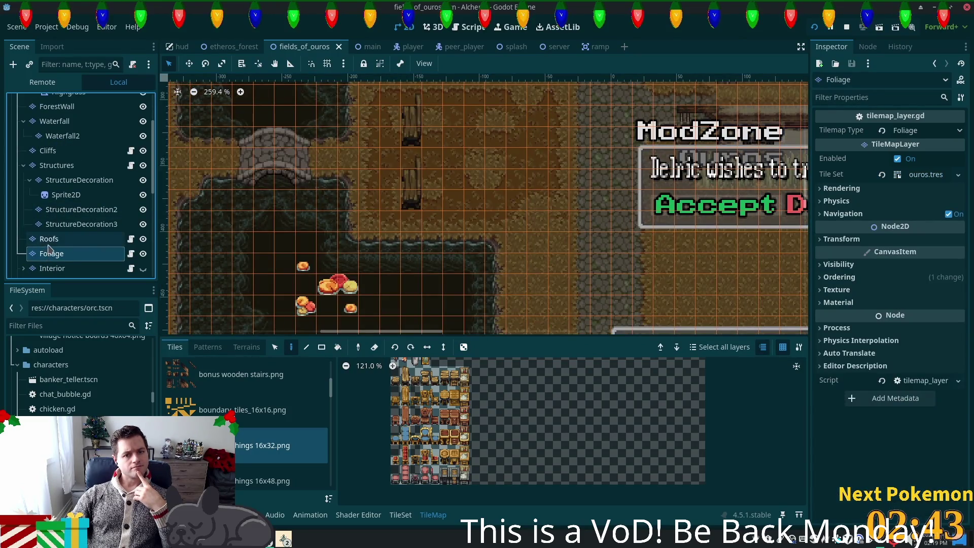
Select the Structures layer and browse the cozy furnishings 16x48.png atlas
left_click(56, 165)
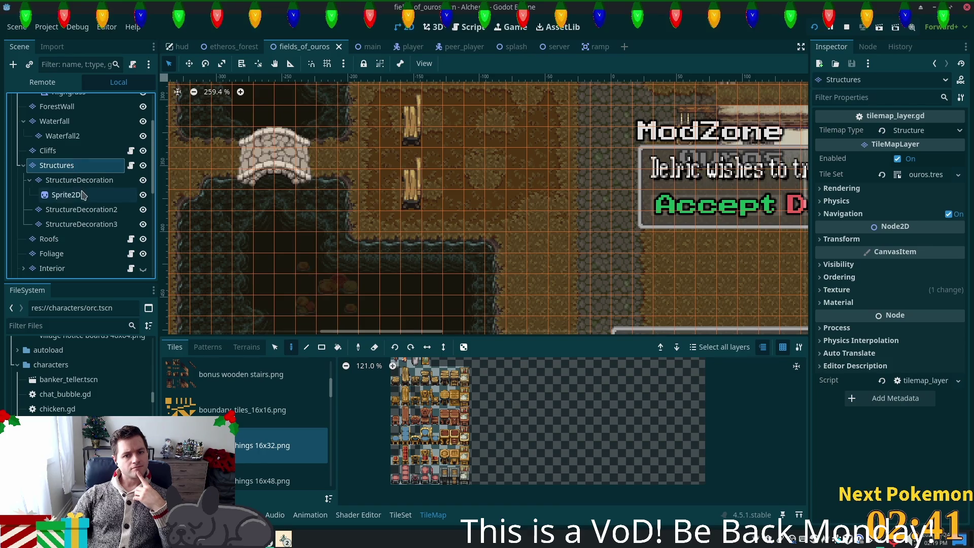
scroll(457, 421, "up", 3)
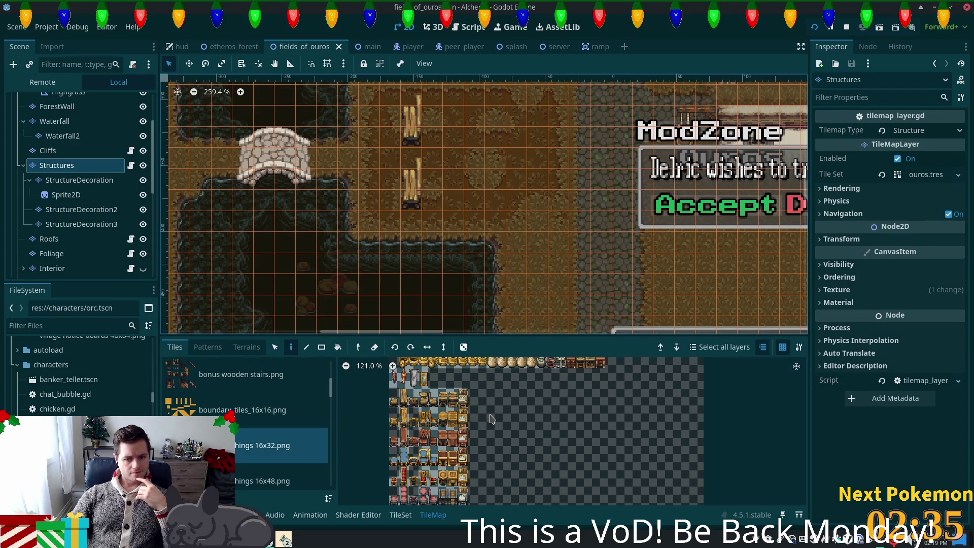
left_click(263, 480)
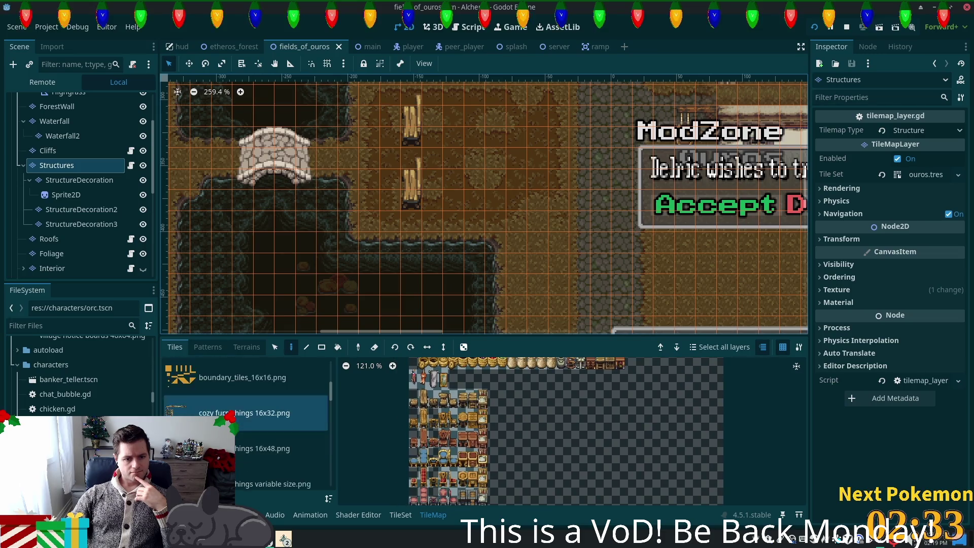
scroll(429, 410, "up", 5)
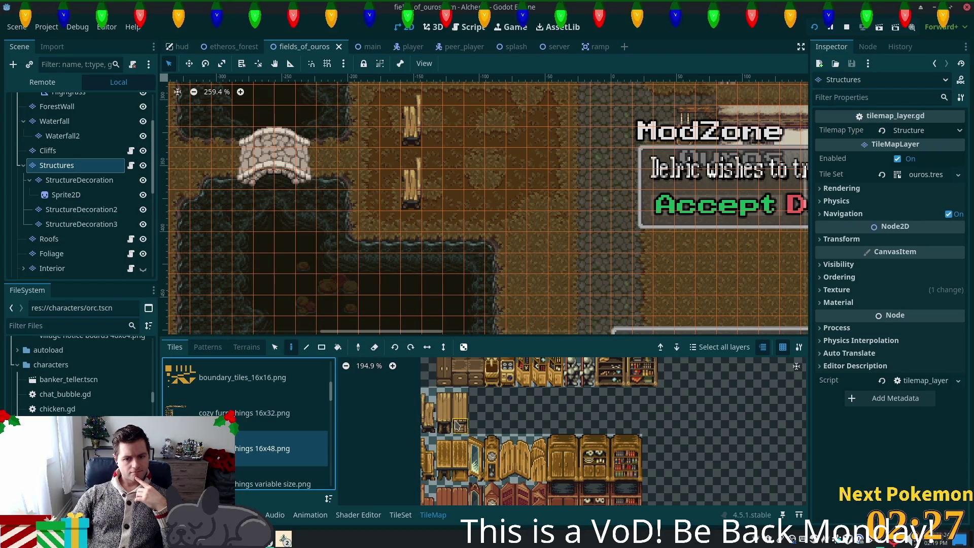
scroll(457, 425, "down", 3)
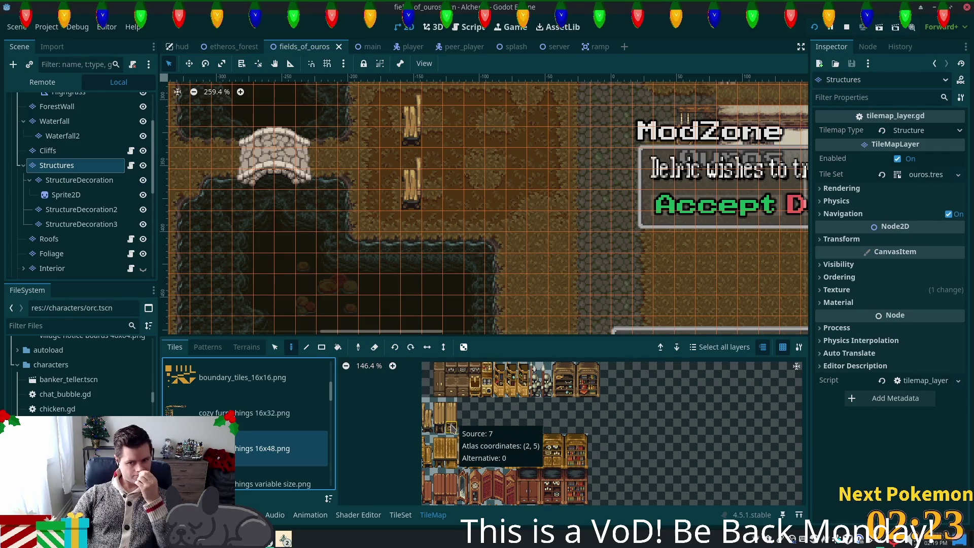
scroll(452, 427, "down", 9)
scroll(446, 409, "up", 3)
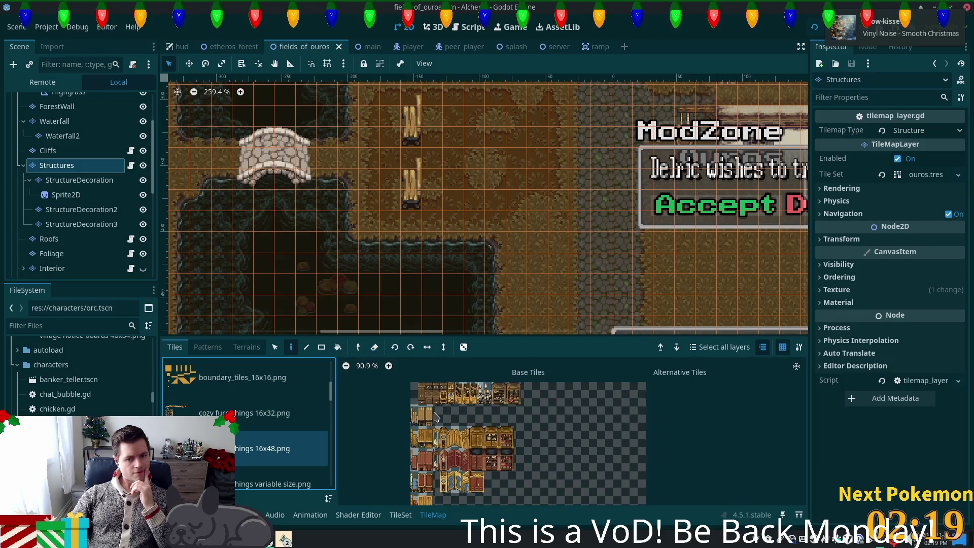
scroll(434, 416, "up", 4)
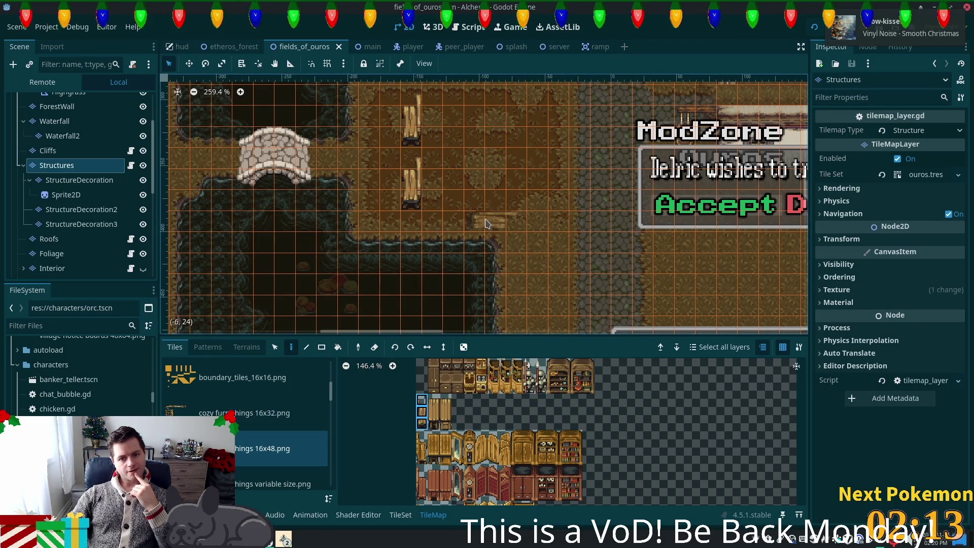
left_click(483, 403)
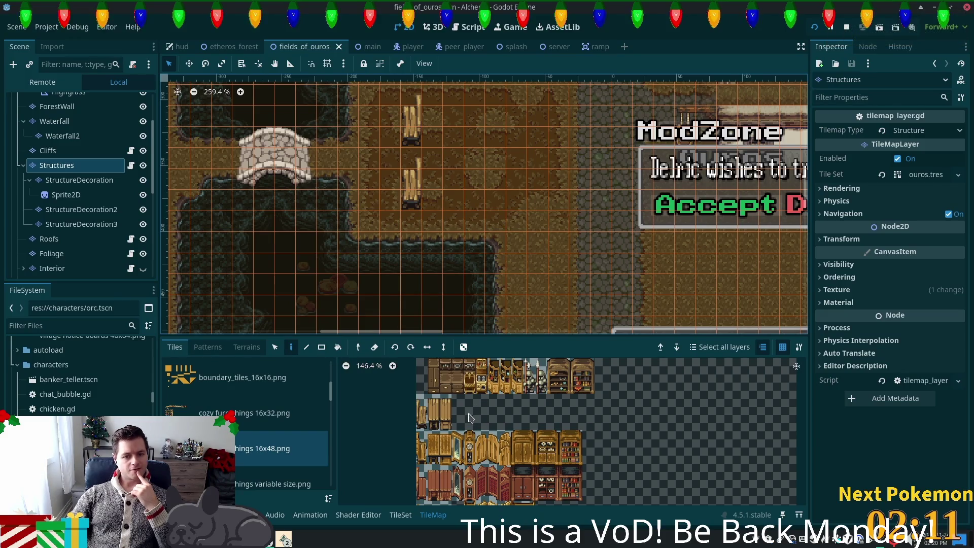
Compare the cozy furnishings variable size and 16x32 atlases, shifting the view to the table rows
left_click(250, 480)
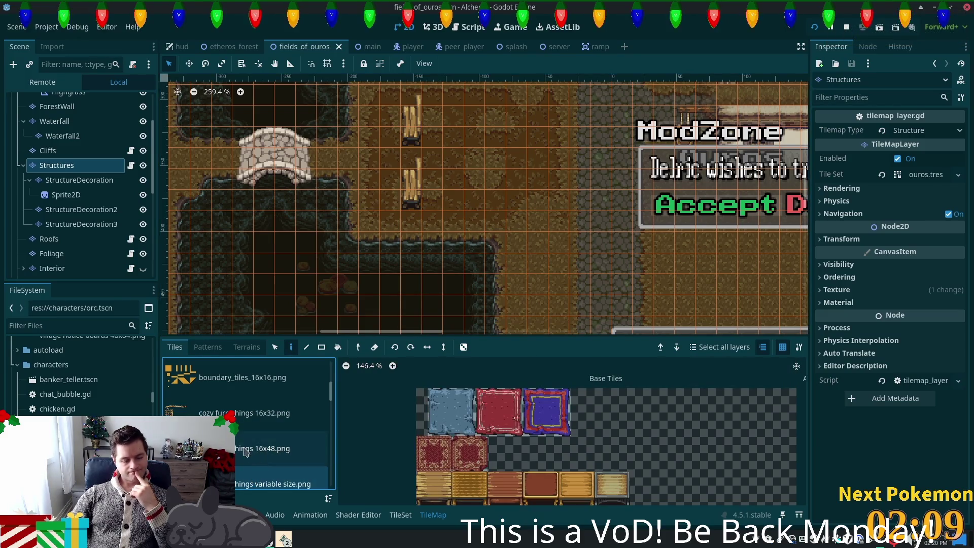
left_click(261, 413)
scroll(565, 436, "up", 3)
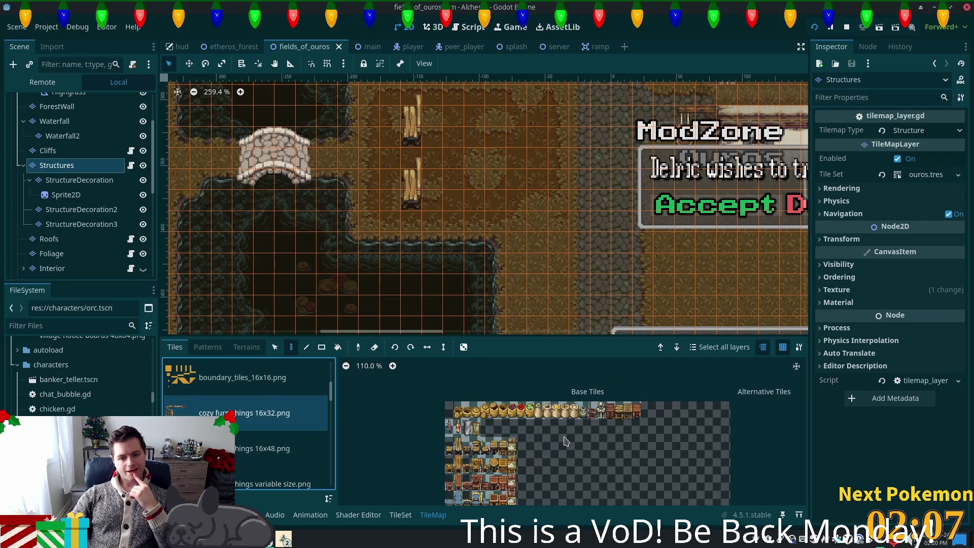
scroll(487, 462, "up", 1)
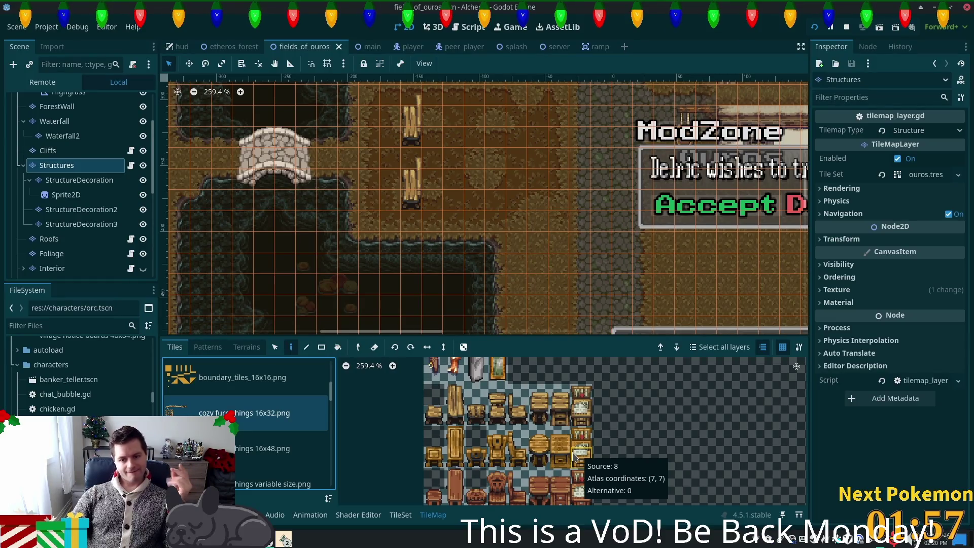
scroll(573, 455, "down", 2)
scroll(641, 443, "down", 2)
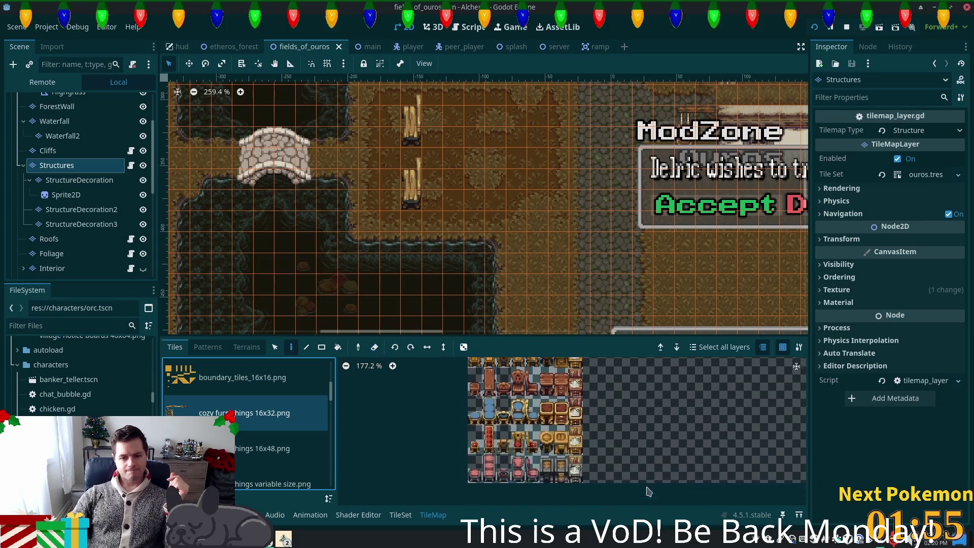
left_click(256, 484)
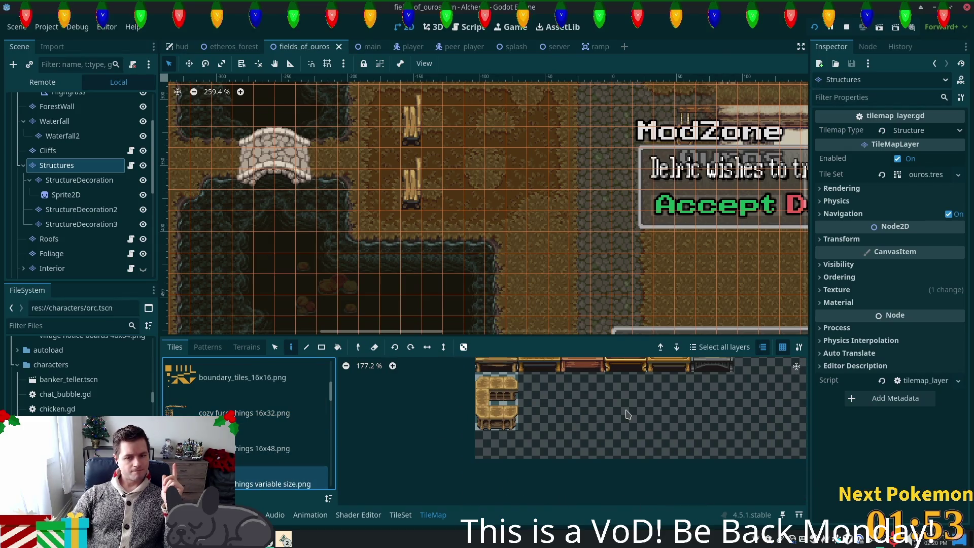
scroll(609, 396, "up", 3)
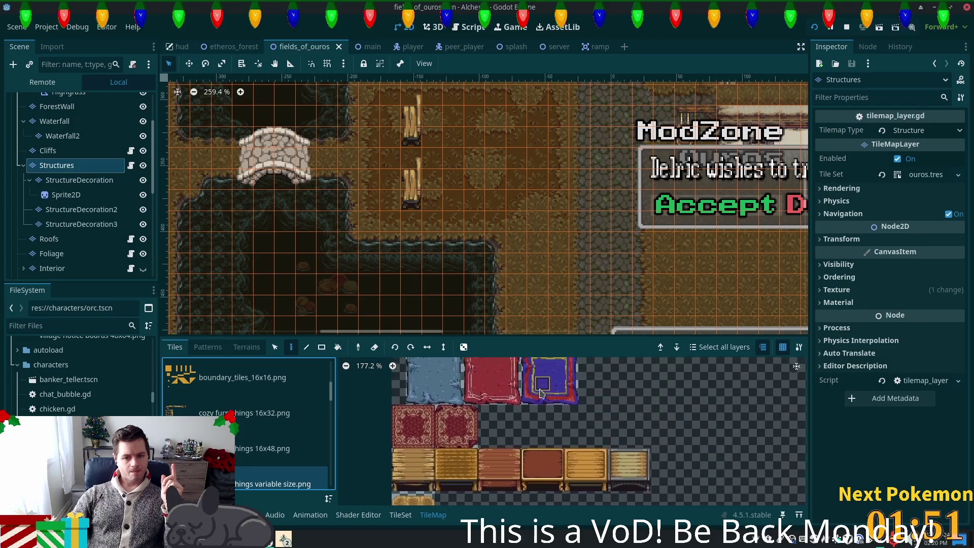
scroll(586, 456, "down", 2)
left_click_drag(586, 462, 585, 466)
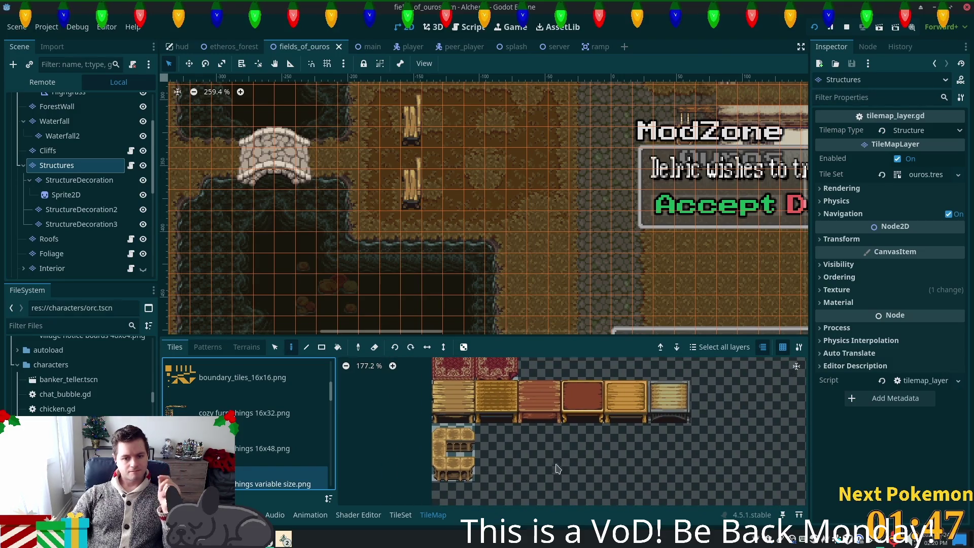
scroll(203, 446, "down", 2)
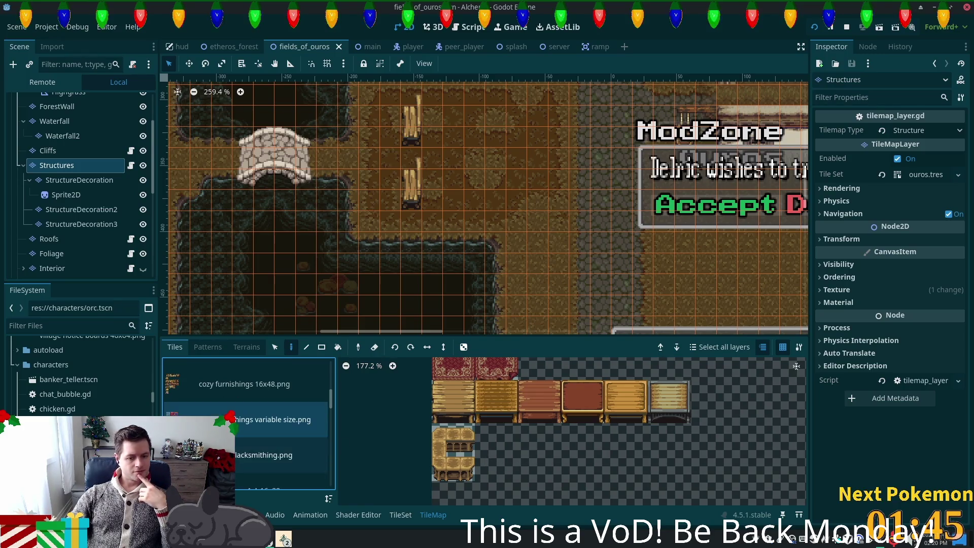
Look through the crafting - blacksmithing, farming crops extras 16x16 and fishing objects.png atlases
left_click(203, 455)
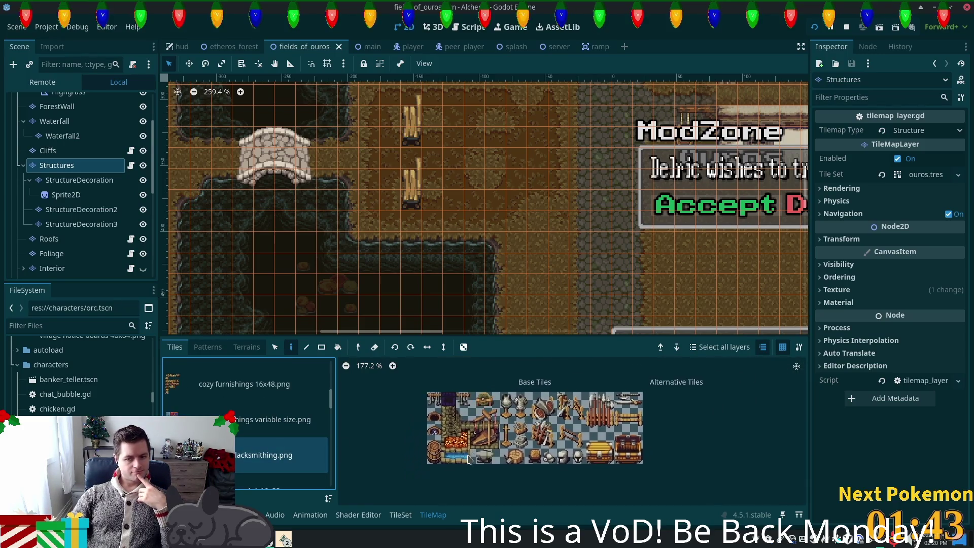
scroll(203, 446, "down", 1)
left_click(203, 442)
left_click(203, 477)
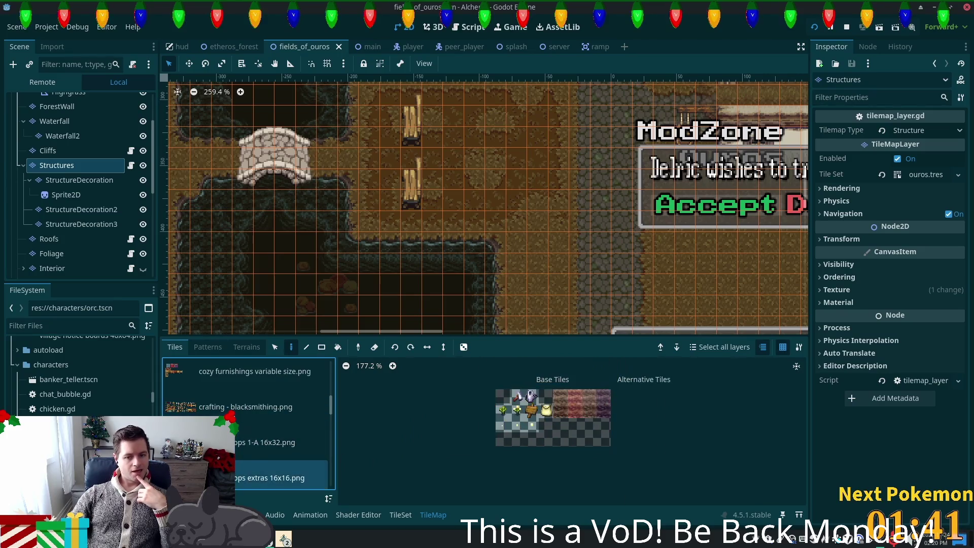
scroll(304, 446, "down", 2)
left_click(241, 406)
left_click(241, 449)
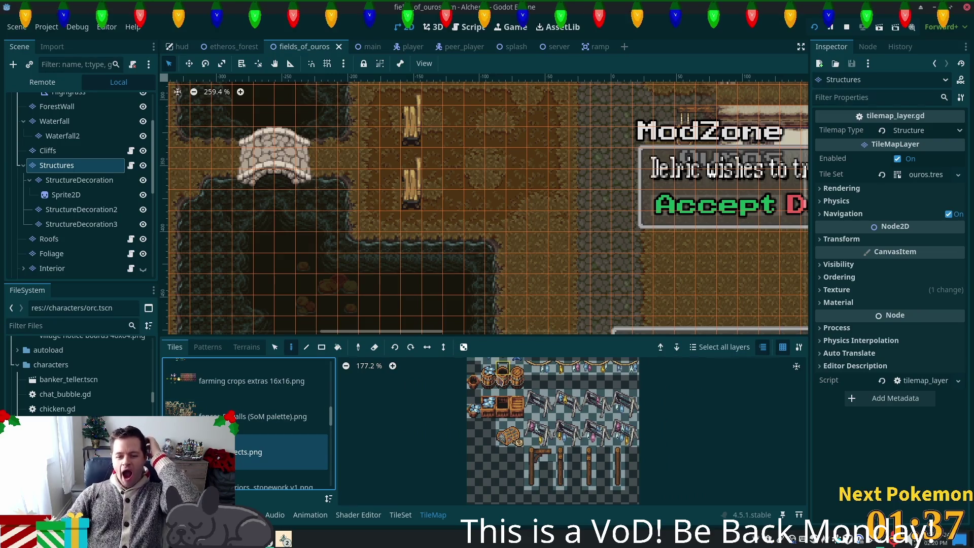
scroll(450, 244, "down", 5)
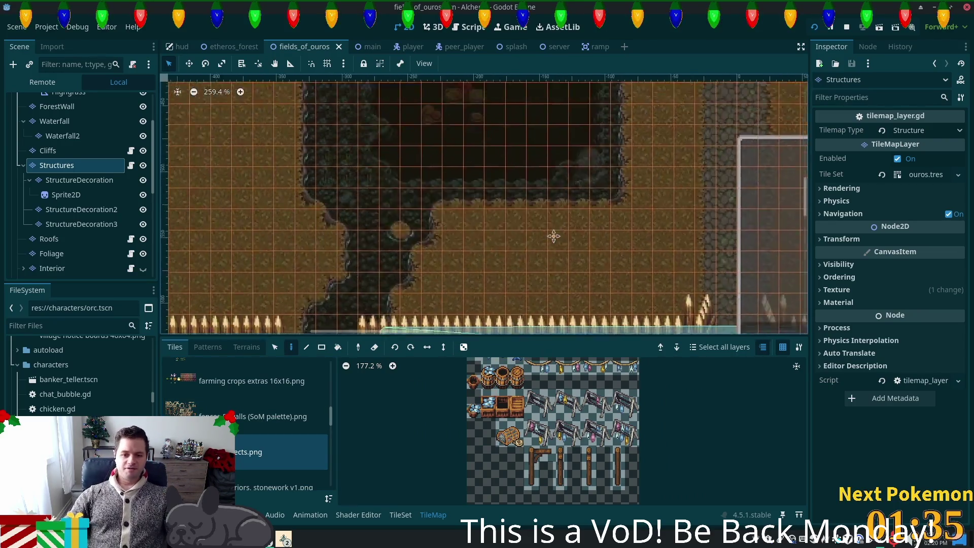
scroll(566, 170, "down", 3)
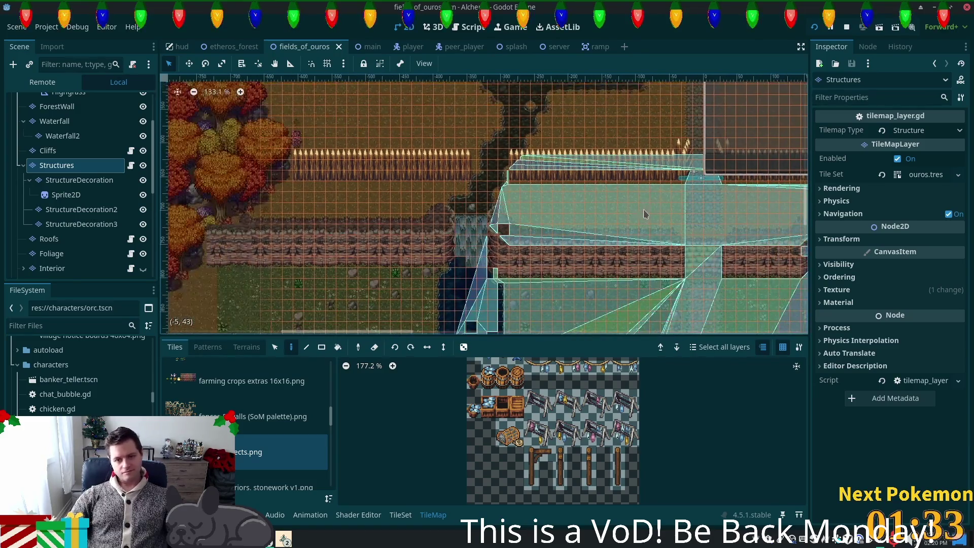
scroll(541, 207, "down", 2)
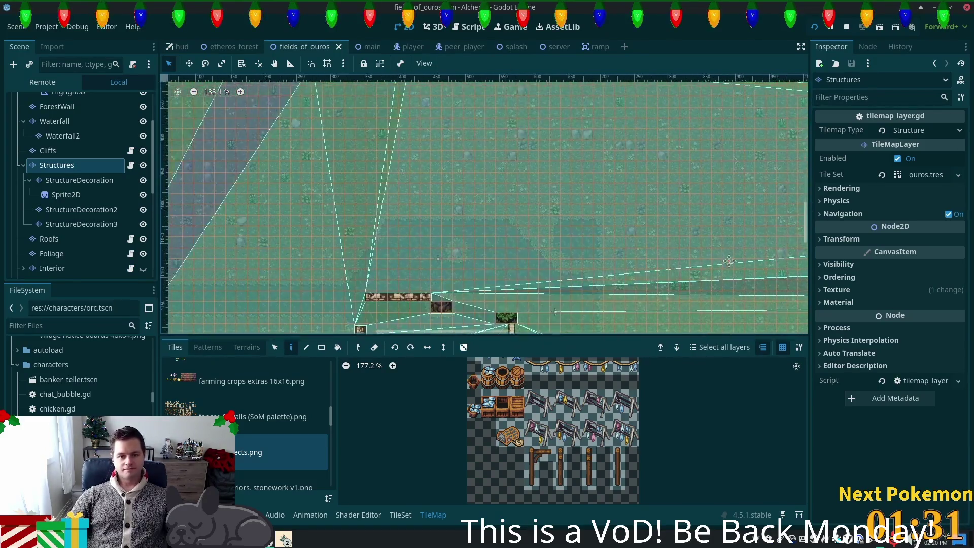
scroll(456, 177, "up", 2)
scroll(251, 137, "up", 2)
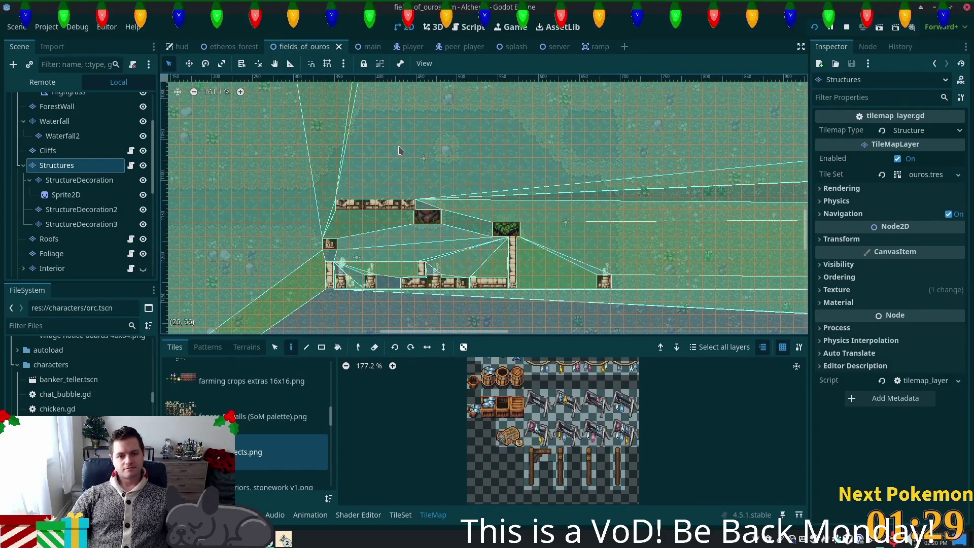
scroll(366, 140, "up", 1)
scroll(120, 126, "up", 3)
left_click(119, 119)
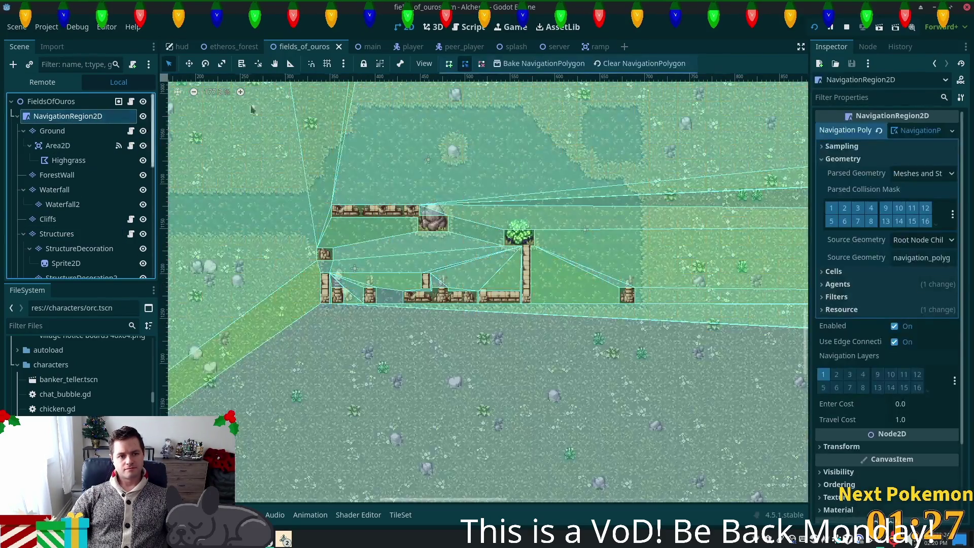
scroll(526, 147, "up", 1)
scroll(525, 147, "up", 3)
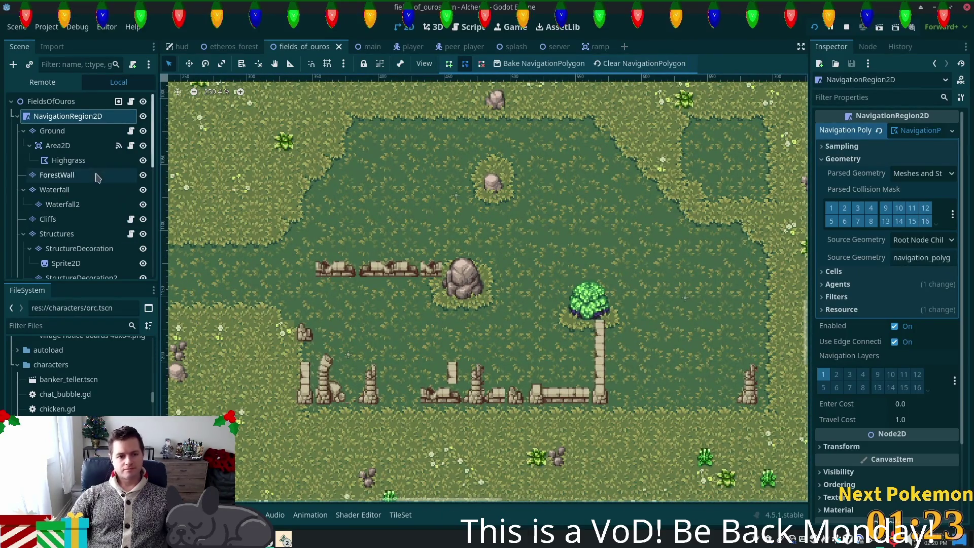
scroll(71, 163, "down", 3)
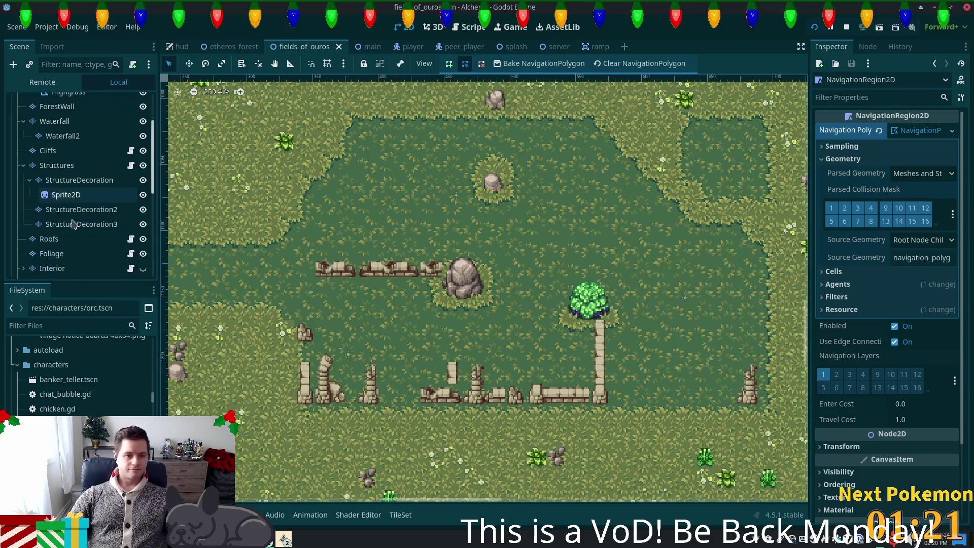
left_click(76, 170)
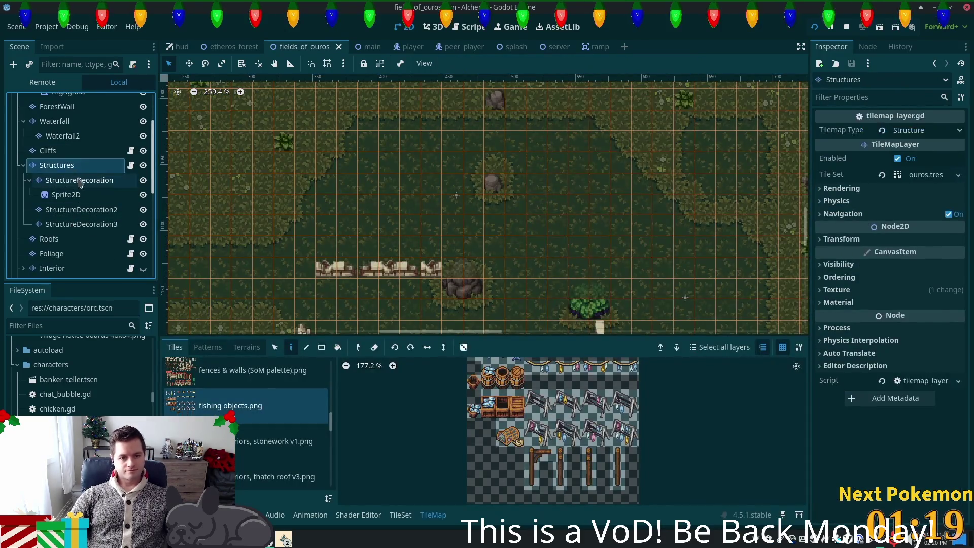
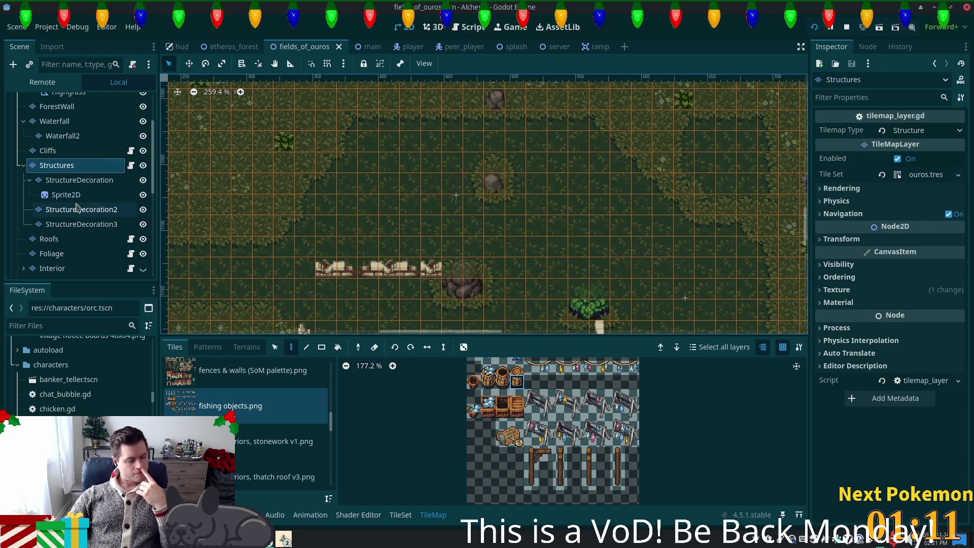
Expand the Interior group and inspect the Foliage, Interior and InteriorDecor 1–3 layers
scroll(93, 206, "up", 3)
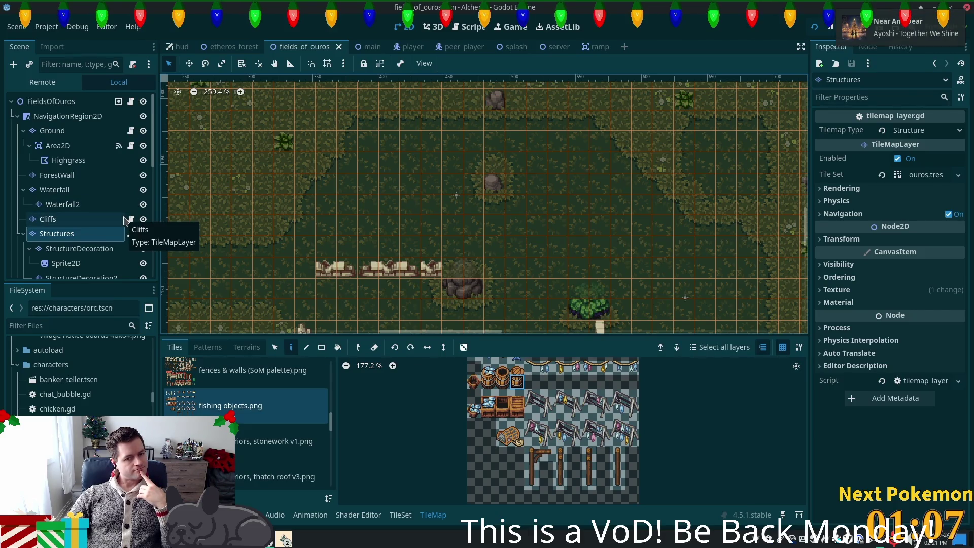
scroll(51, 263, "down", 5)
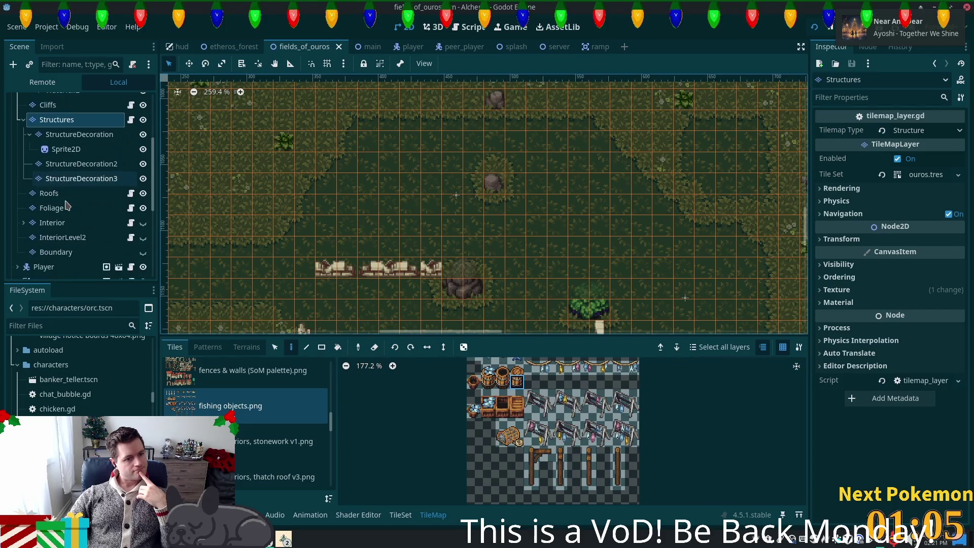
left_click(23, 223)
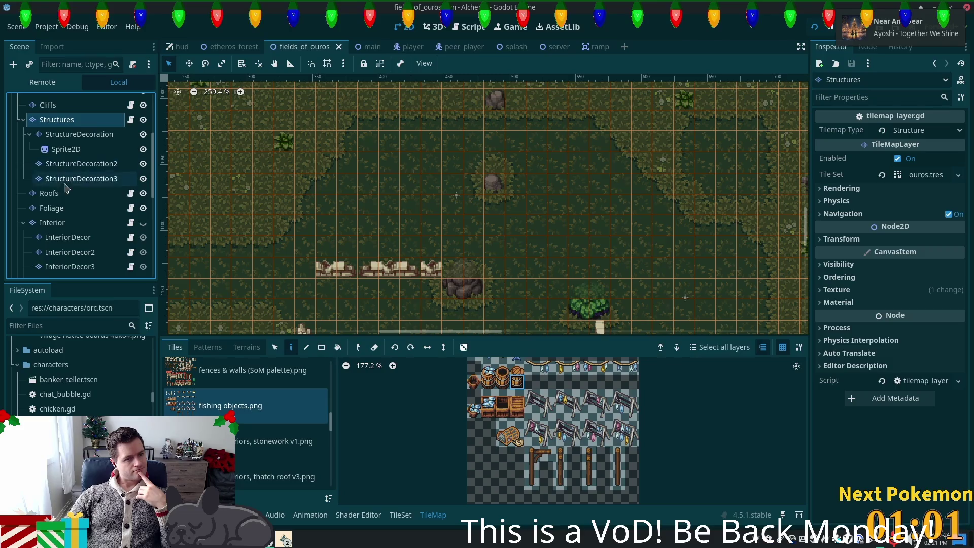
scroll(441, 228, "down", 10)
scroll(507, 253, "left", 10)
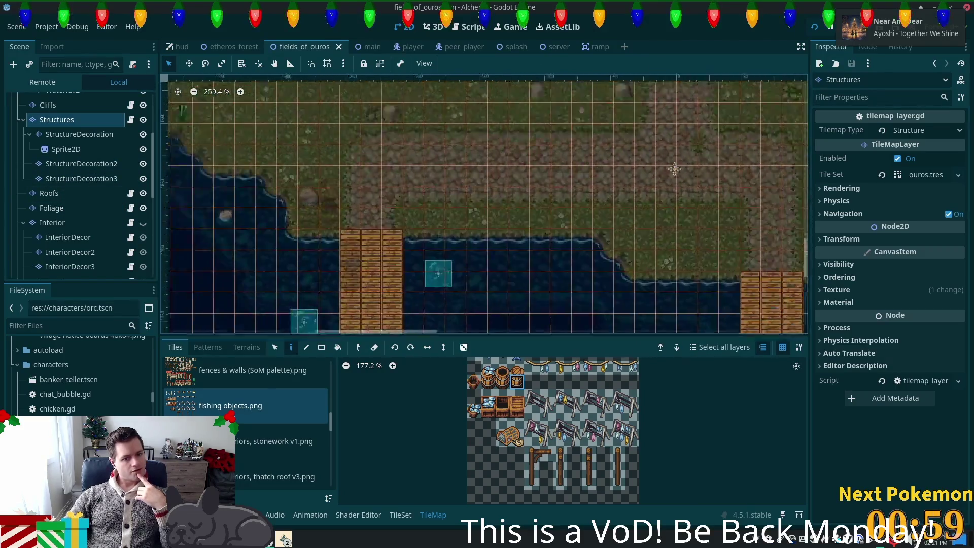
scroll(579, 294, "left", 1)
scroll(580, 293, "down", 1)
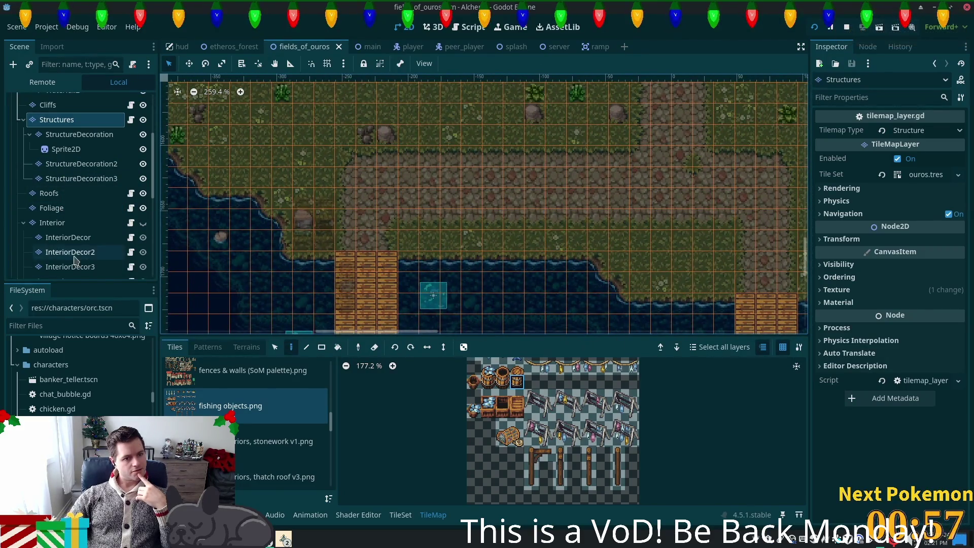
left_click(51, 207)
left_click(53, 223)
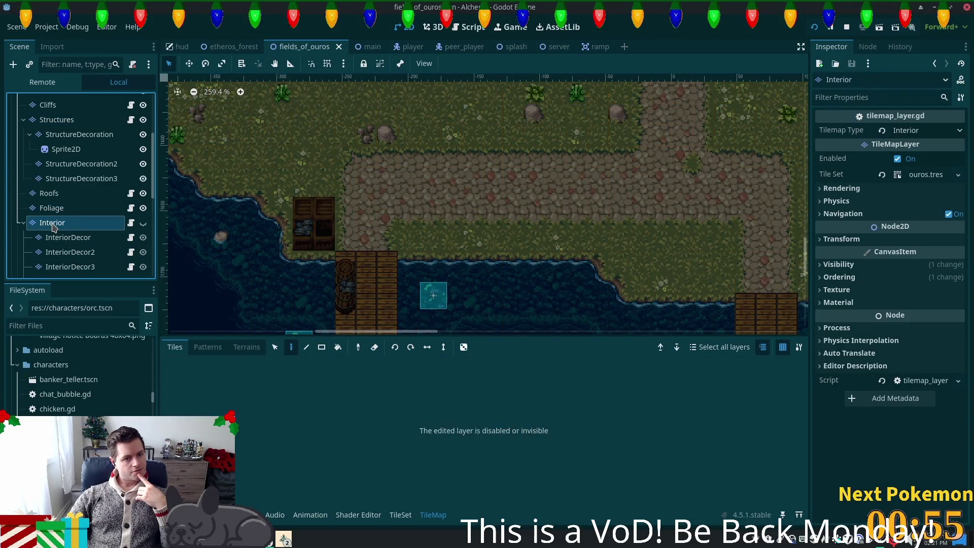
left_click(66, 238)
left_click(69, 253)
left_click(71, 266)
Inspect the InteriorLevel2 and InteriorDecor4 layers further down the tree
scroll(97, 215, "down", 3)
scroll(97, 214, "down", 5)
left_click(55, 183)
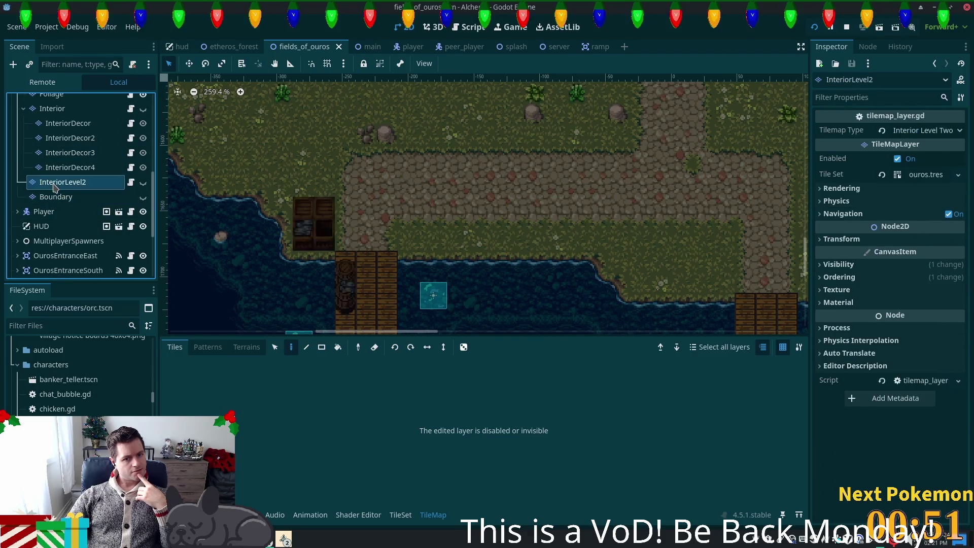
key("Up")
key("Down")
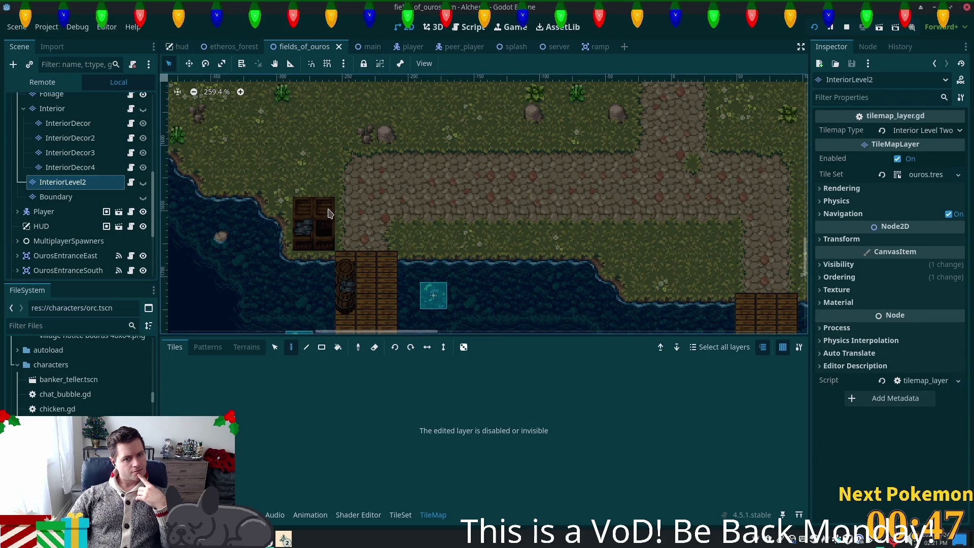
Step through StructureDecoration3 and StructureDecoration2, then select StructureDecoration as the paint layer
scroll(32, 146, "up", 10)
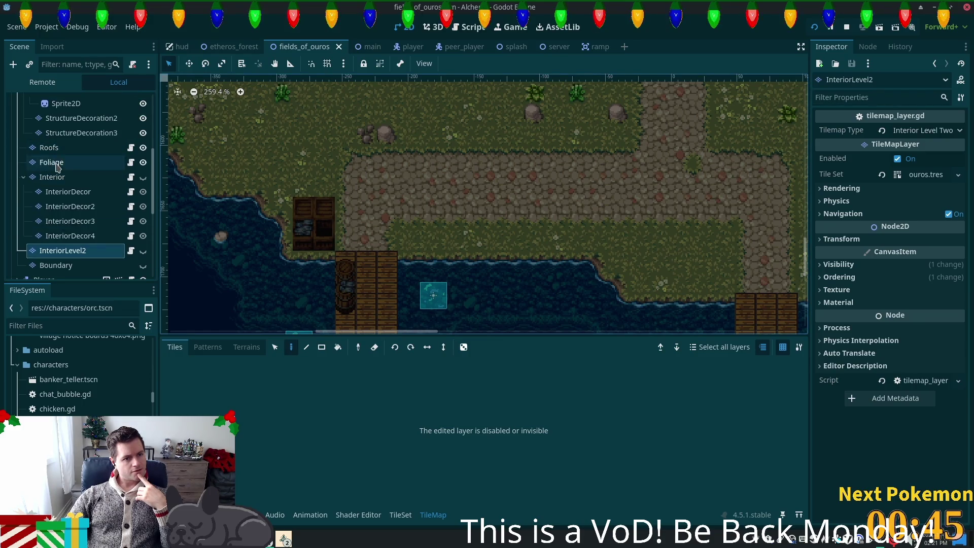
left_click(60, 220)
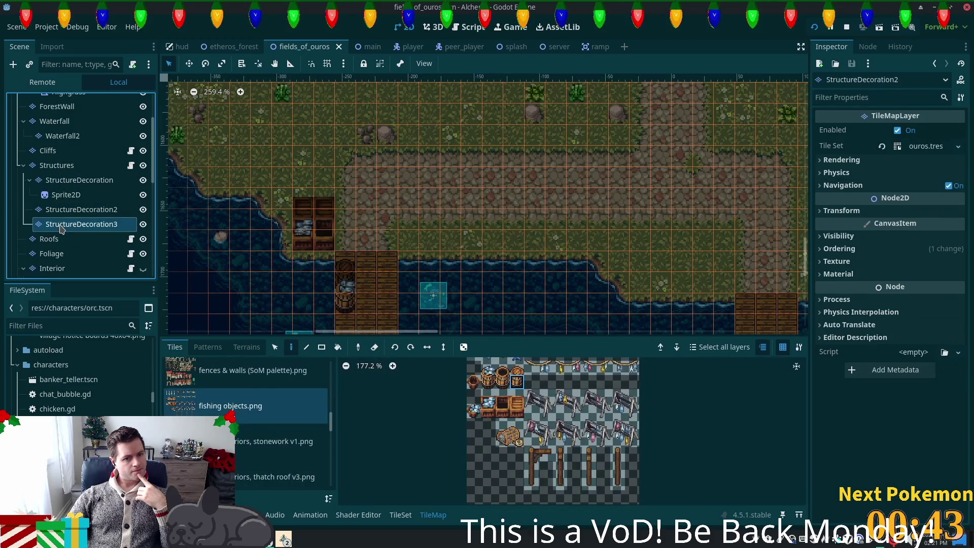
key("Up")
key("Up")
left_click(60, 214)
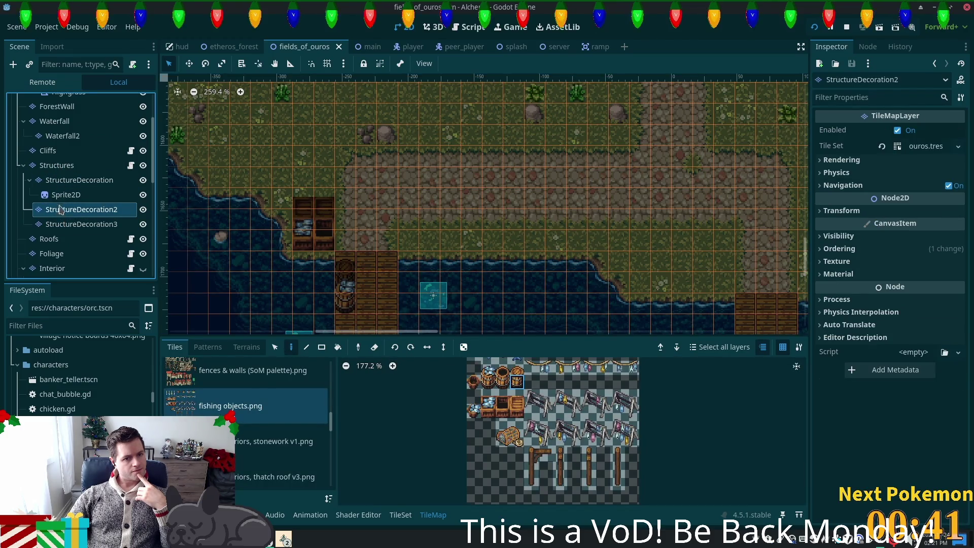
left_click(61, 196)
left_click(61, 183)
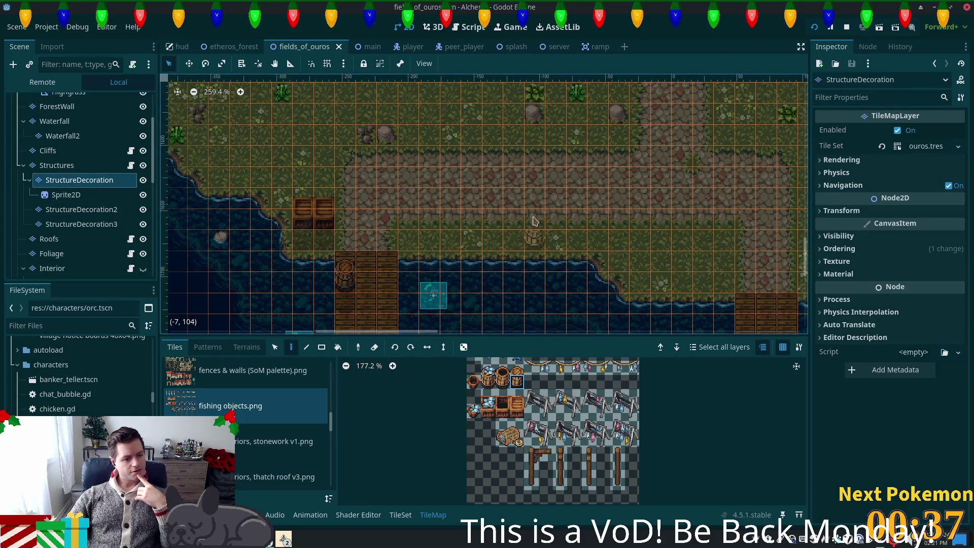
Zoom in toward the small tree and pick the barrel tile in the atlas
scroll(533, 221, "up", 5)
scroll(532, 220, "right", 10)
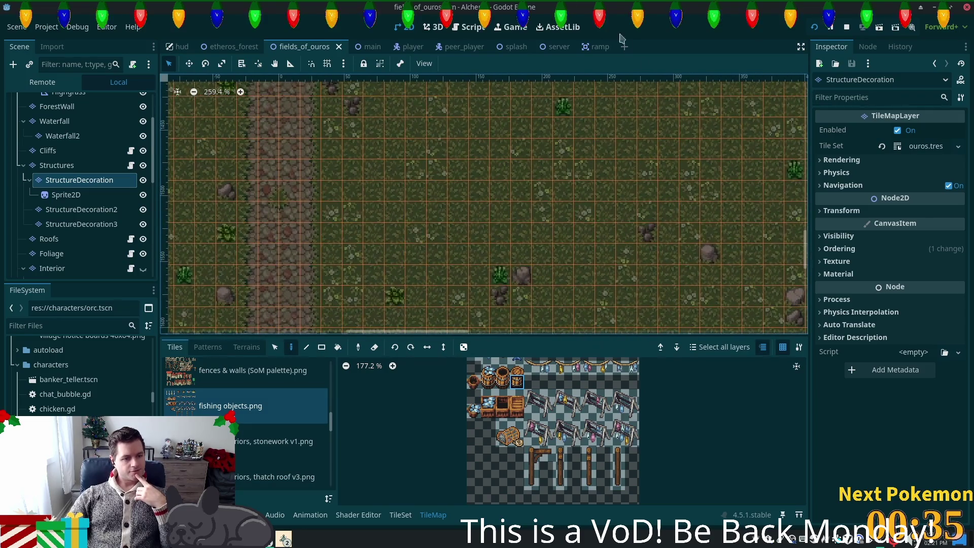
scroll(581, 223, "up", 10)
scroll(581, 224, "right", 8)
scroll(513, 185, "up", 3)
scroll(504, 198, "right", 4)
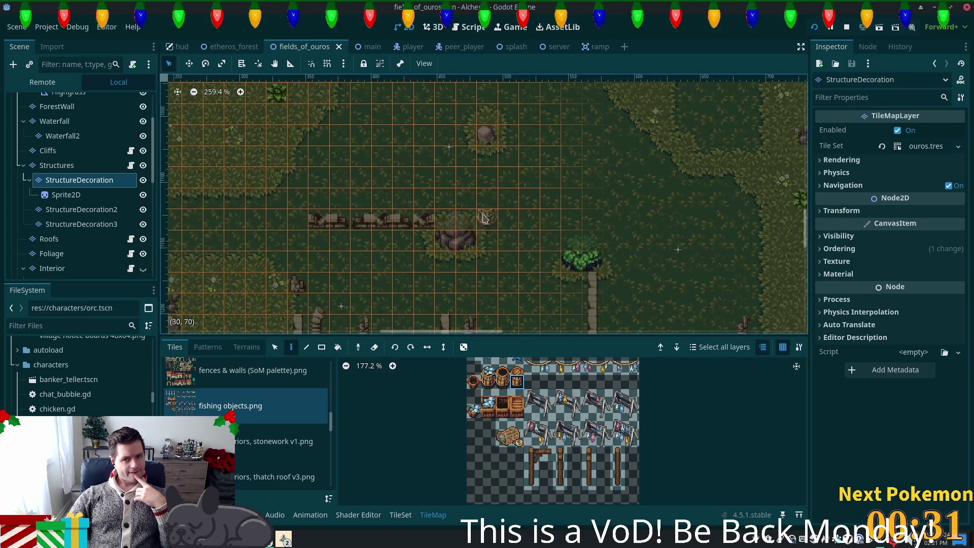
scroll(583, 218, "up", 2)
left_click(517, 376)
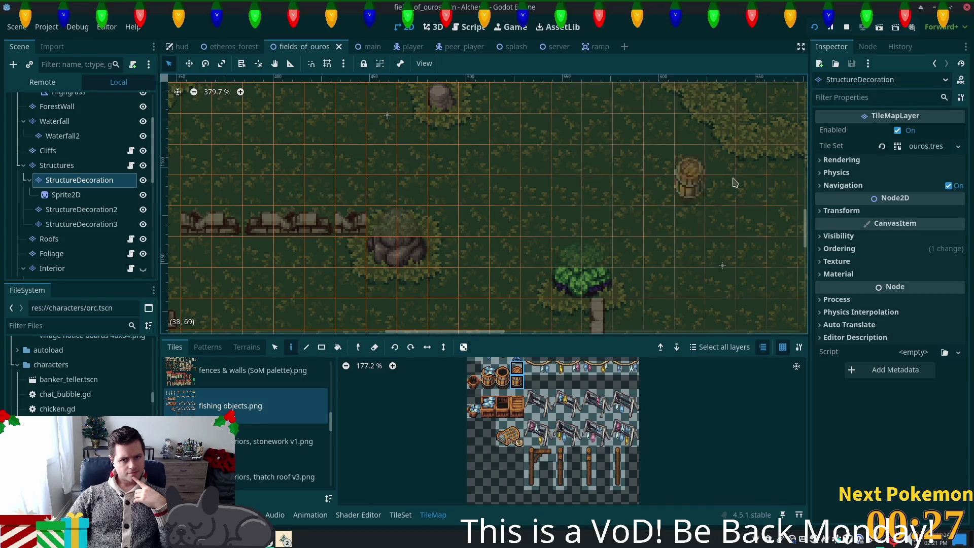
Paint the wooden barrel on the grass right beside the small tree
scroll(734, 182, "right", 10)
scroll(463, 135, "down", 2)
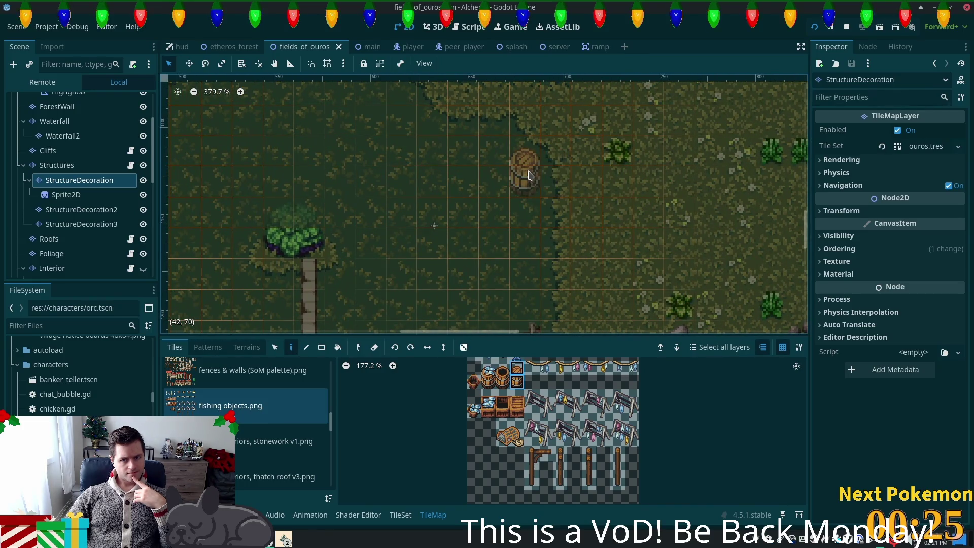
scroll(537, 147, "up", 2)
mouse_move(441, 147)
left_mouse_down()
mouse_move(538, 175)
mouse_move(581, 142)
left_mouse_up()
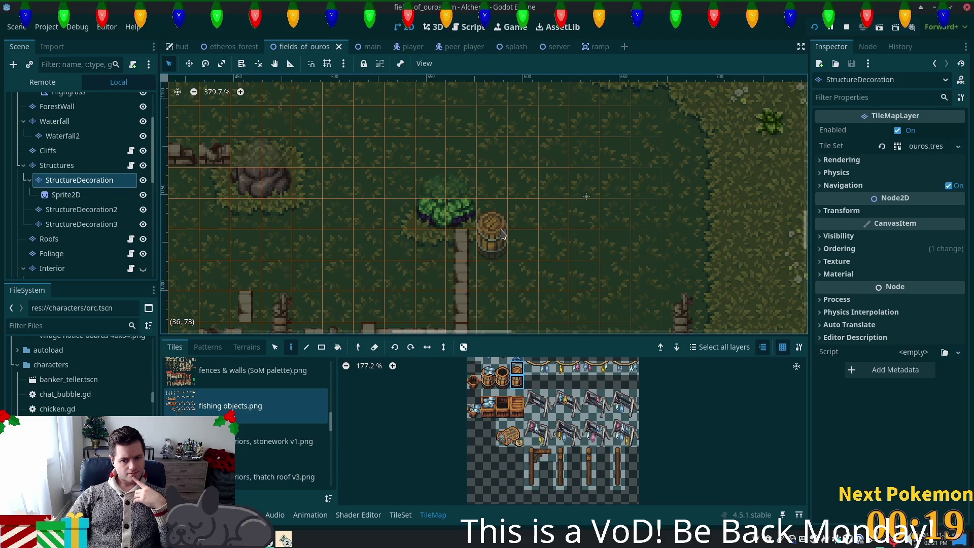
left_click(501, 234)
scroll(577, 453, "up", 2)
scroll(576, 452, "up", 2)
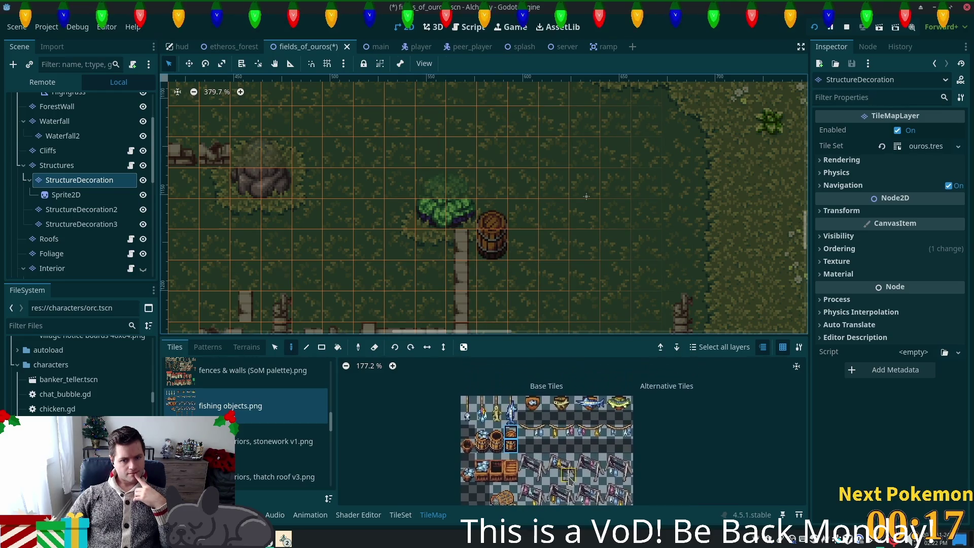
Browse the home exteriors stonework v1 and thatch roof extras tile sources
scroll(524, 432, "down", 4)
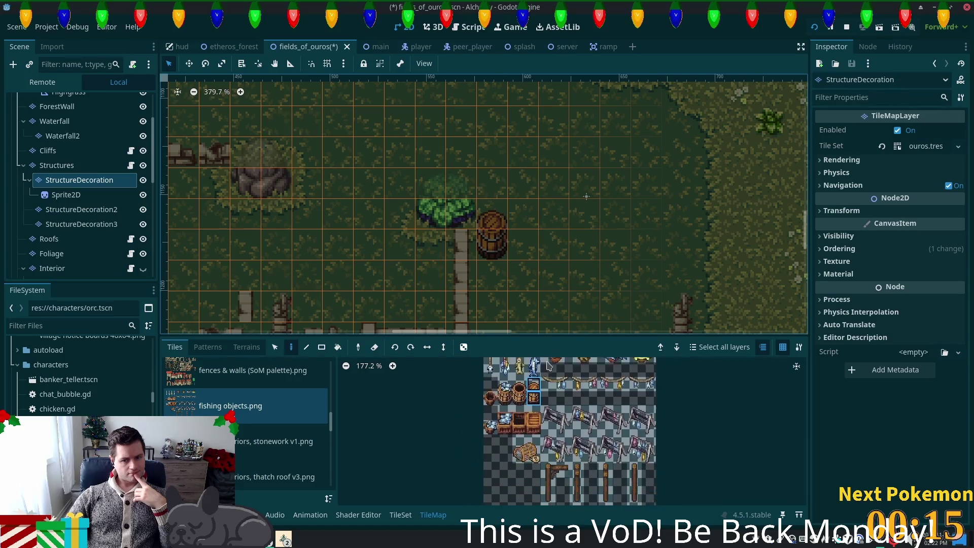
left_click(248, 437)
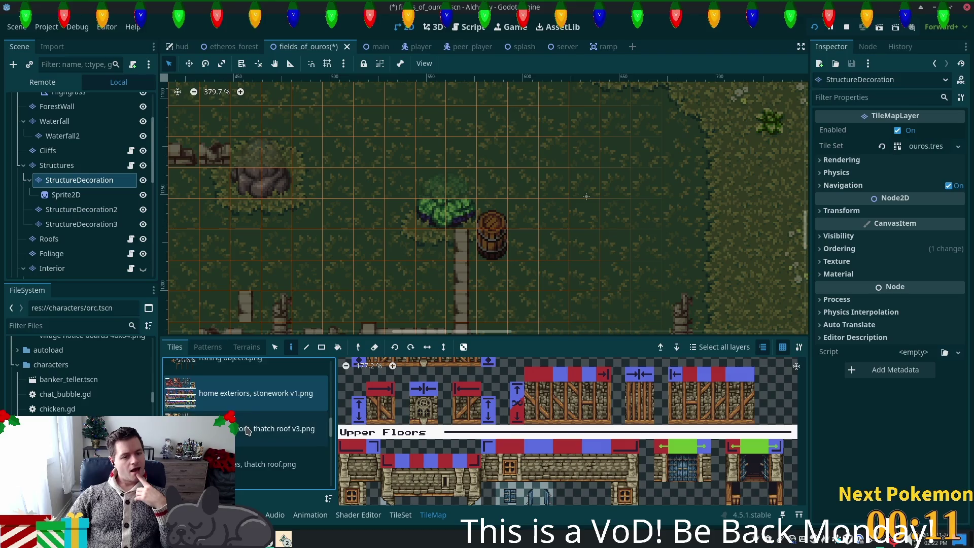
scroll(248, 436, "down", 1)
left_click(268, 477)
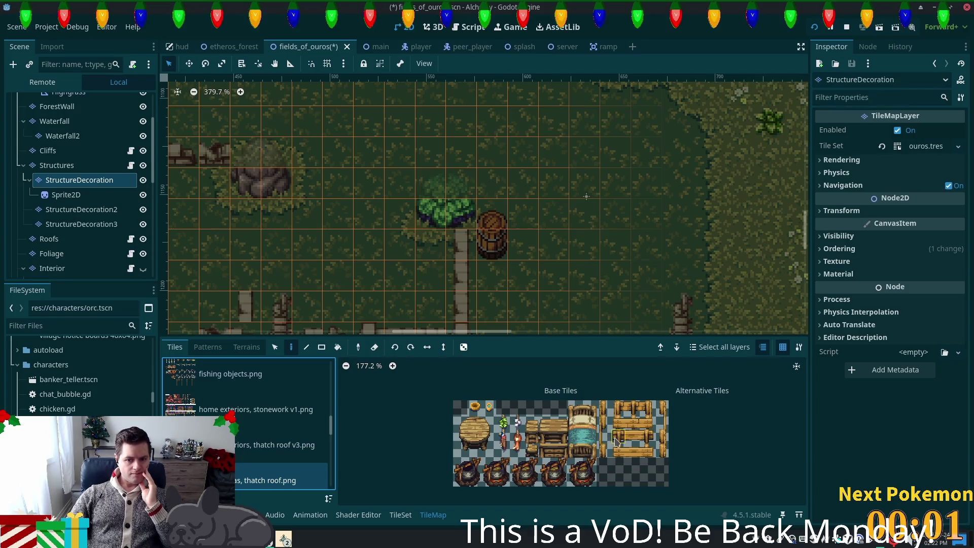
scroll(695, 463, "up", 2)
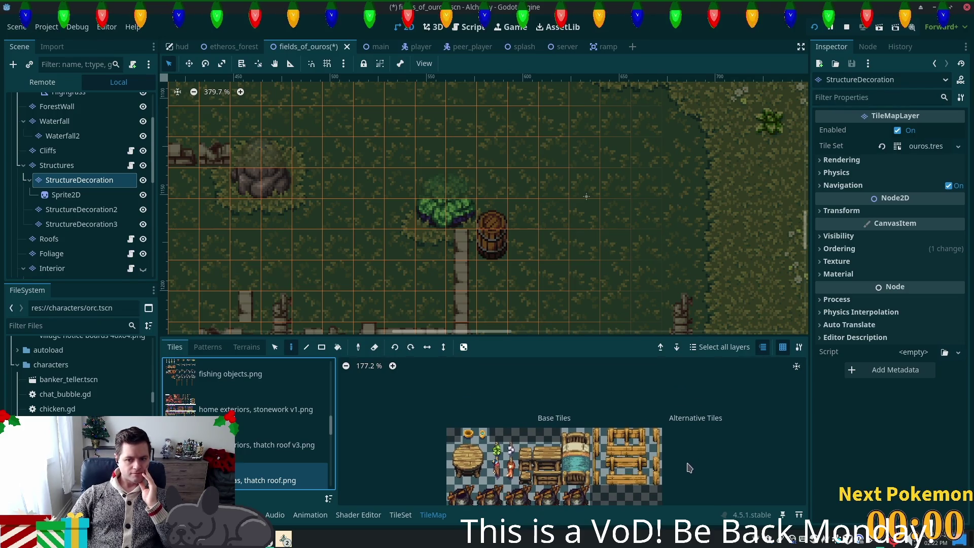
scroll(643, 460, "up", 5)
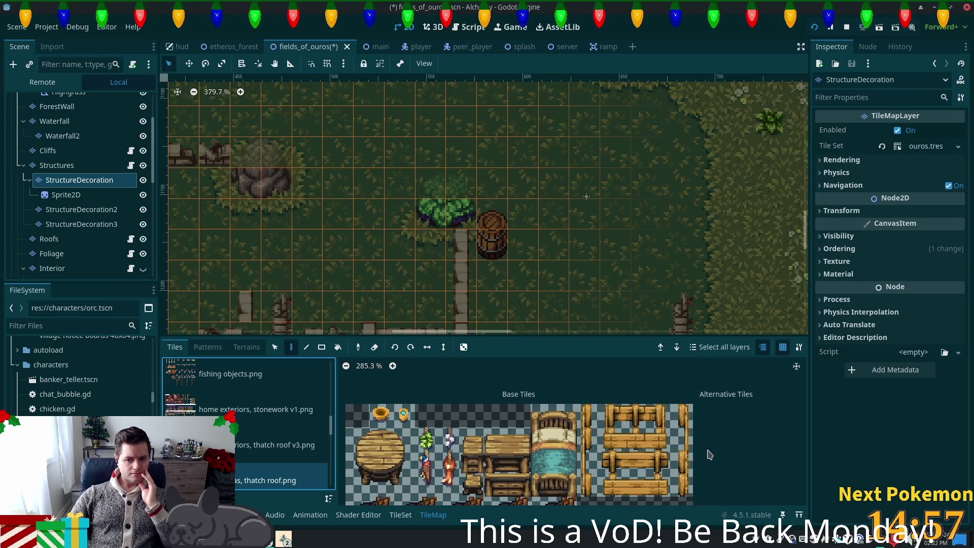
scroll(709, 454, "up", 2)
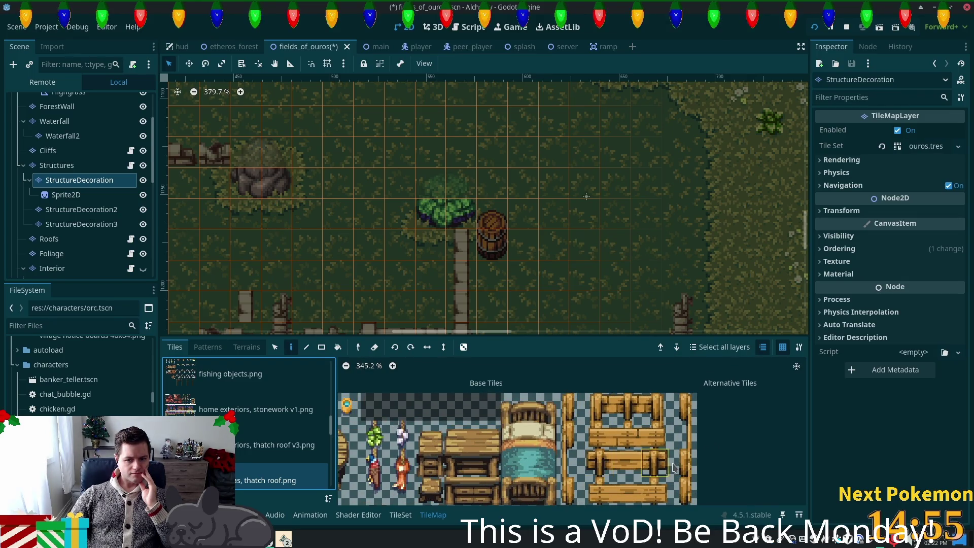
scroll(646, 473, "down", 4)
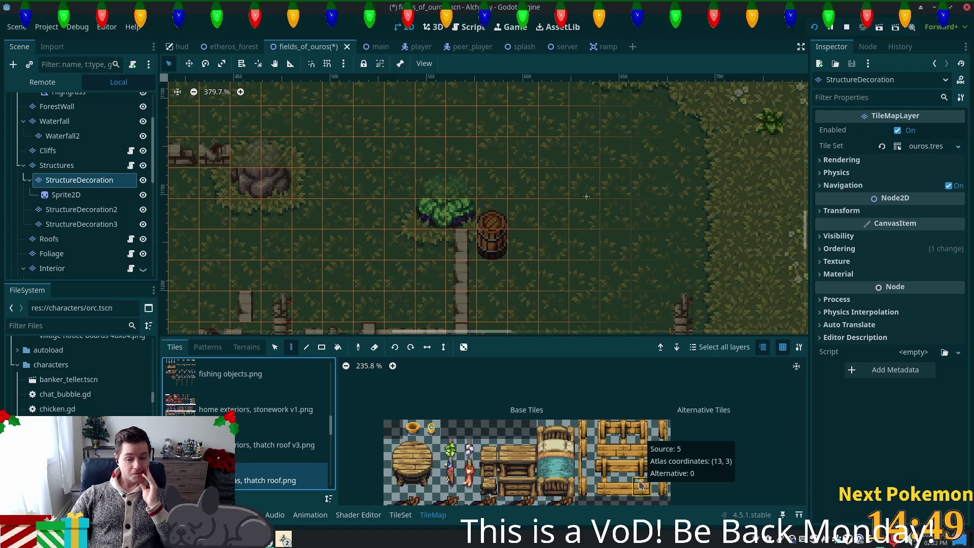
scroll(590, 411, "left", 3)
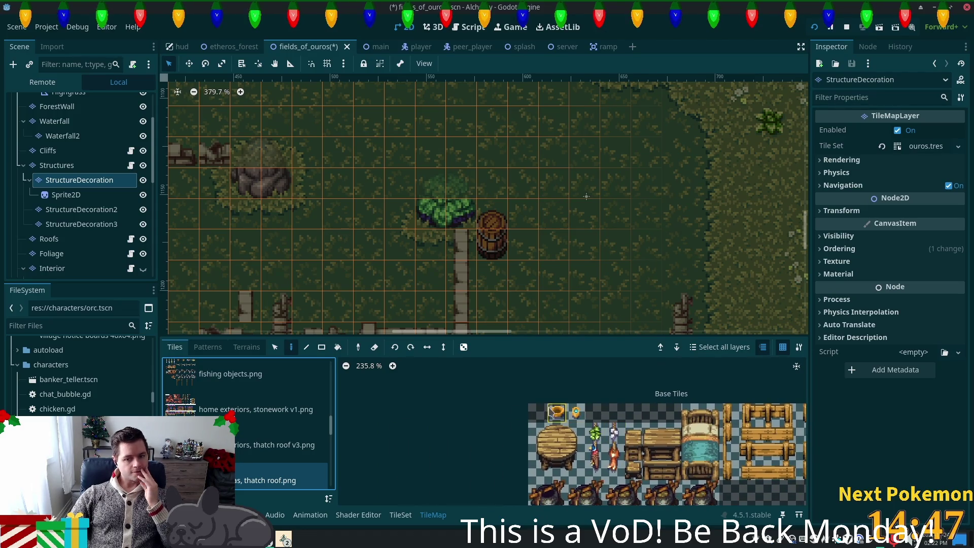
scroll(450, 442, "down", 2)
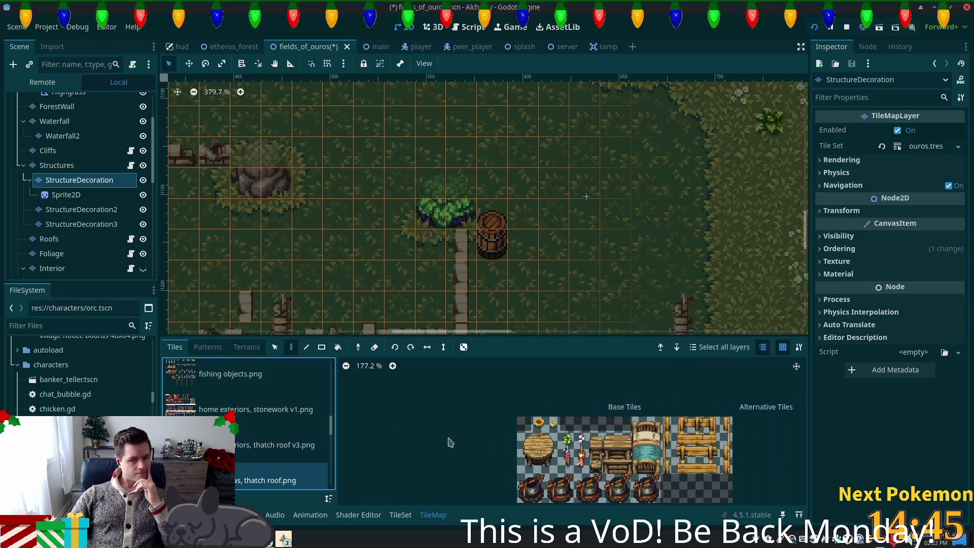
scroll(264, 426, "down", 5)
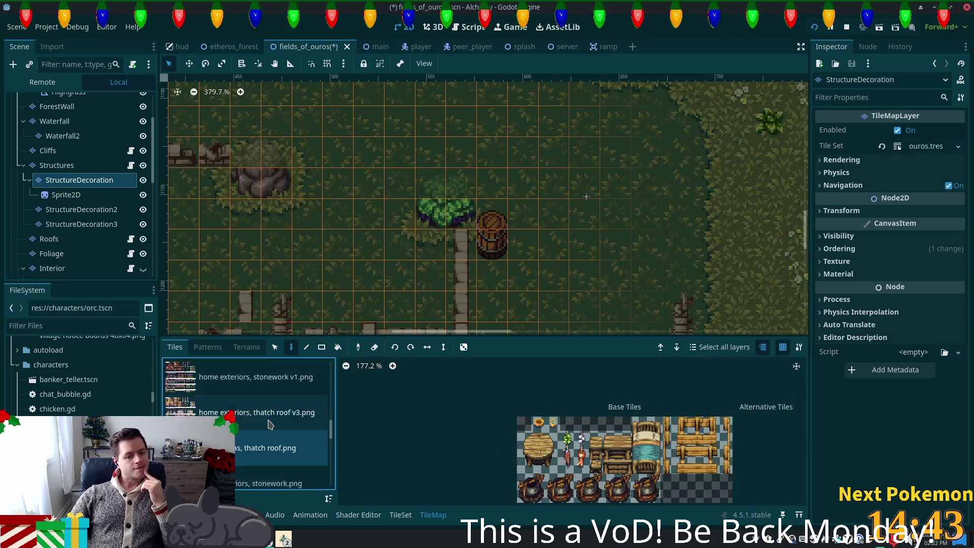
scroll(277, 426, "down", 3)
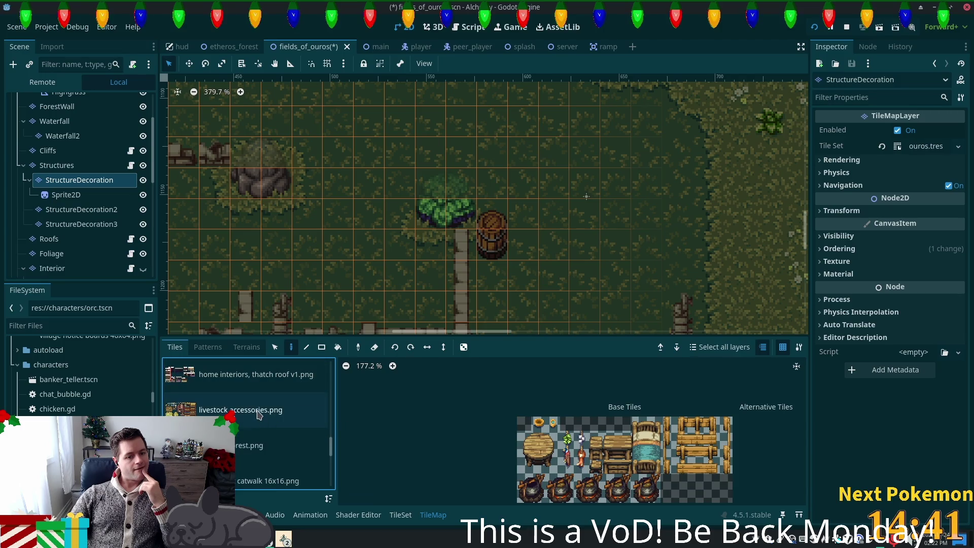
Preview livestock accessories, timber fort wall, and village accessories 16x16 and 16x32 tiles
left_click(259, 415)
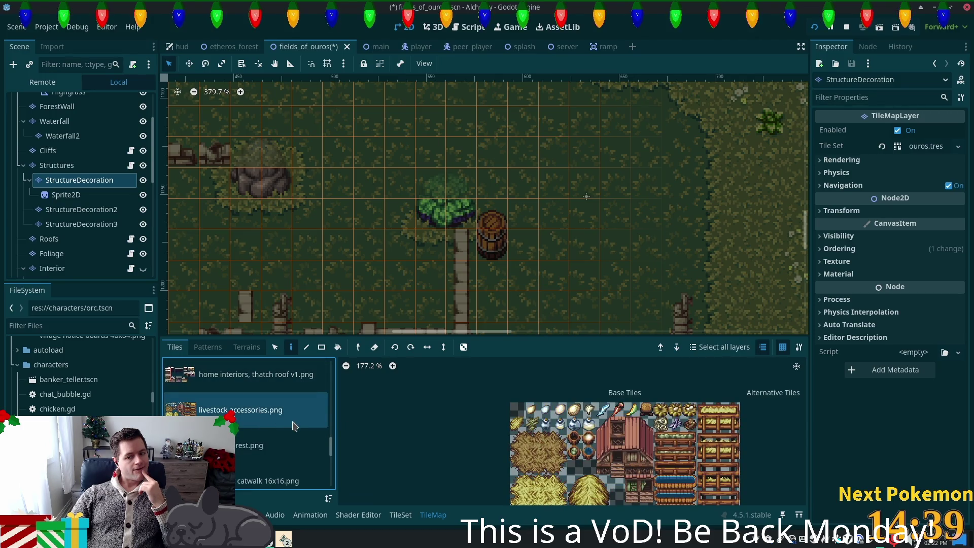
scroll(274, 436, "down", 1)
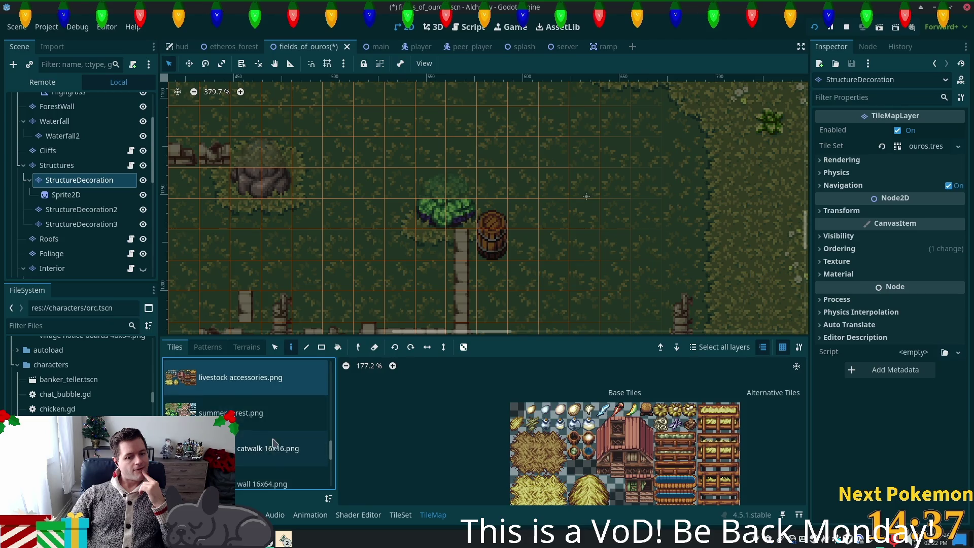
scroll(273, 443, "down", 4)
left_click(236, 399)
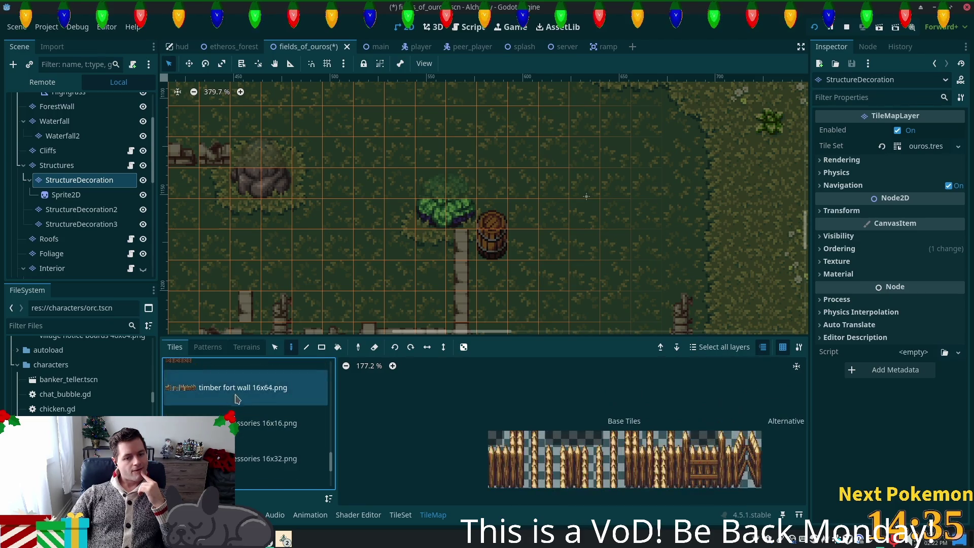
left_click(245, 424)
left_click(249, 454)
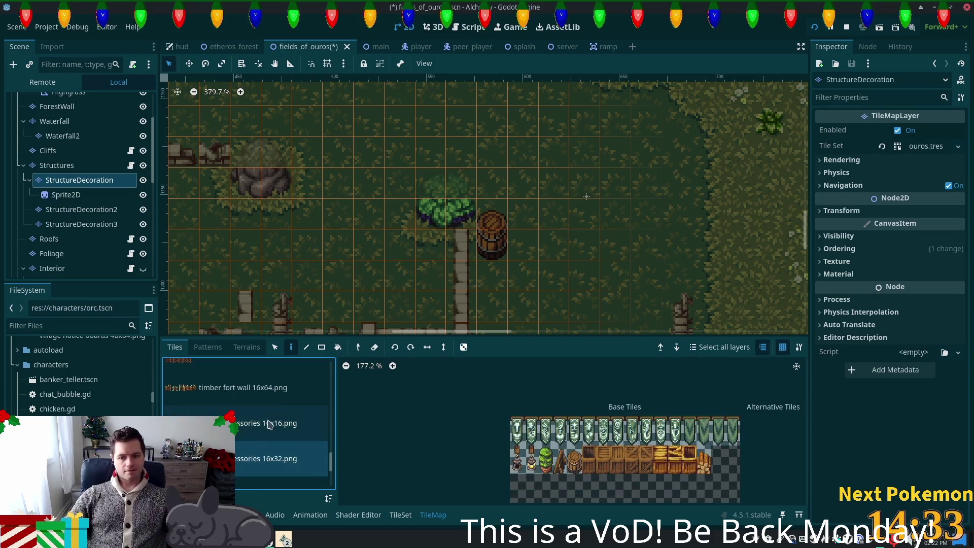
scroll(289, 431, "down", 2)
Open village accessories 32x32.png and pick the 2x2 tree stump tile
left_click(275, 431)
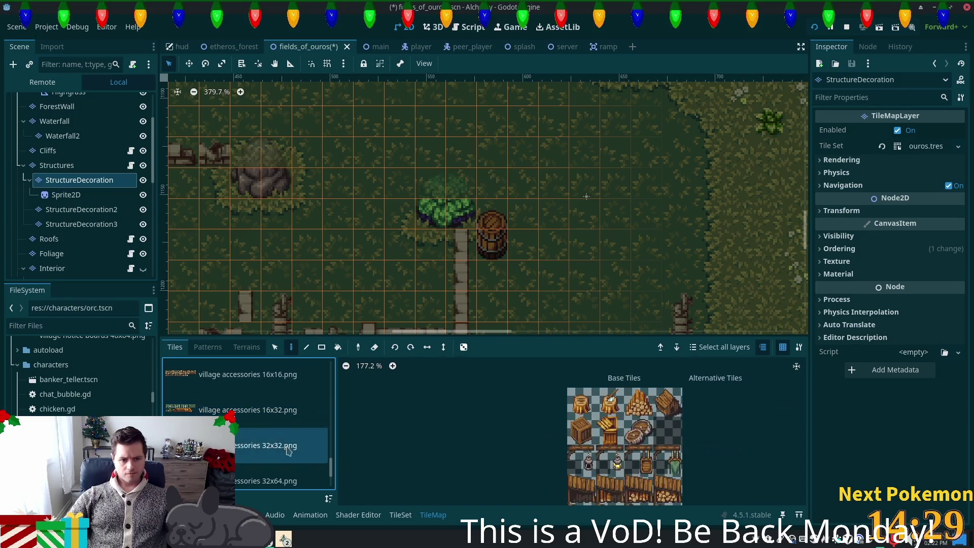
scroll(275, 431, "down", 1)
scroll(276, 431, "down", 2)
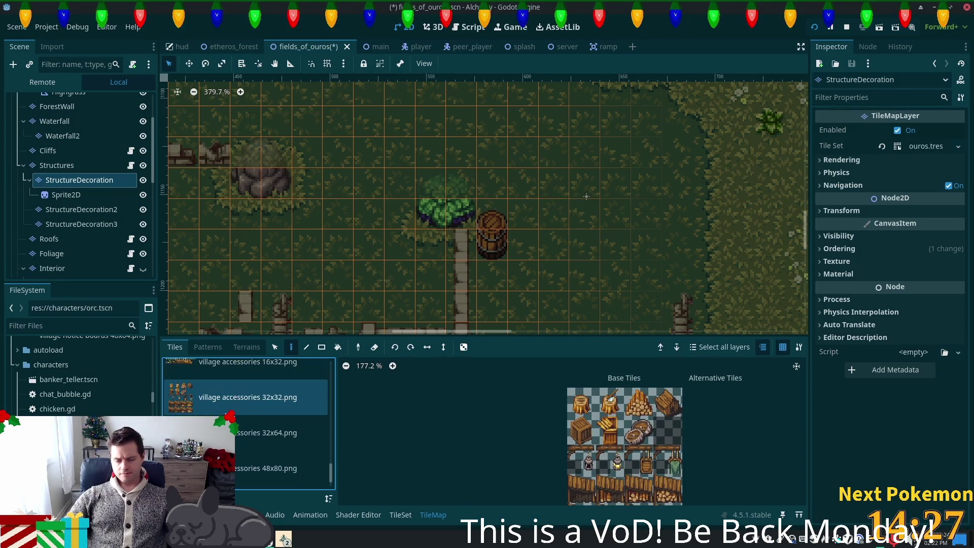
scroll(583, 456, "down", 2)
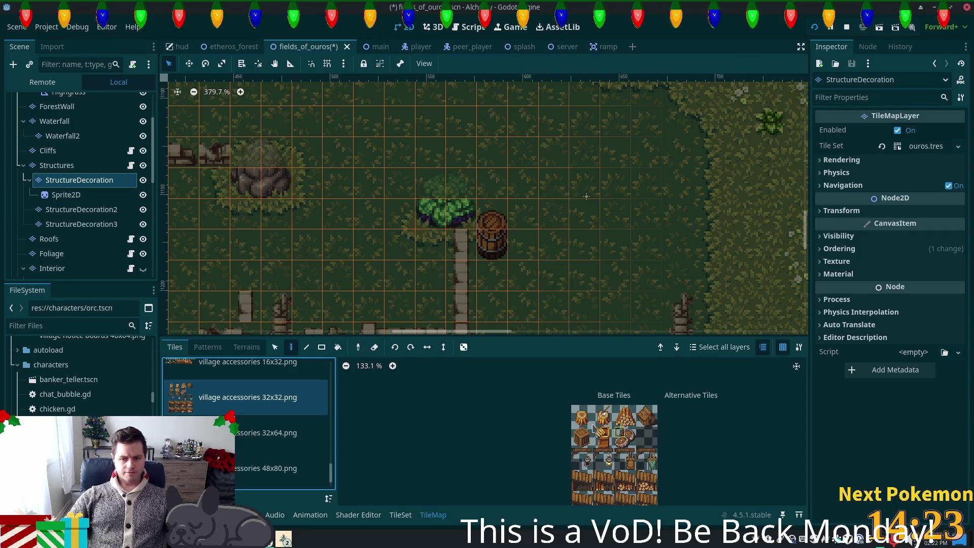
left_click(608, 423)
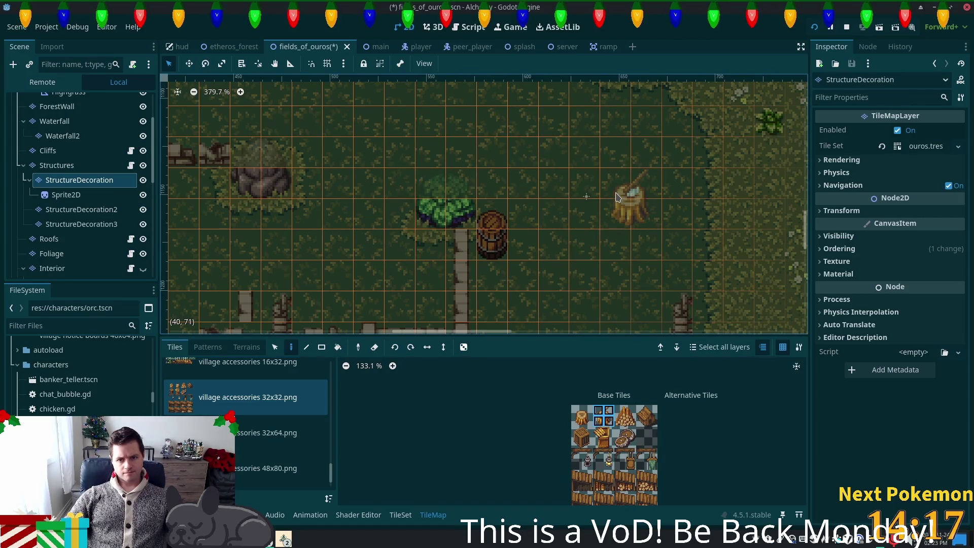
Paint the tree-stump-and-axe tile on the grass east of the tree and barrel
left_click_drag(523, 152, 598, 281)
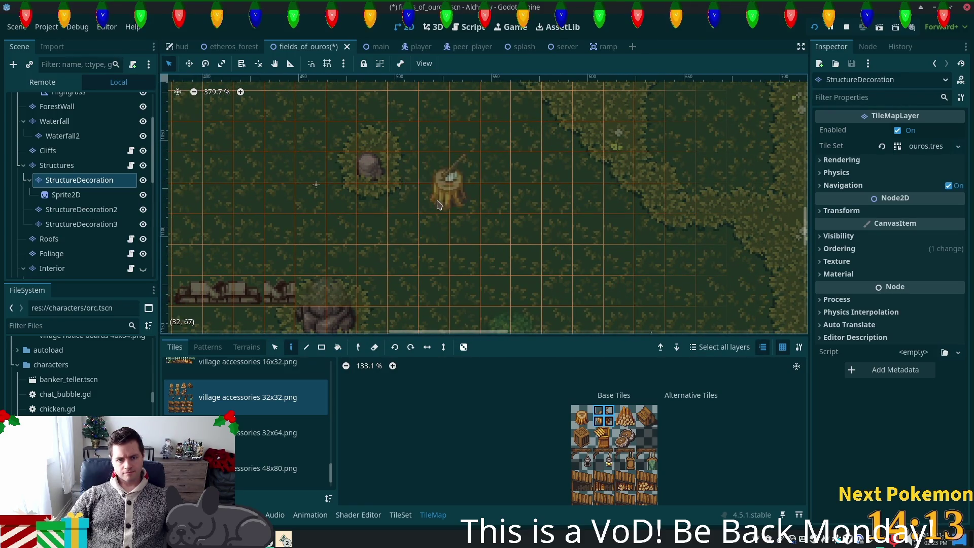
scroll(522, 254, "left", 5)
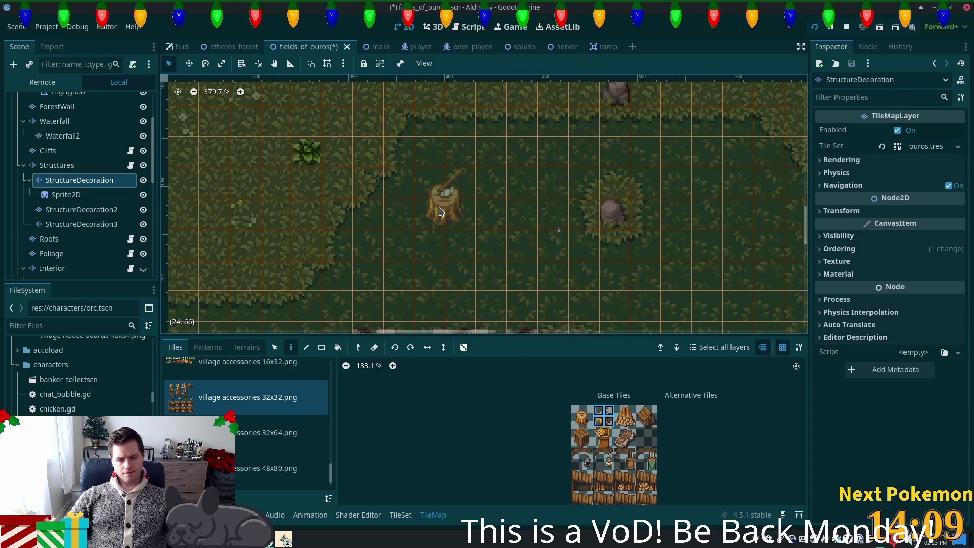
scroll(488, 256, "right", 3)
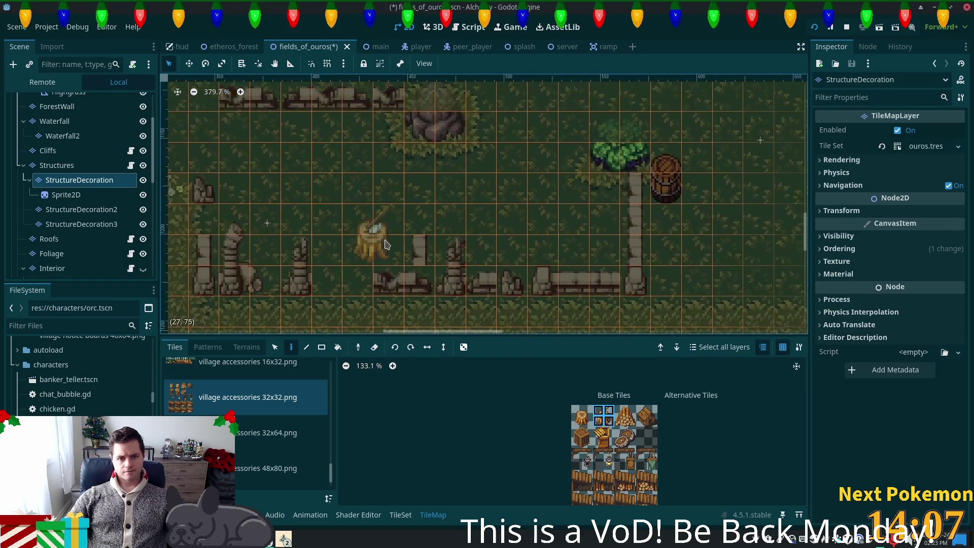
scroll(390, 245, "down", 3)
scroll(697, 246, "right", 4)
scroll(698, 246, "up", 4)
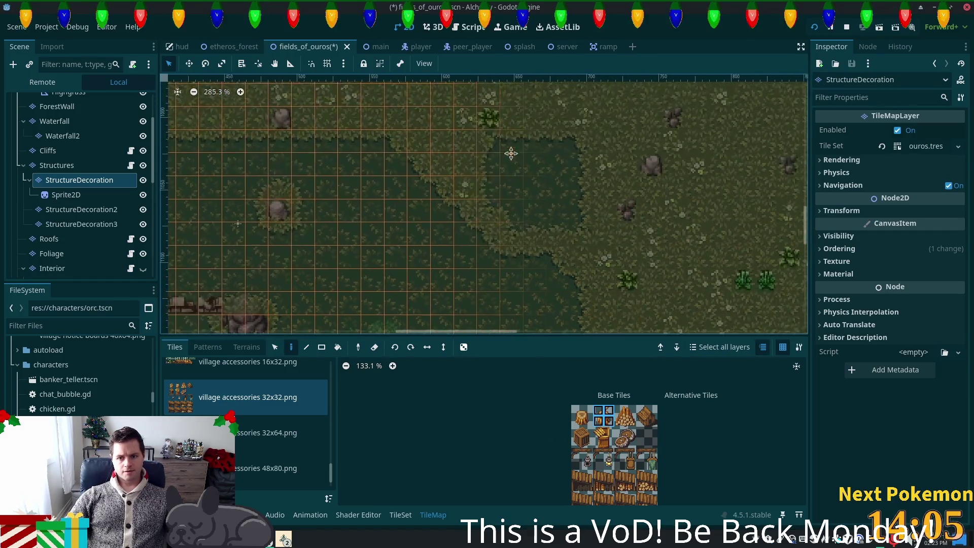
scroll(619, 269, "down", 5)
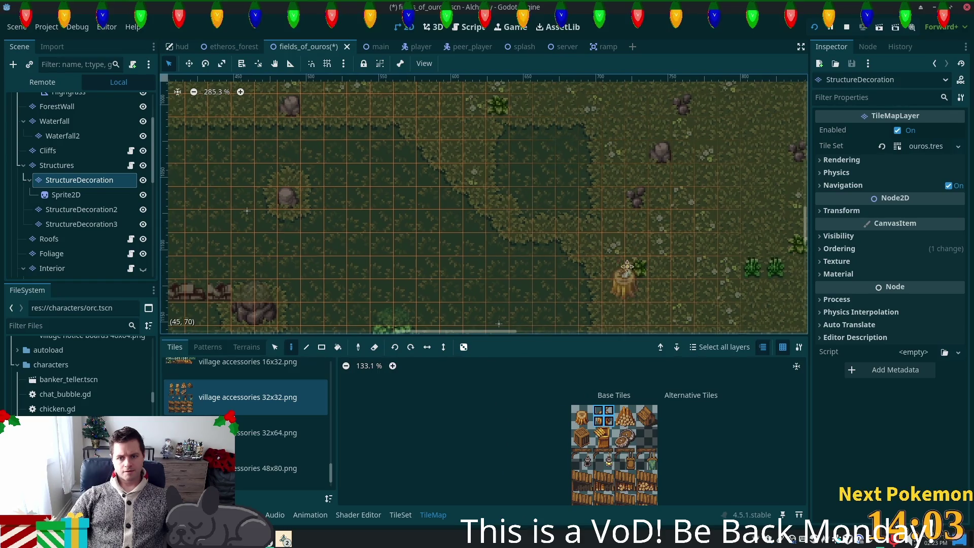
scroll(577, 179, "right", 2)
left_click(582, 203)
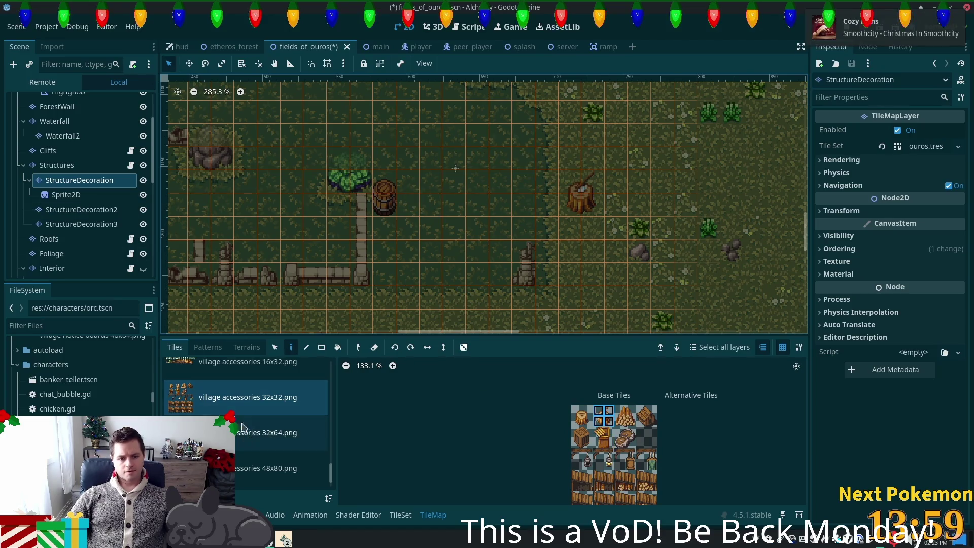
In the TileSet's village accessories 32x32 source, give the stump tile a full-tile collision polygon
left_click(399, 515)
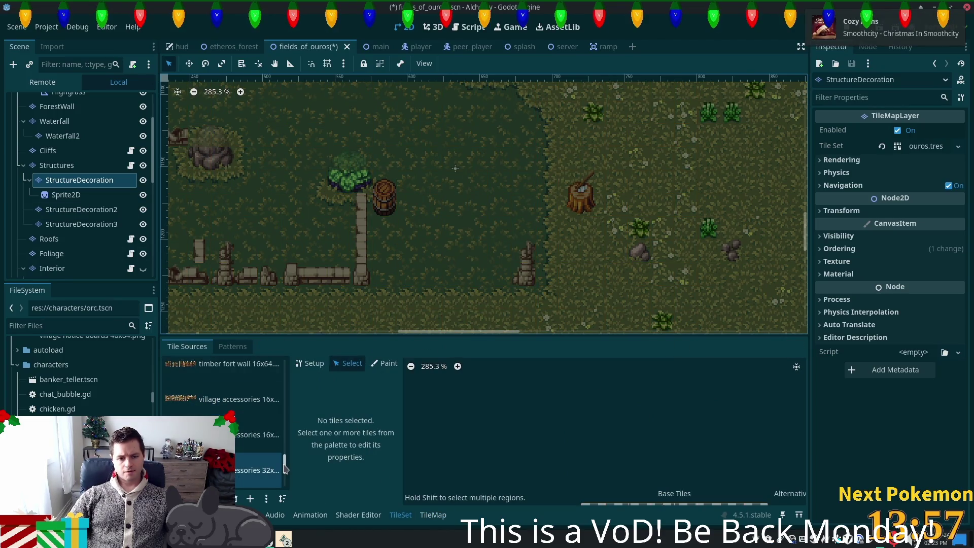
scroll(284, 469, "down", 3)
left_click(195, 374)
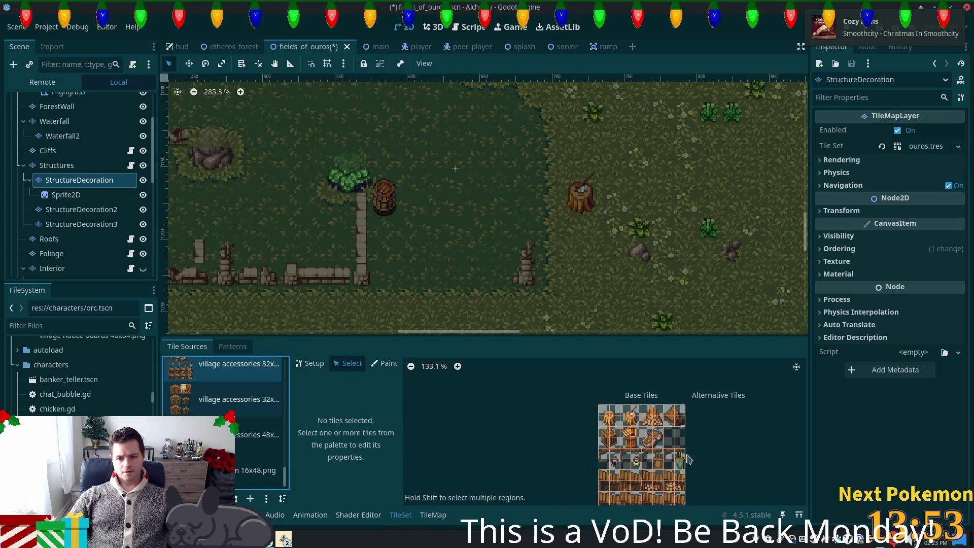
scroll(637, 425, "up", 2)
left_click(636, 423)
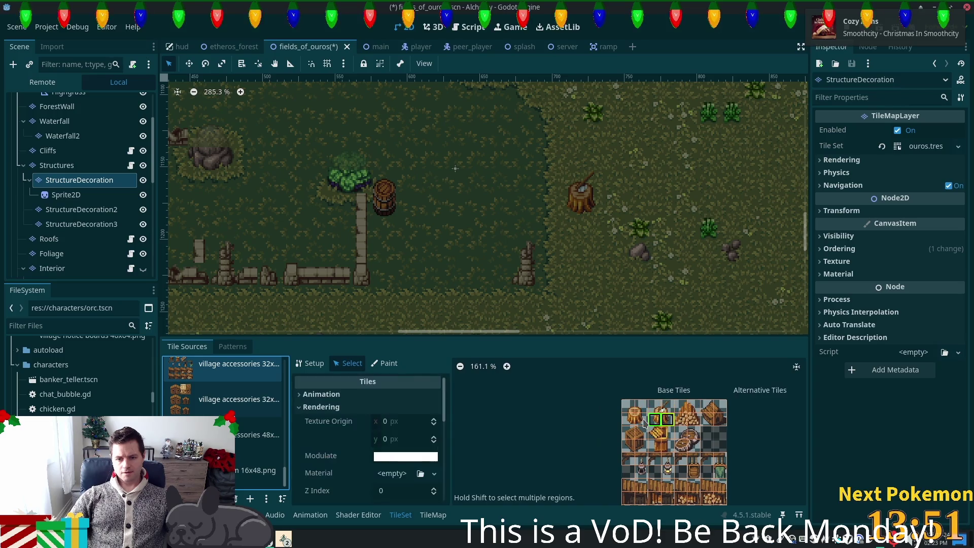
scroll(445, 486, "down", 4)
scroll(445, 486, "down", 3)
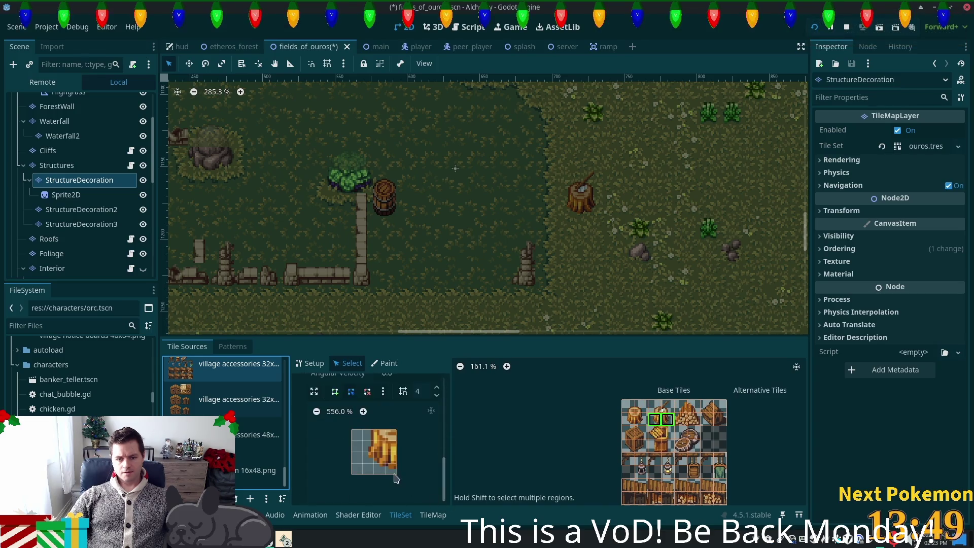
key("f")
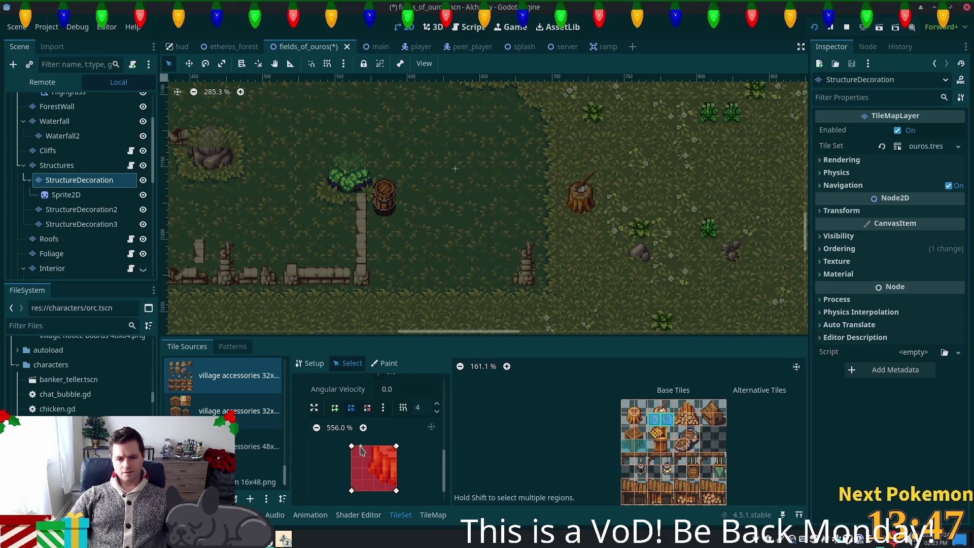
scroll(376, 474, "up", 2)
scroll(387, 487, "down", 1)
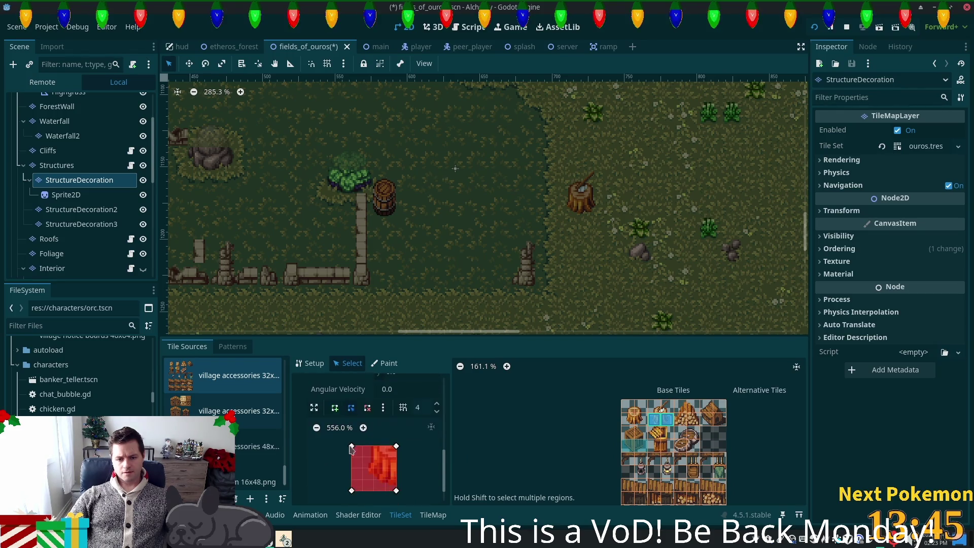
Reshape tile (2,1)'s collision polygon to hug the stump's lower-left part
left_click(654, 426)
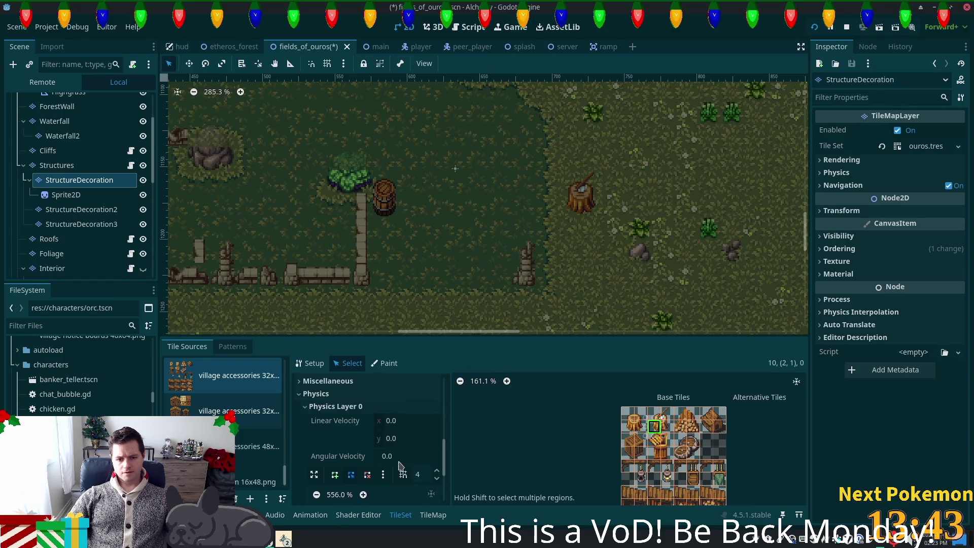
scroll(426, 488, "down", 3)
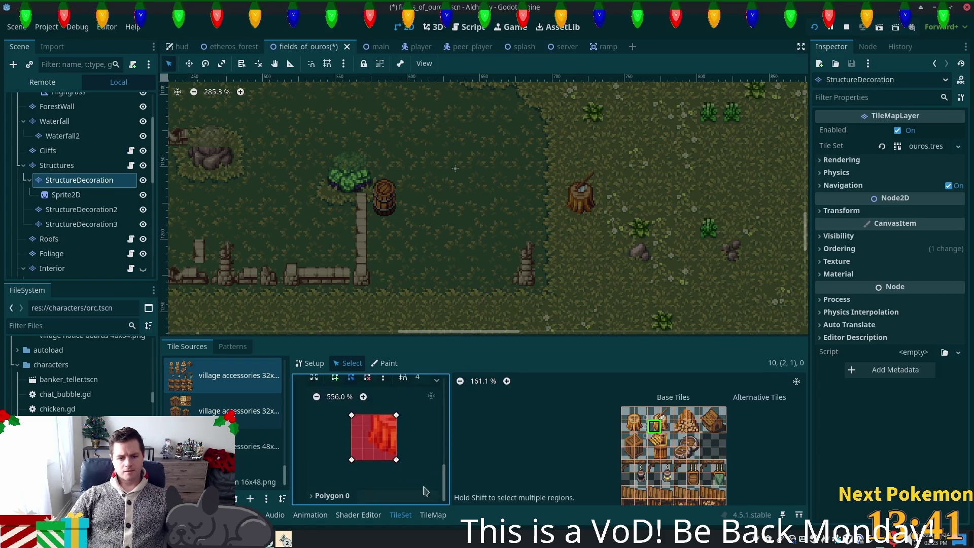
left_click_drag(352, 416, 371, 418)
left_click(374, 460)
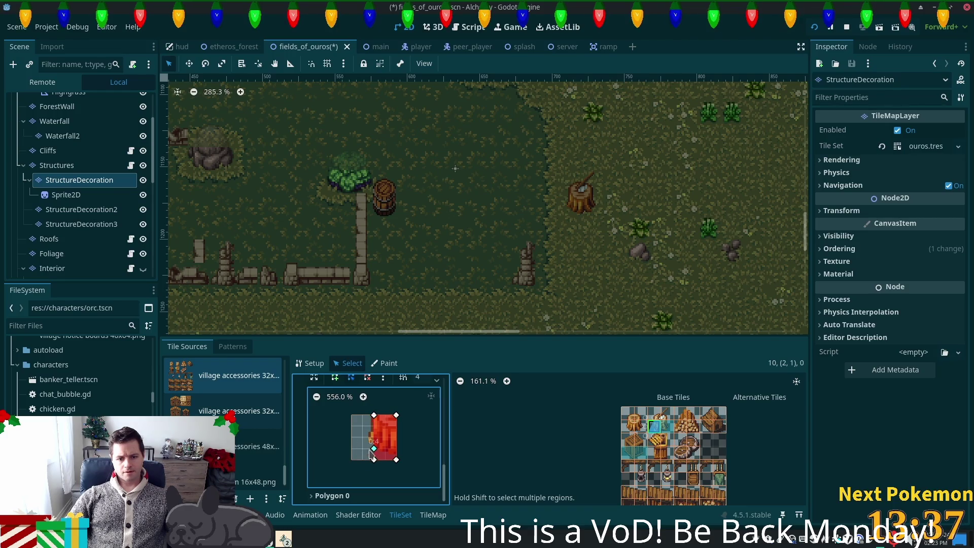
left_click_drag(373, 458, 386, 450)
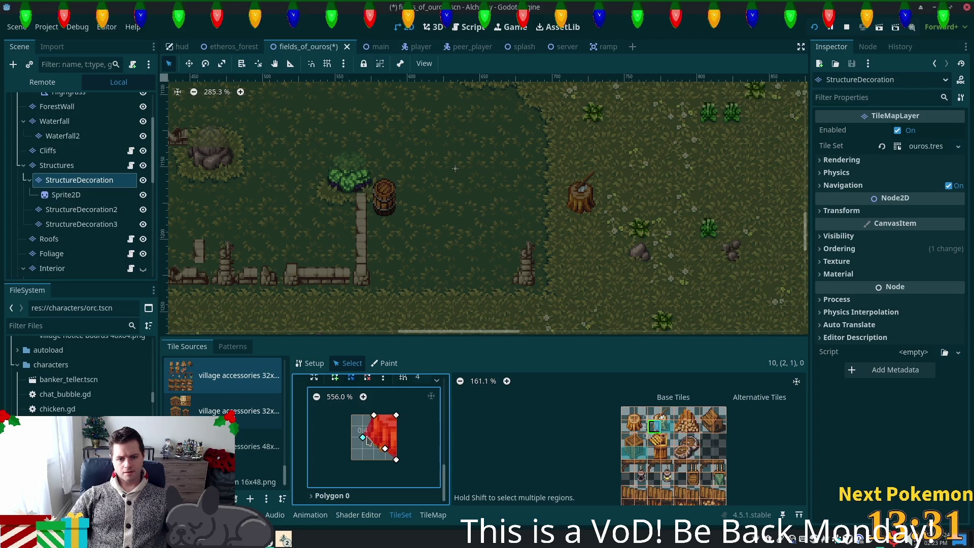
Pull in tile (3,1)'s collision corner, save the scene, and select the top-row stump tiles
left_click(667, 426)
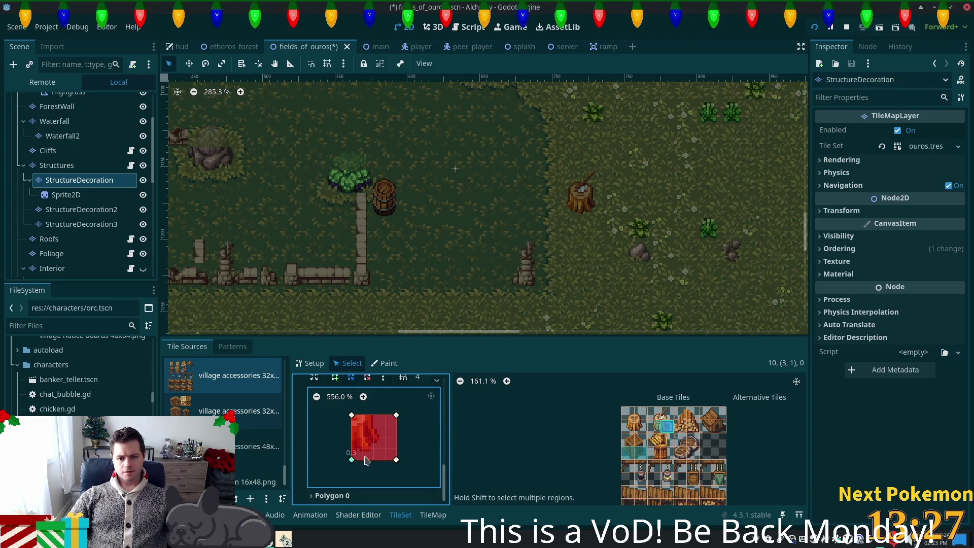
mouse_move(396, 459)
left_mouse_down()
mouse_move(374, 437)
mouse_move(374, 415)
left_mouse_up()
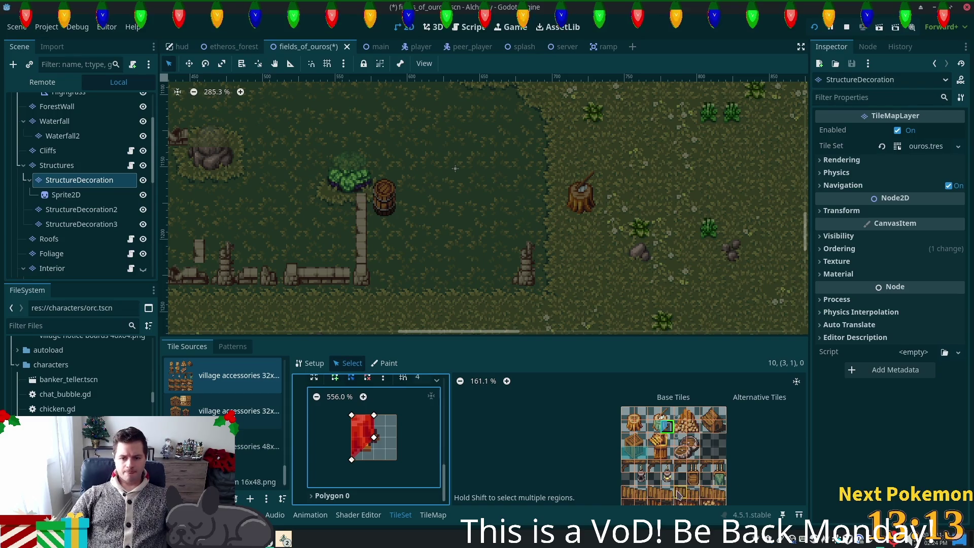
key("ctrl+s")
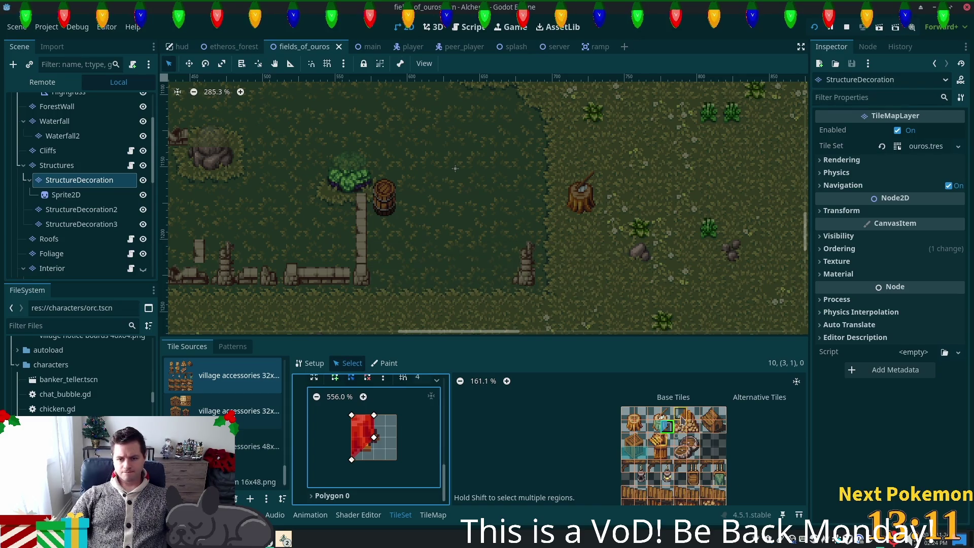
left_click_drag(665, 416, 654, 415)
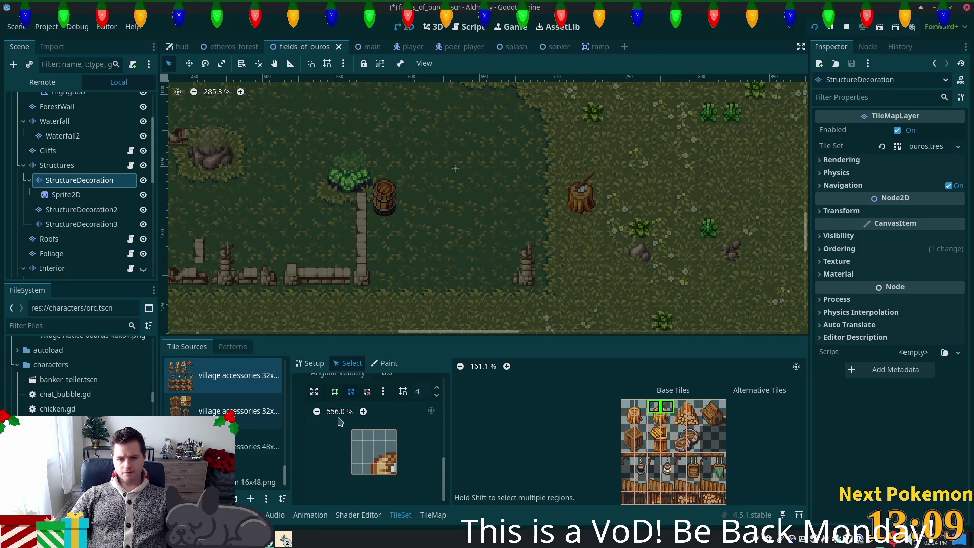
Set the selected stump tiles' Z Index to 5 and save fields_of_ouros
scroll(362, 445, "up", 5)
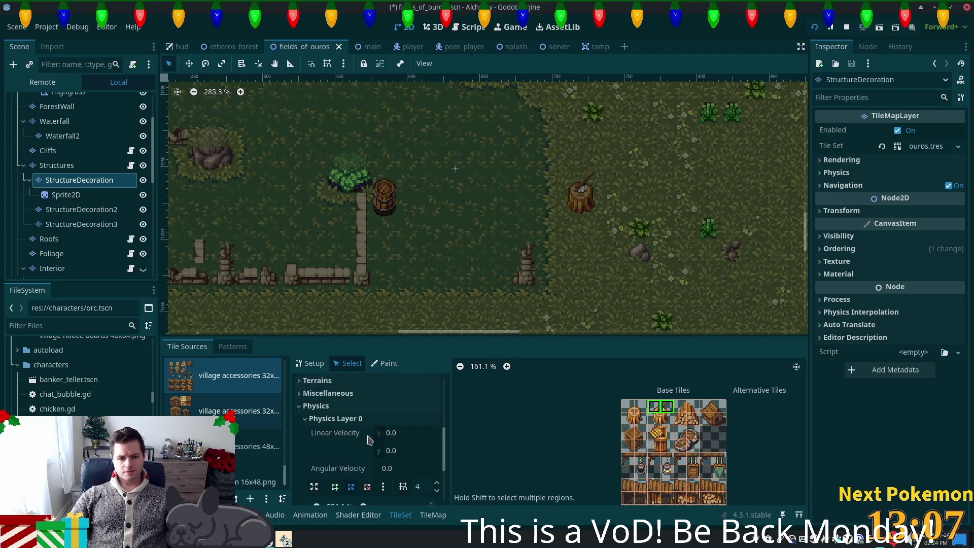
scroll(325, 401, "up", 2)
left_click(389, 413)
type("5")
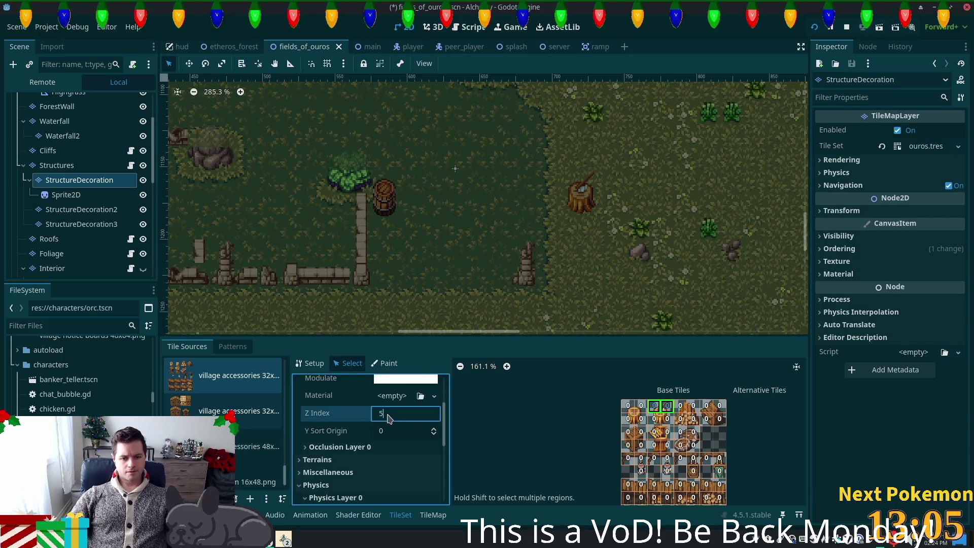
key("Tab")
key("ctrl+s")
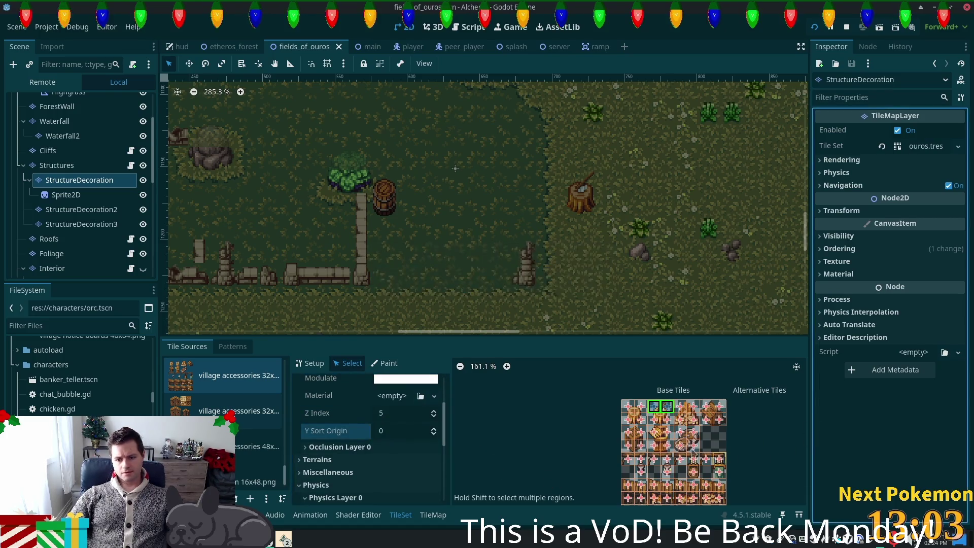
Pan the map to another part of the field and bring the running game forward
left_click(327, 397)
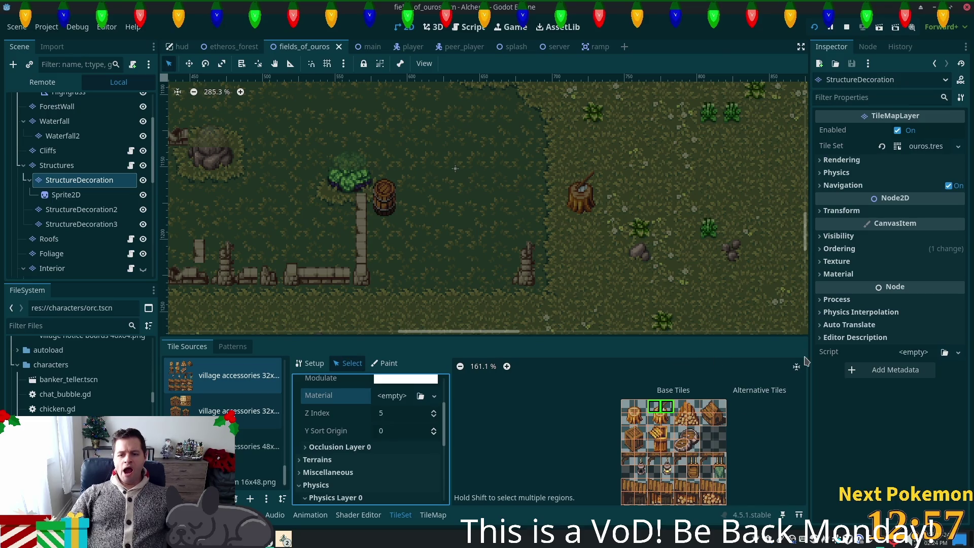
mouse_move(610, 273)
left_mouse_down()
mouse_move(740, 78)
mouse_move(748, 80)
left_mouse_up()
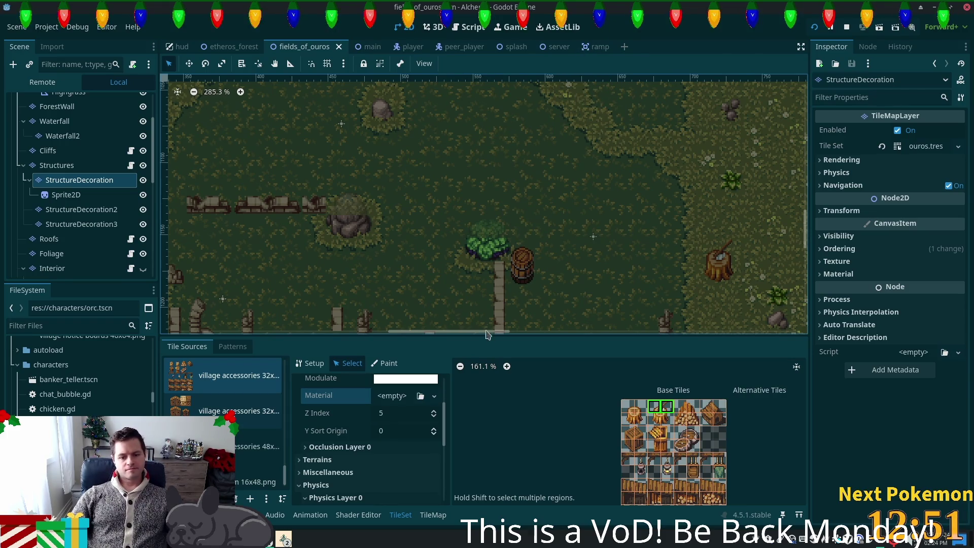
mouse_move(205, 51)
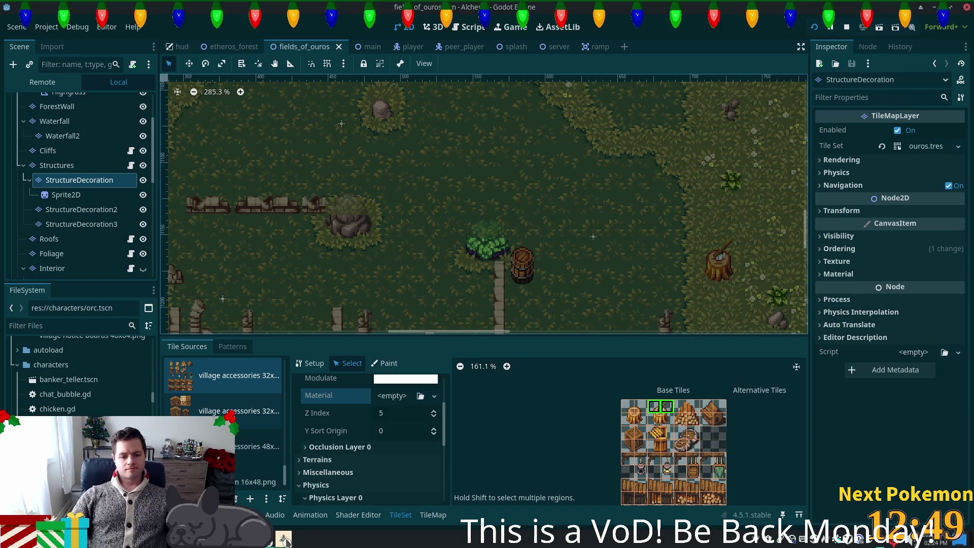
left_click(334, 478)
Walk the character south across the field and around the new tree stump
key("s")
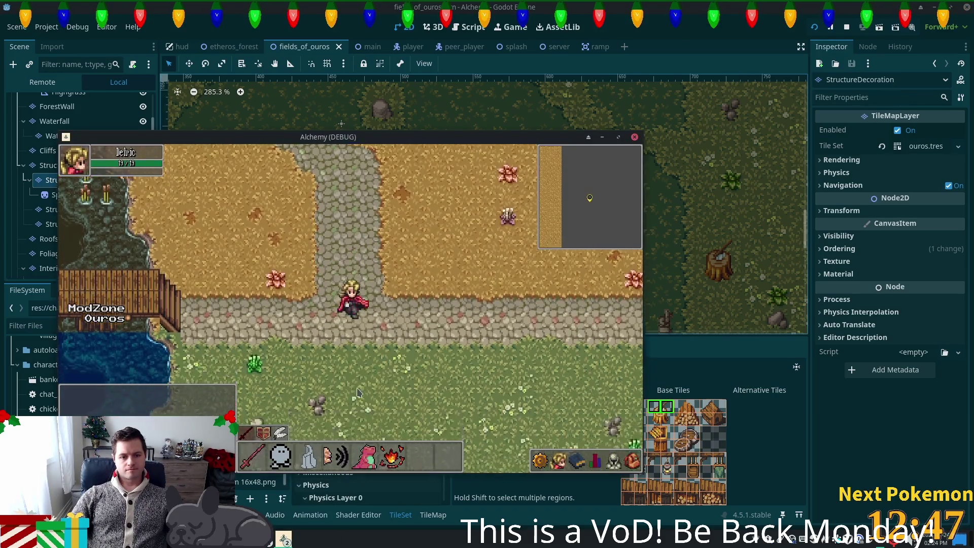
key("s")
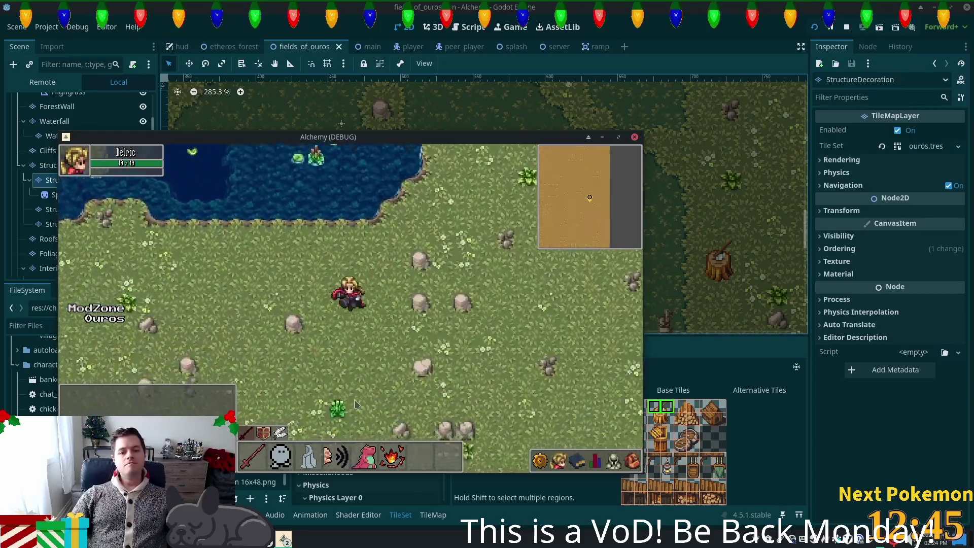
key("s")
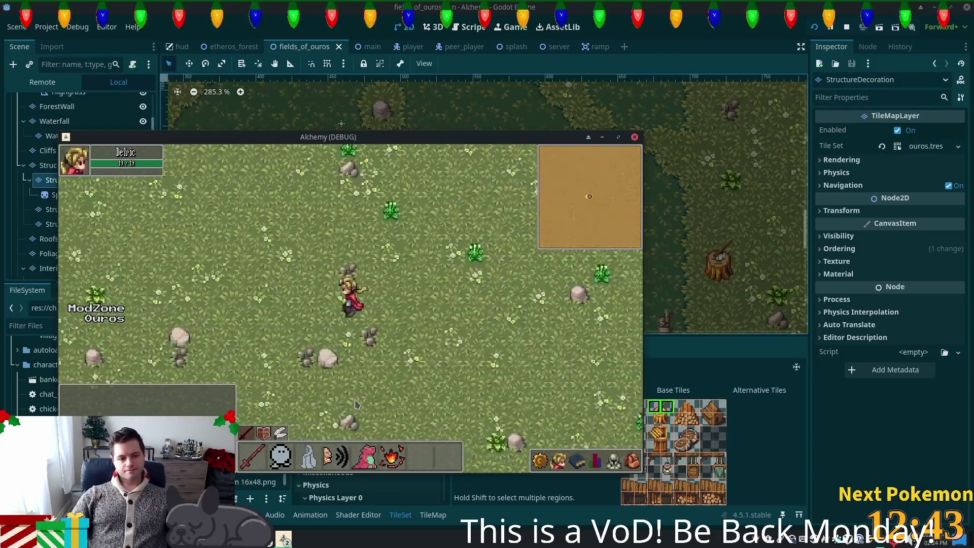
key("d")
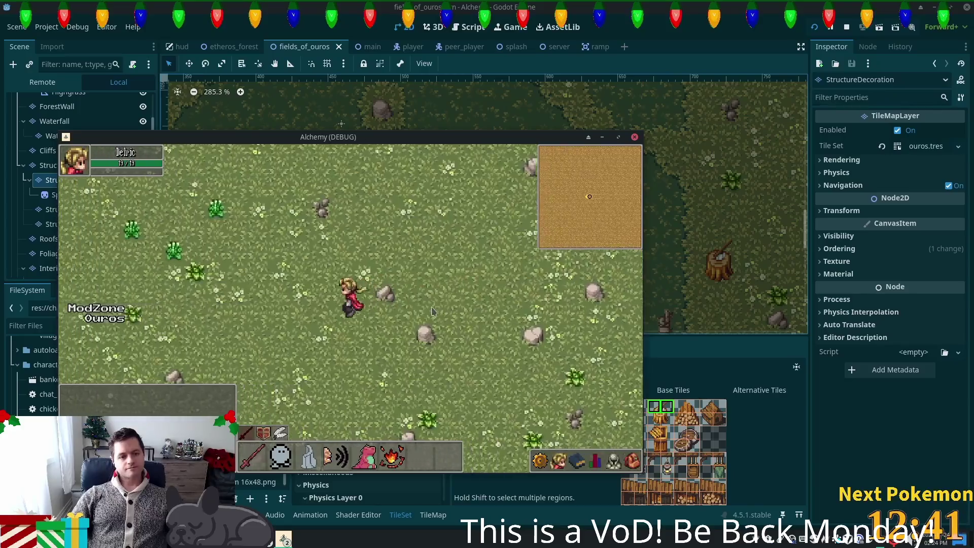
key("a")
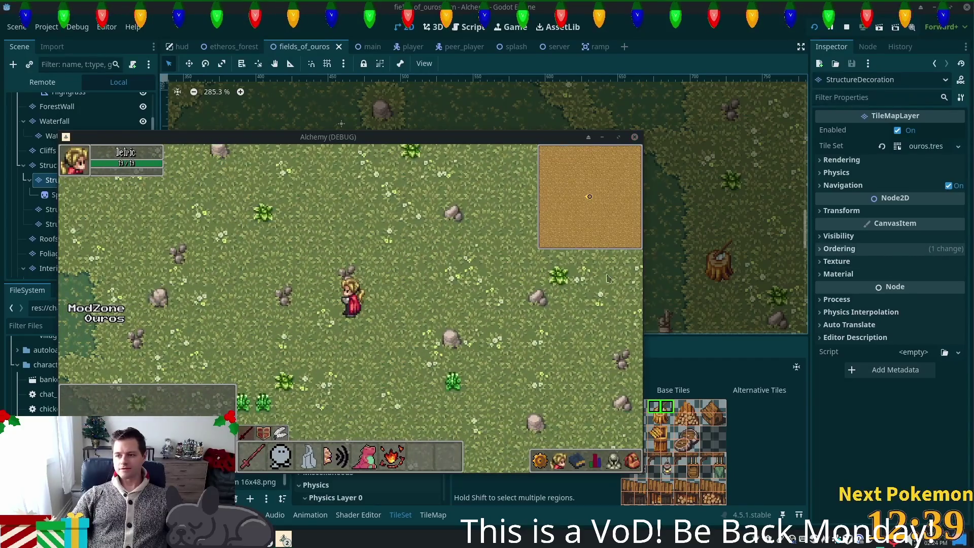
key("a")
key("s")
key("d")
key("a")
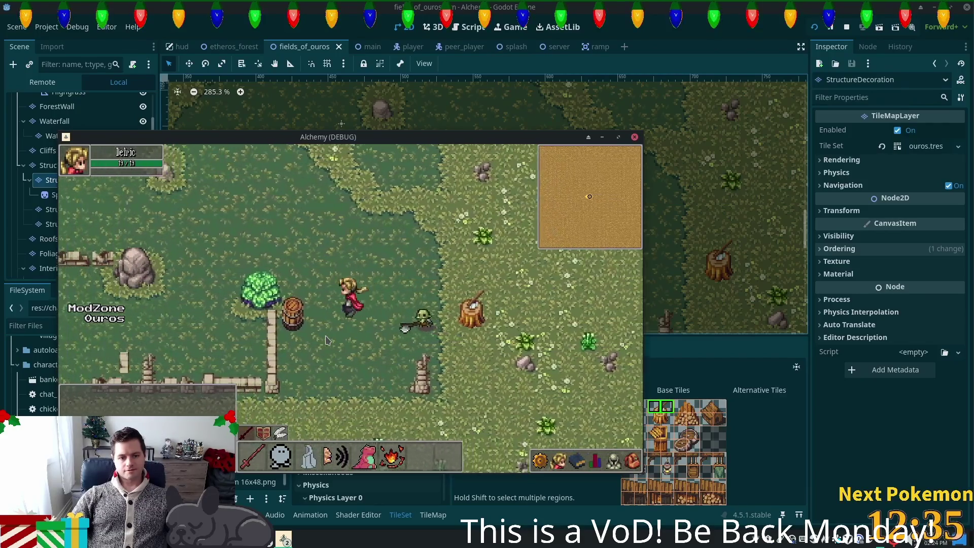
Walk down past the goblin, then close the game and relaunch it with F5
key("s")
key("s")
key("d")
key("s")
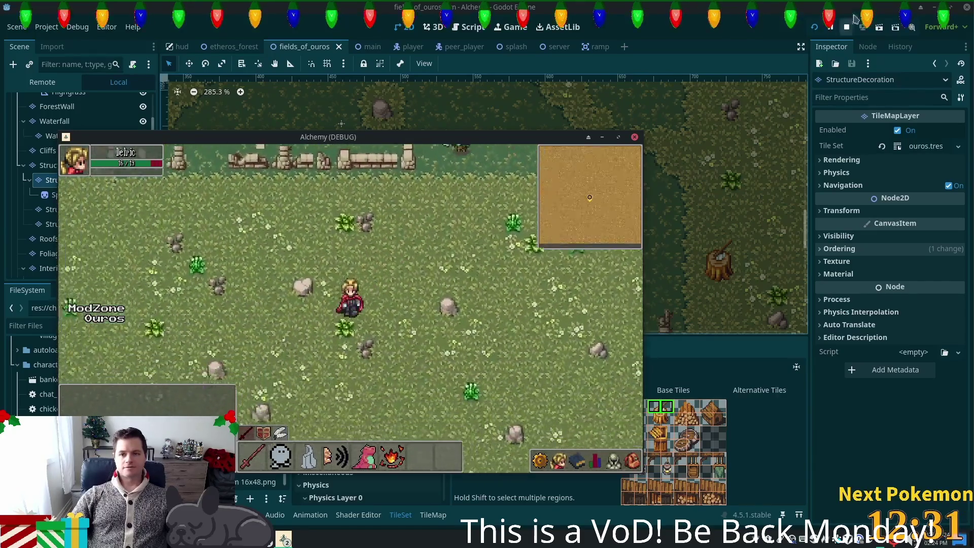
key("alt+F4")
key("F5")
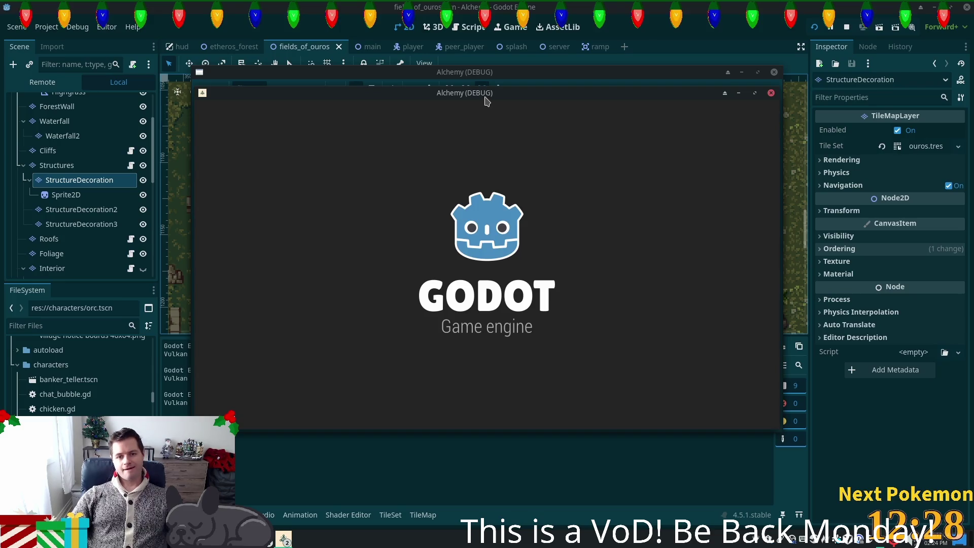
Arrange the game windows, then walk the character past the tree, barrel, stump and stone fence
mouse_move(485, 100)
left_mouse_down()
mouse_move(333, 224)
mouse_move(342, 189)
left_mouse_up()
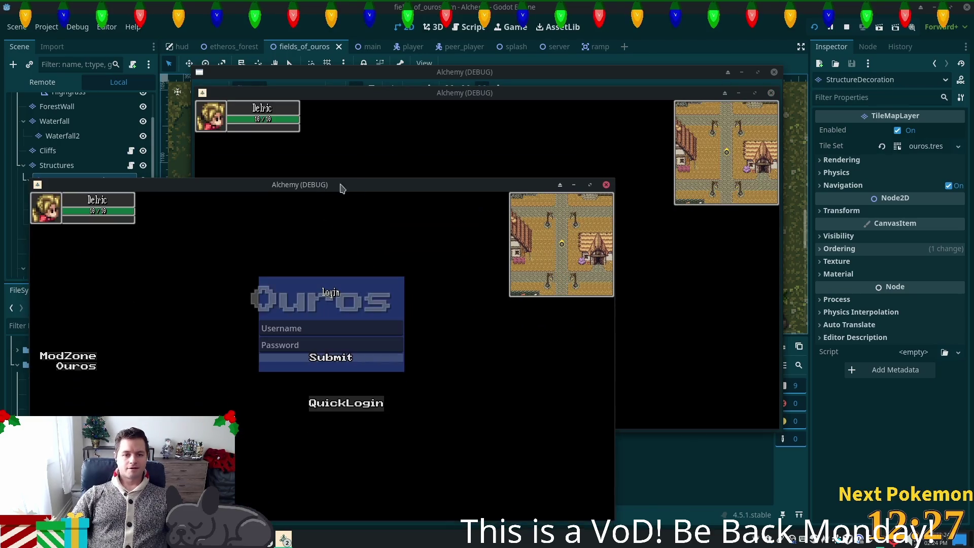
left_click_drag(520, 100, 650, 159)
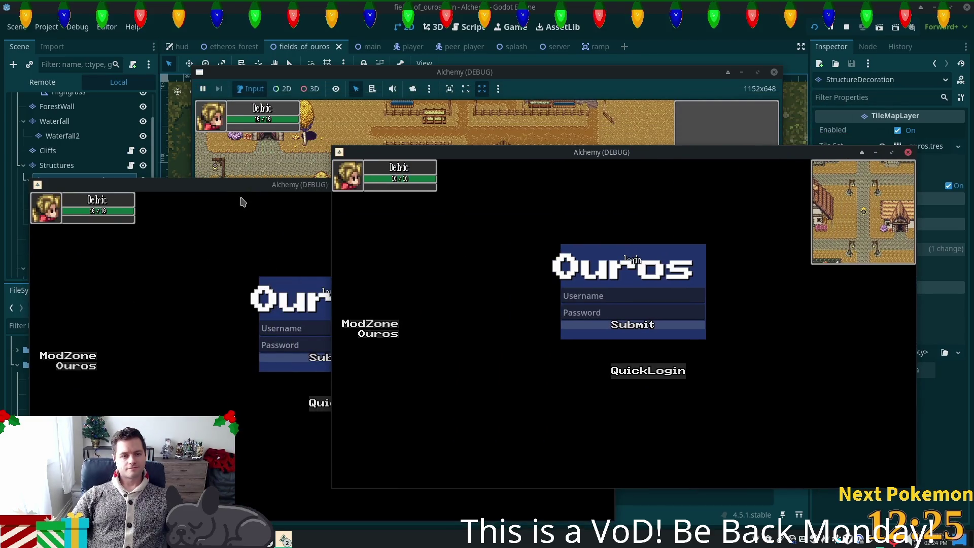
key("d")
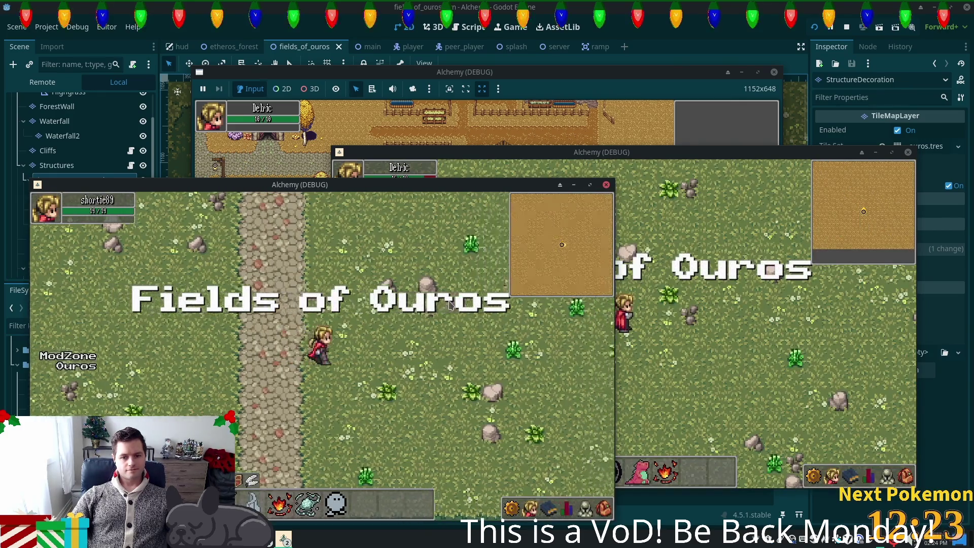
key("d")
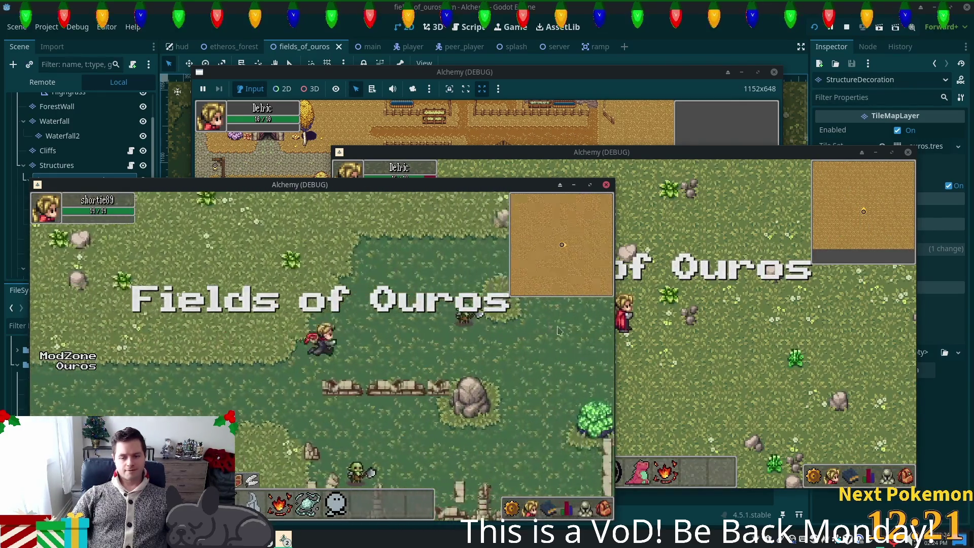
key("d")
key("s")
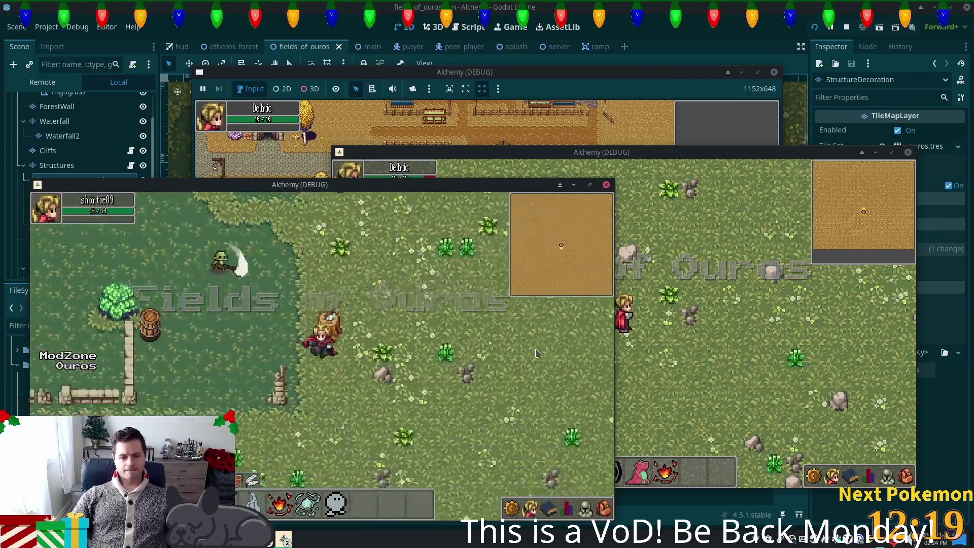
key("w")
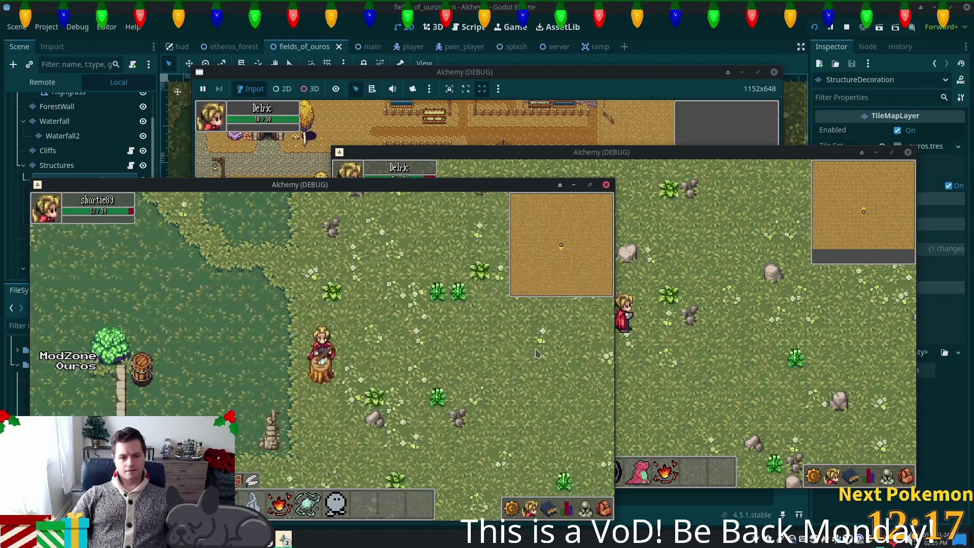
key("s")
key("a")
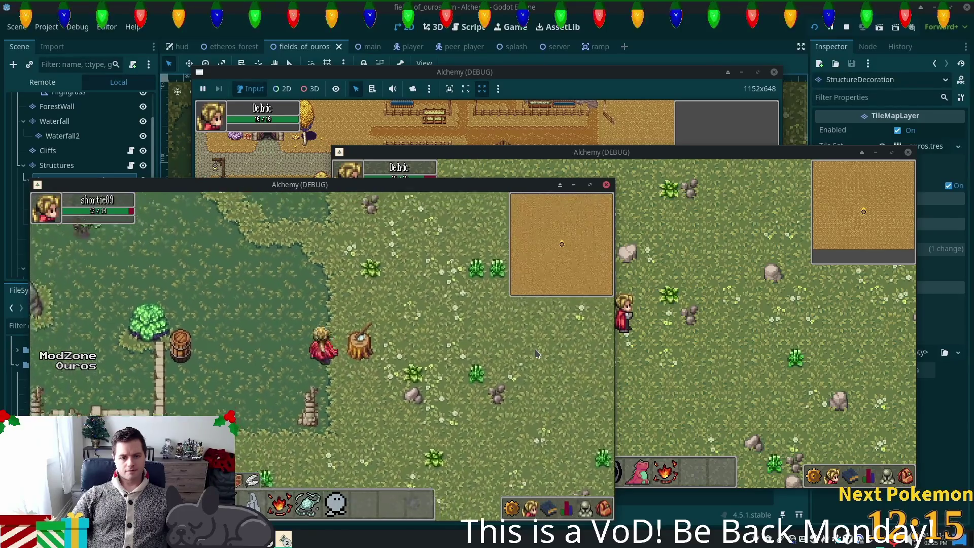
key("a")
key("s")
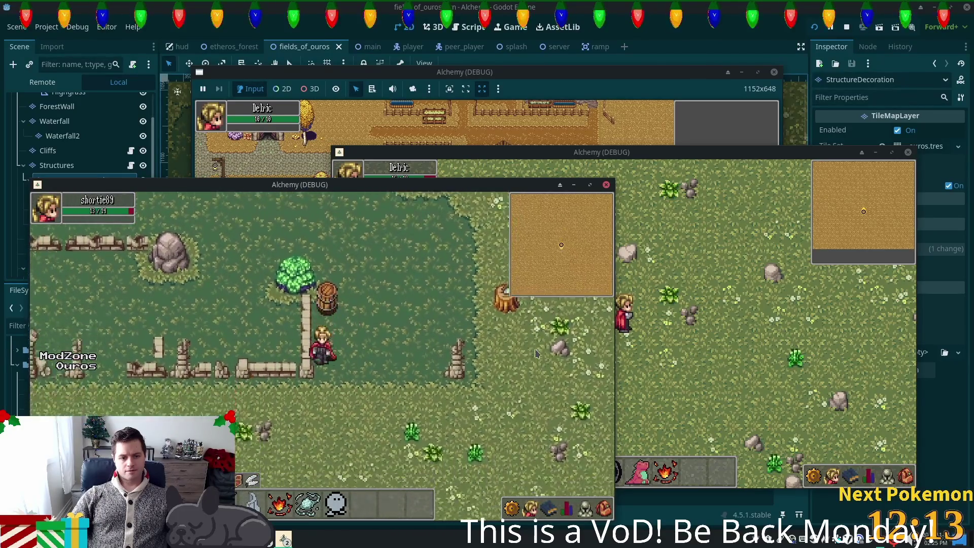
key("s")
key("d")
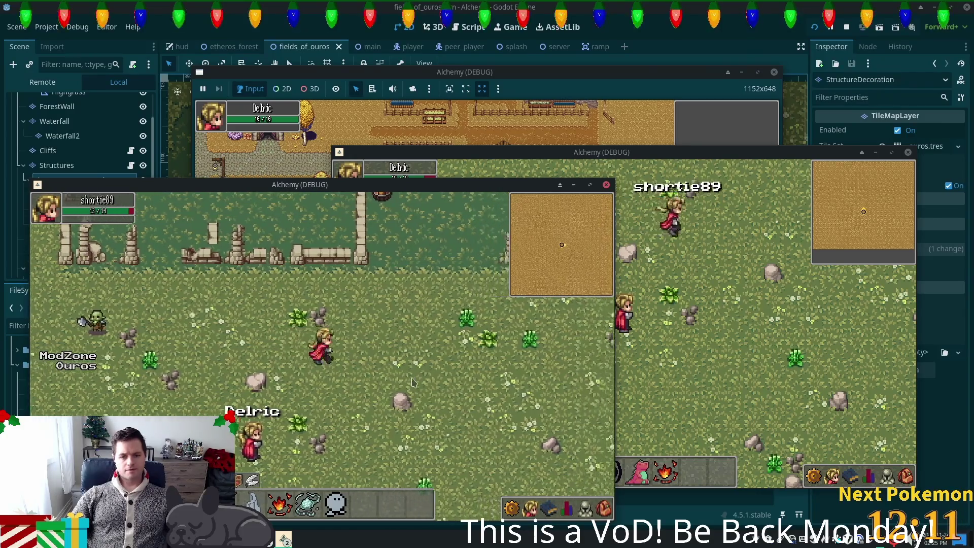
key("d")
key("w")
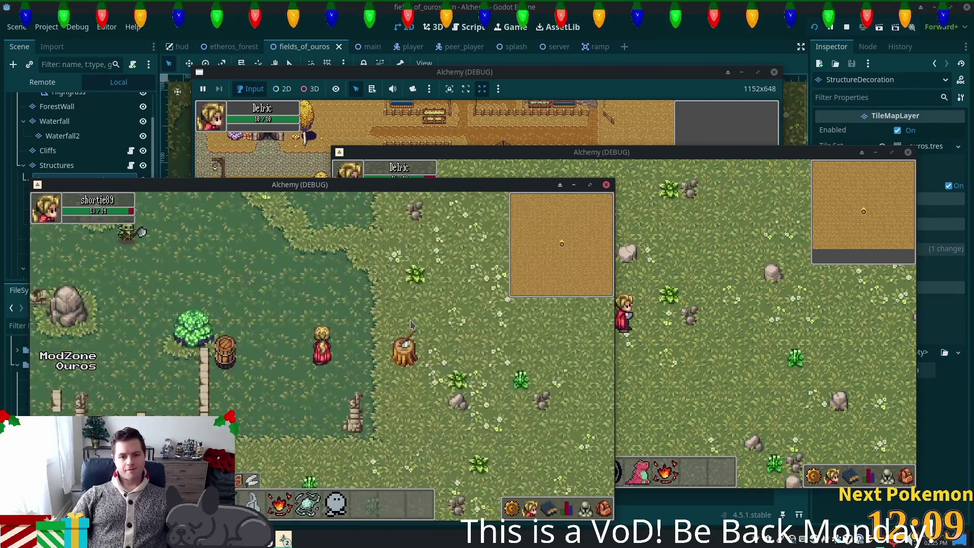
Walk up through the grassland and tall grass onto the wooden bridge and back
key("a")
key("w")
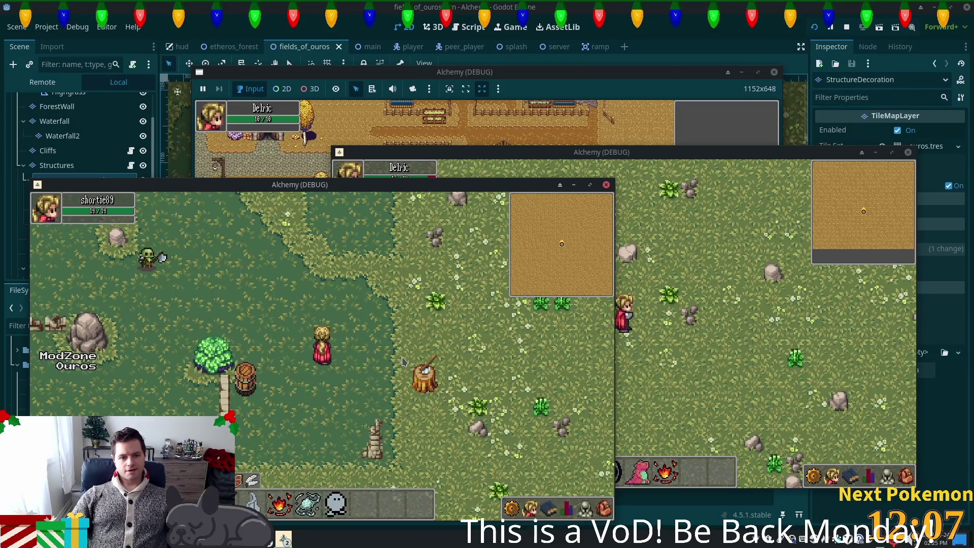
key("w")
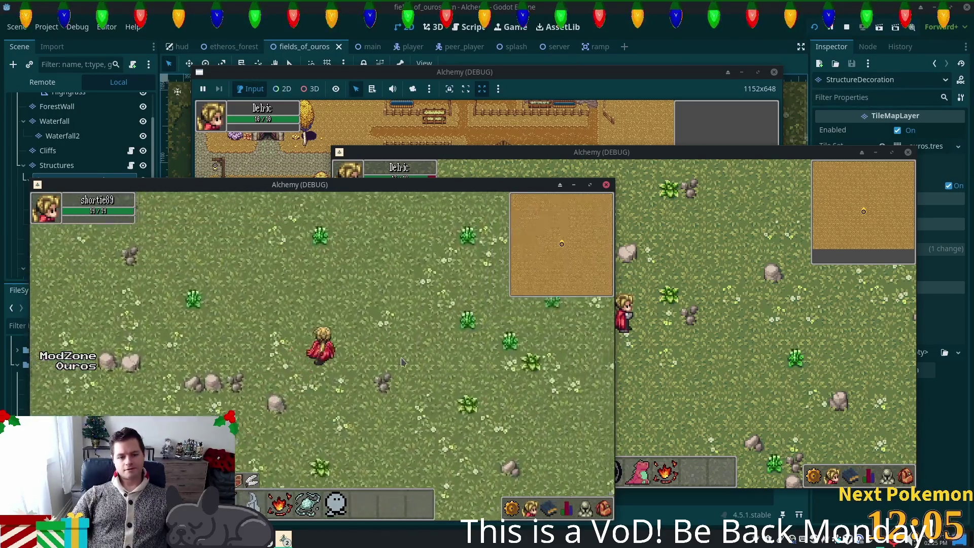
key("w")
key("d")
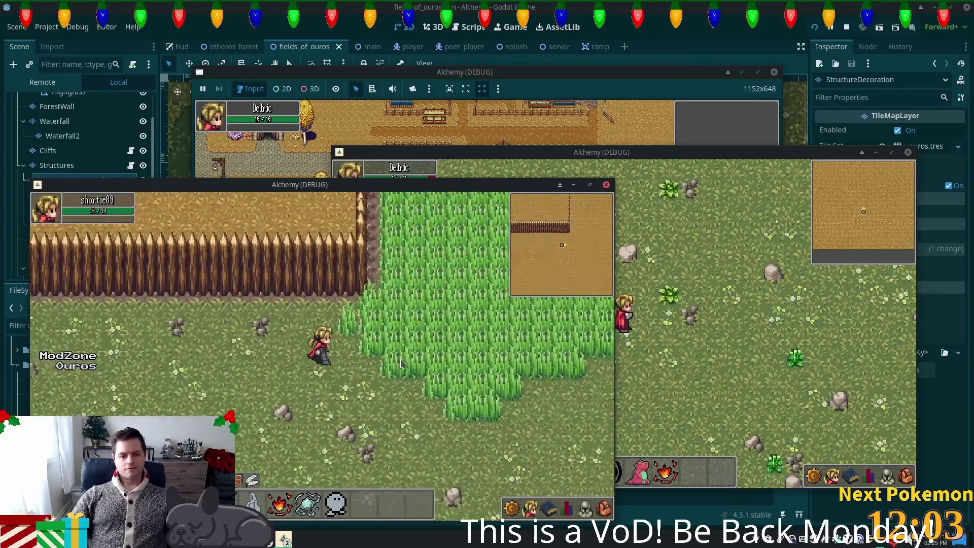
key("w")
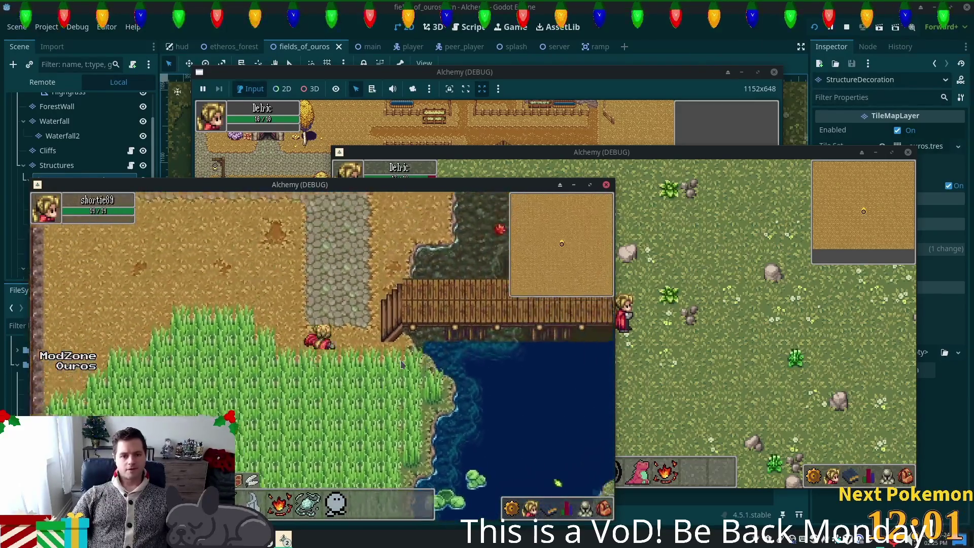
key("d")
key("d")
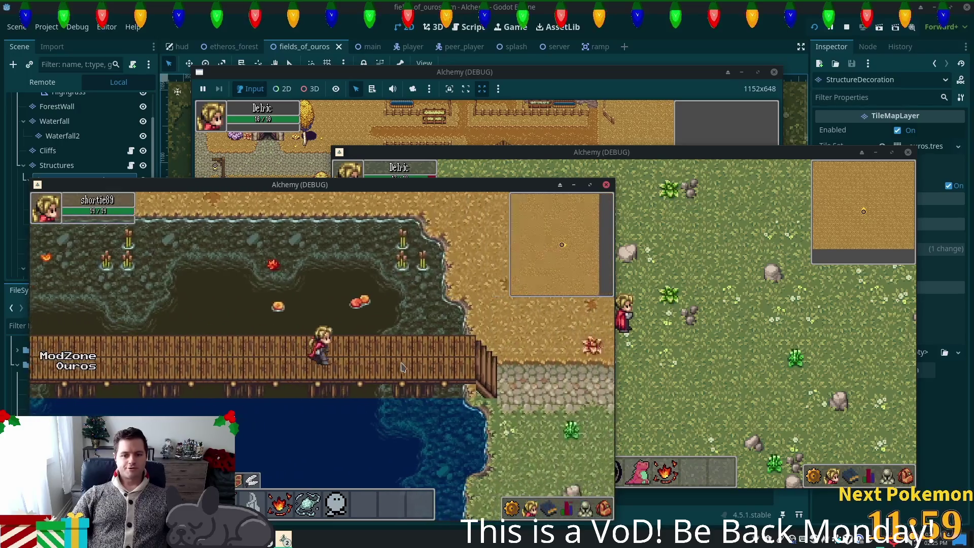
key("a")
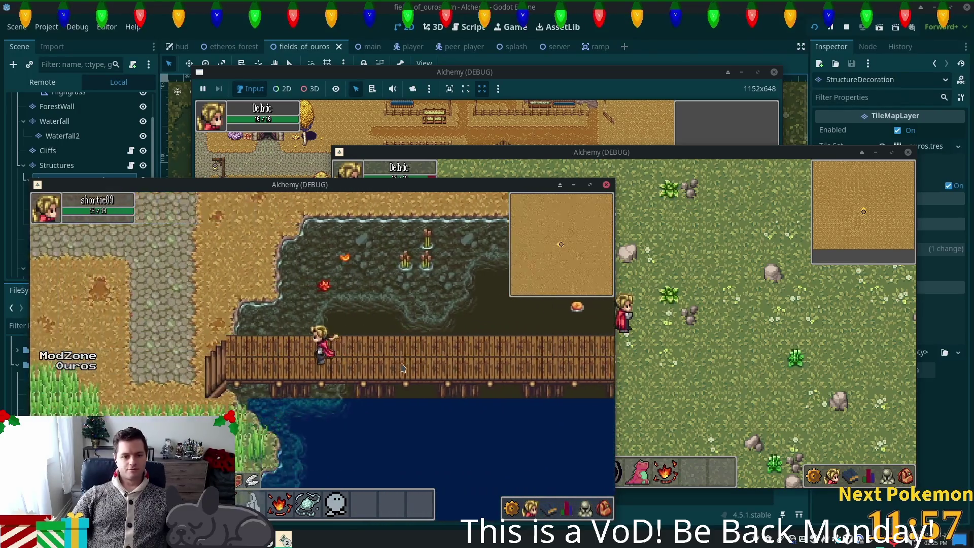
key("w")
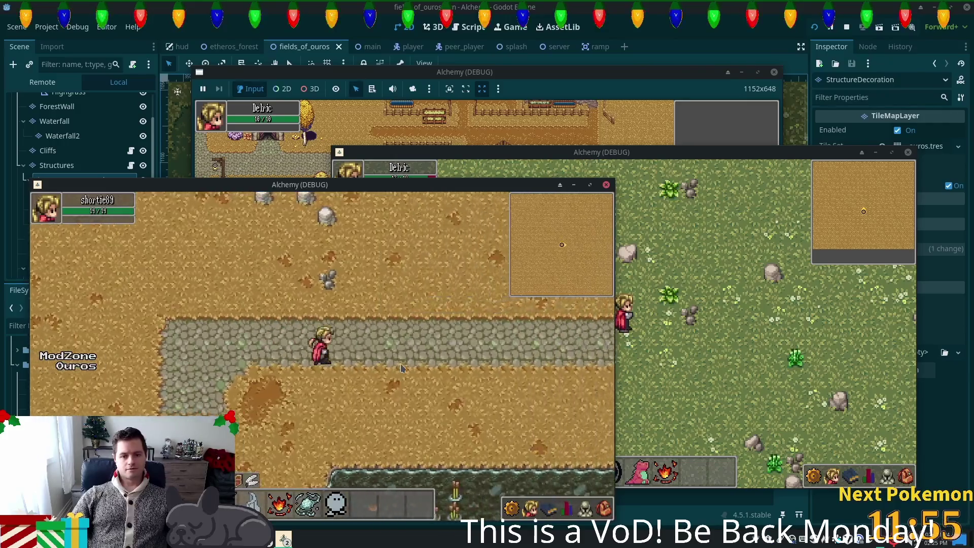
key("w")
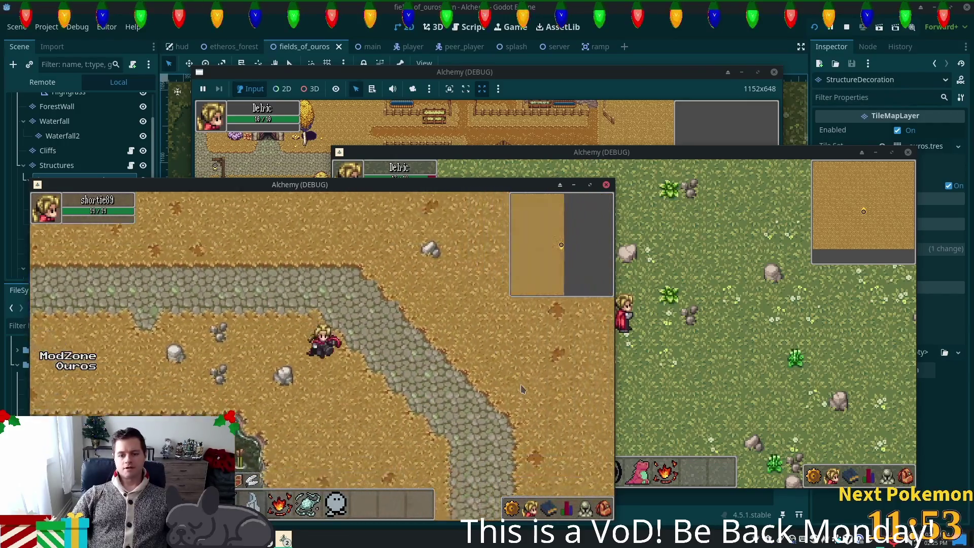
key("s")
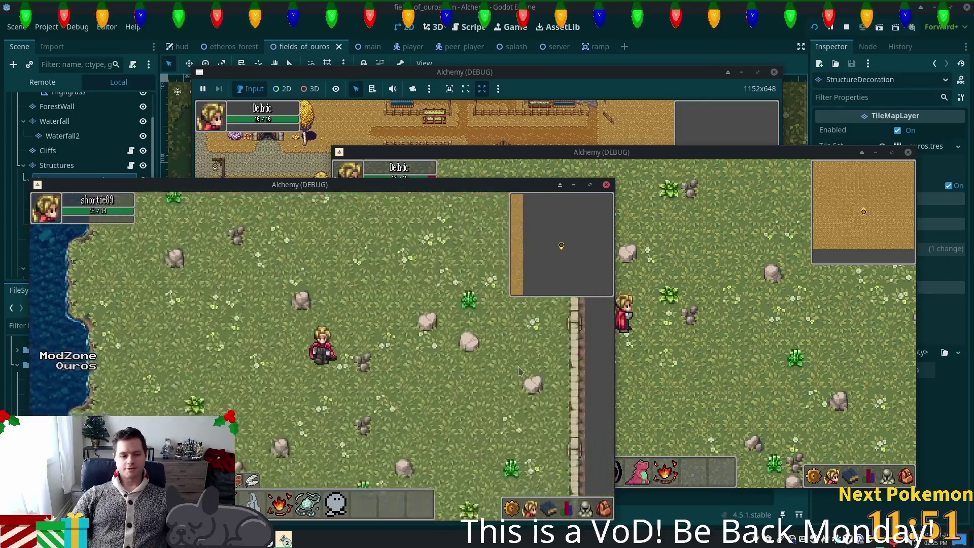
key("a")
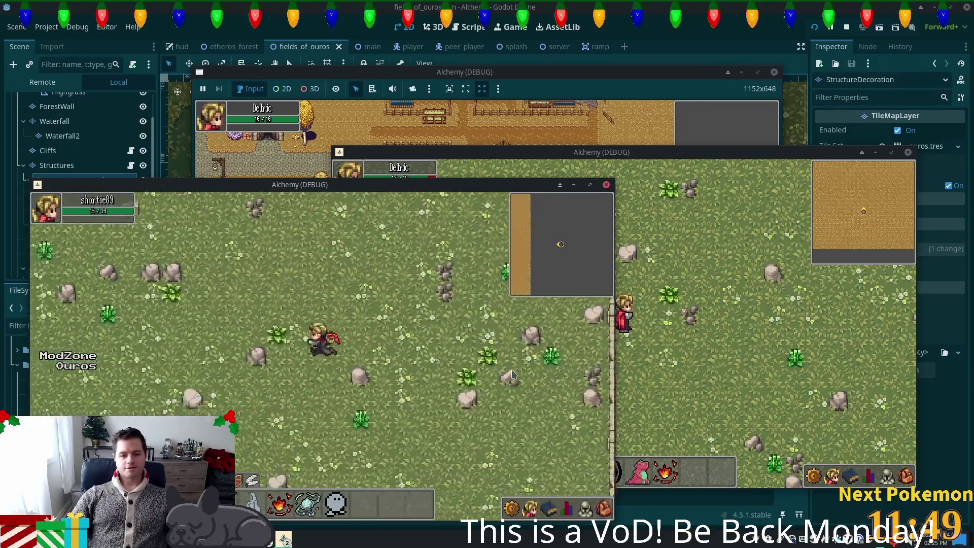
key("w")
key("w")
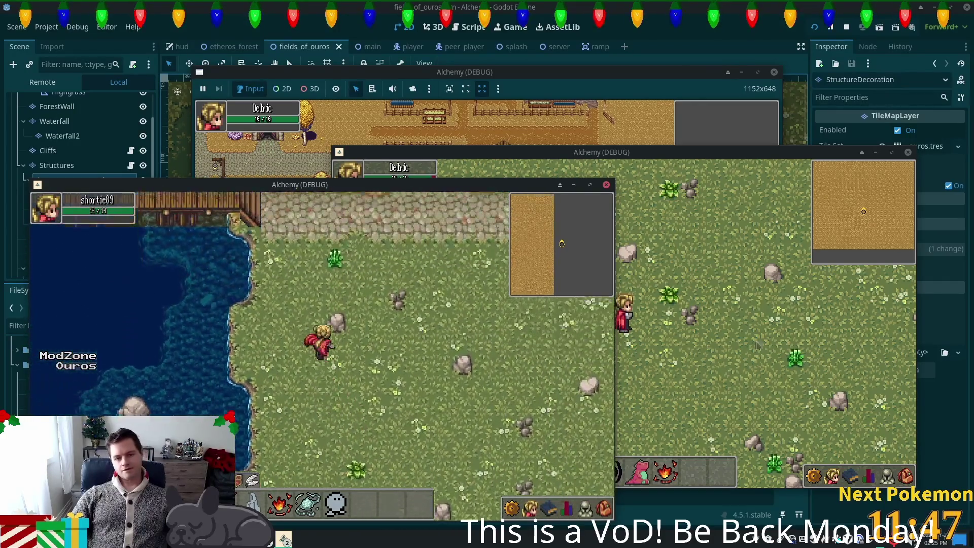
key("d")
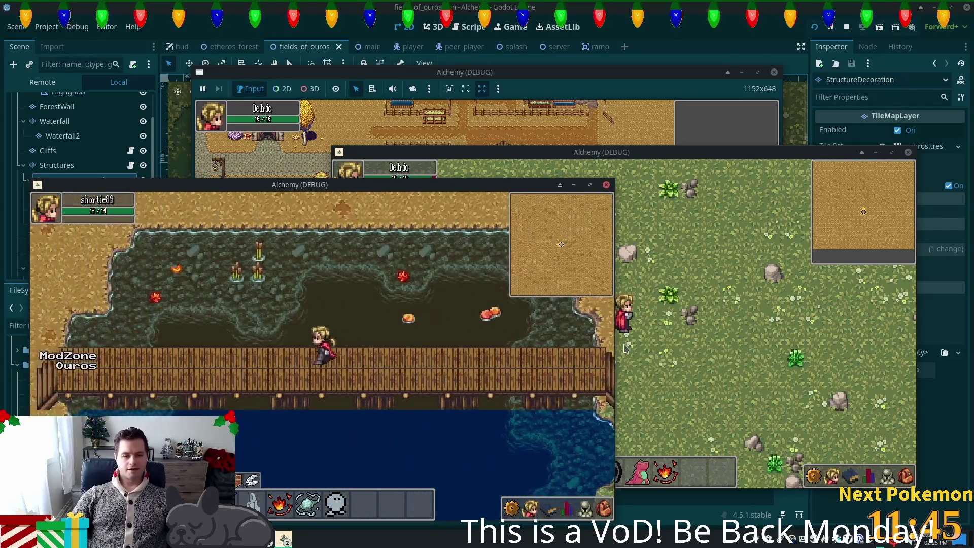
key("a")
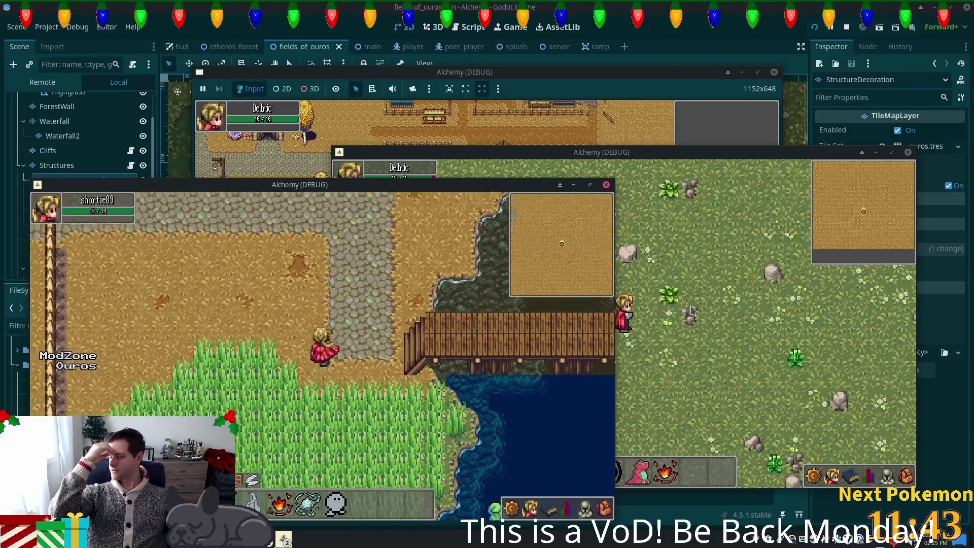
Walk north to the map's top edge, back south-west toward the goblins, then through the palisade gate
key("w")
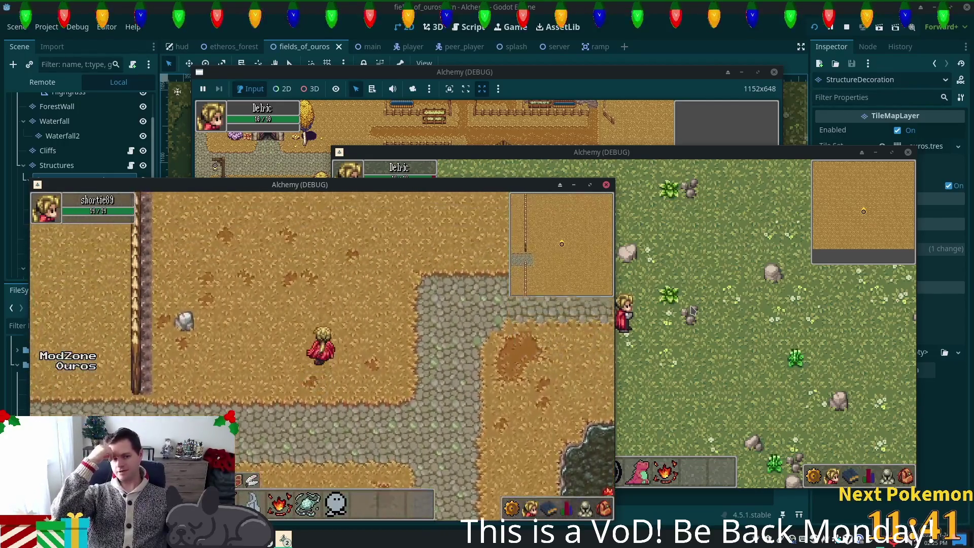
key("w")
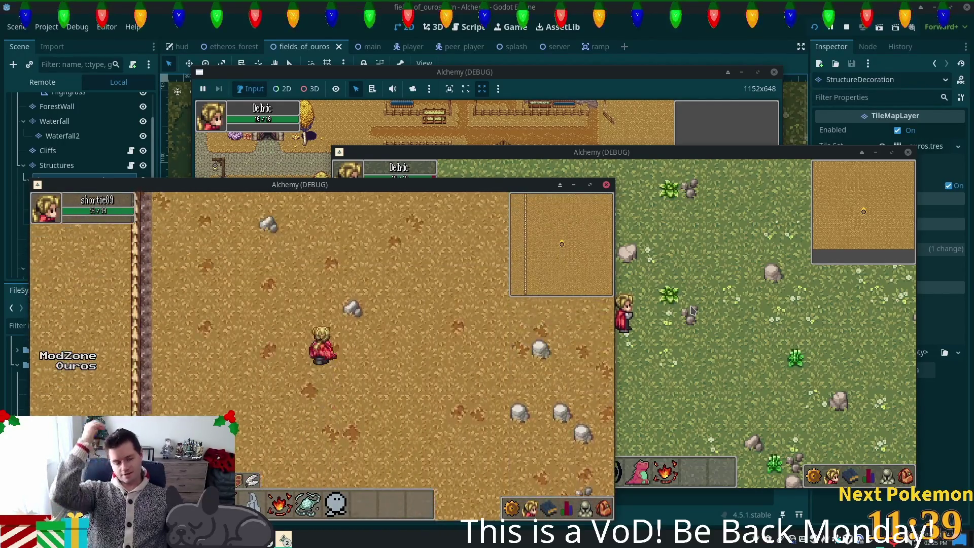
key("w")
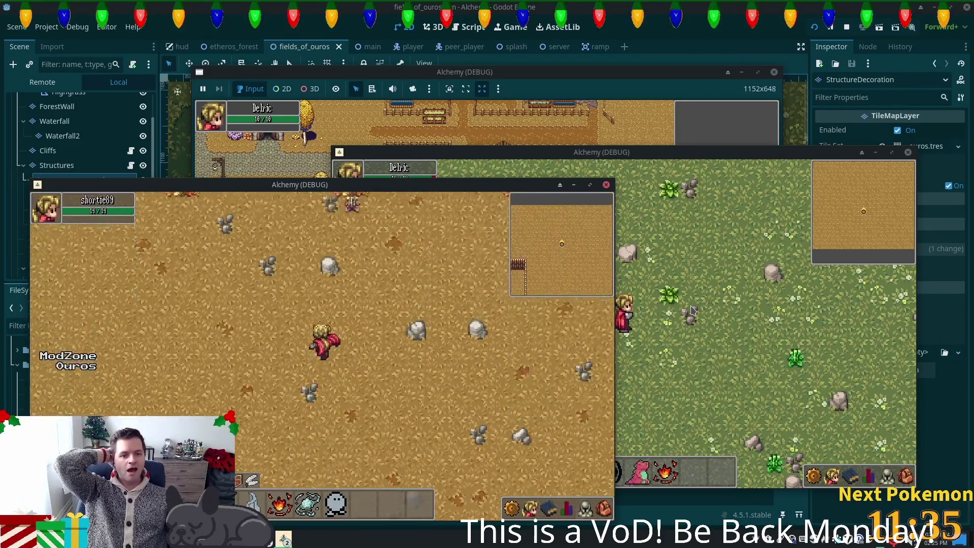
key("s")
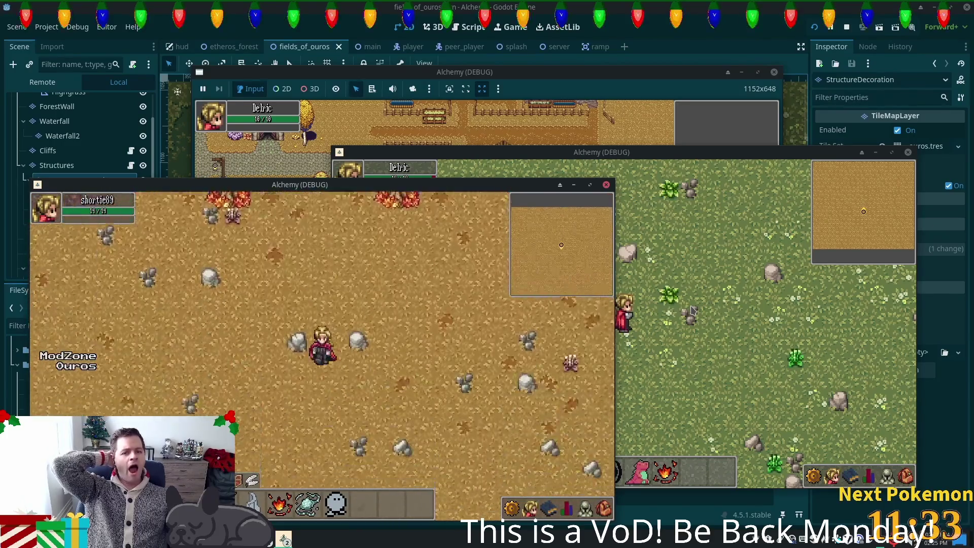
key("s")
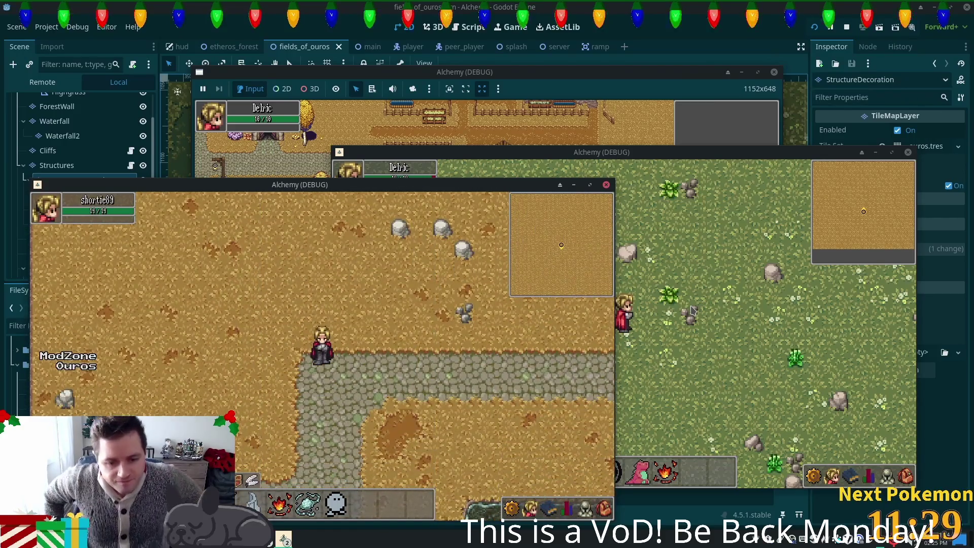
key("s")
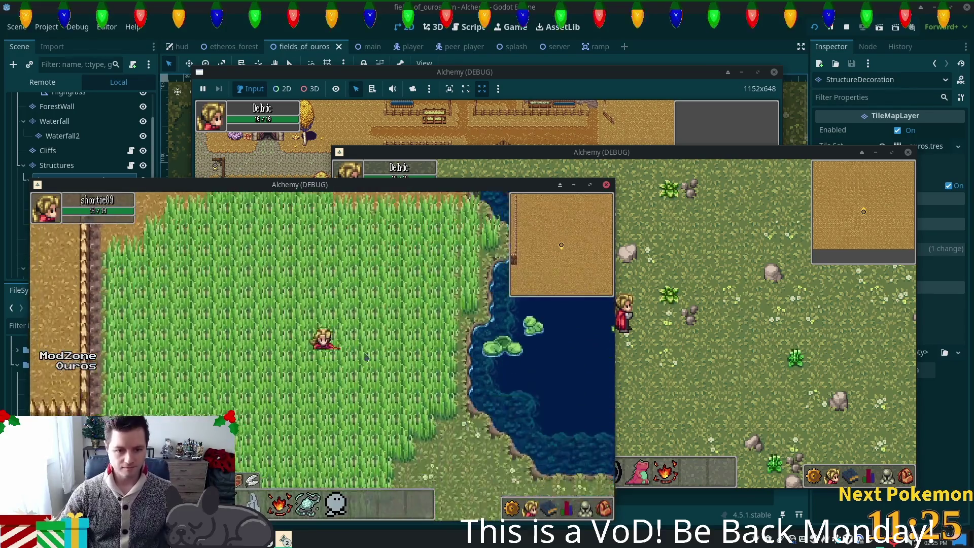
key("s")
key("a")
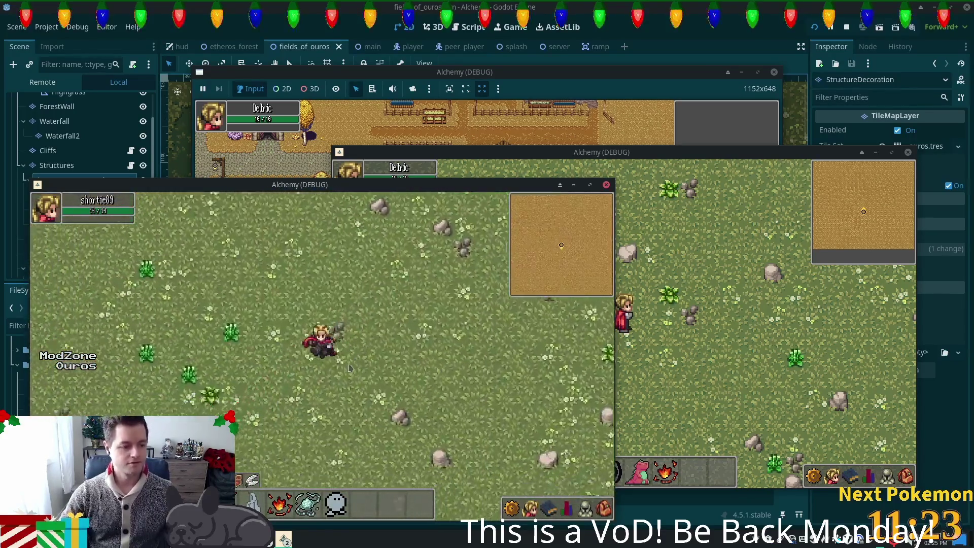
key("s")
key("a")
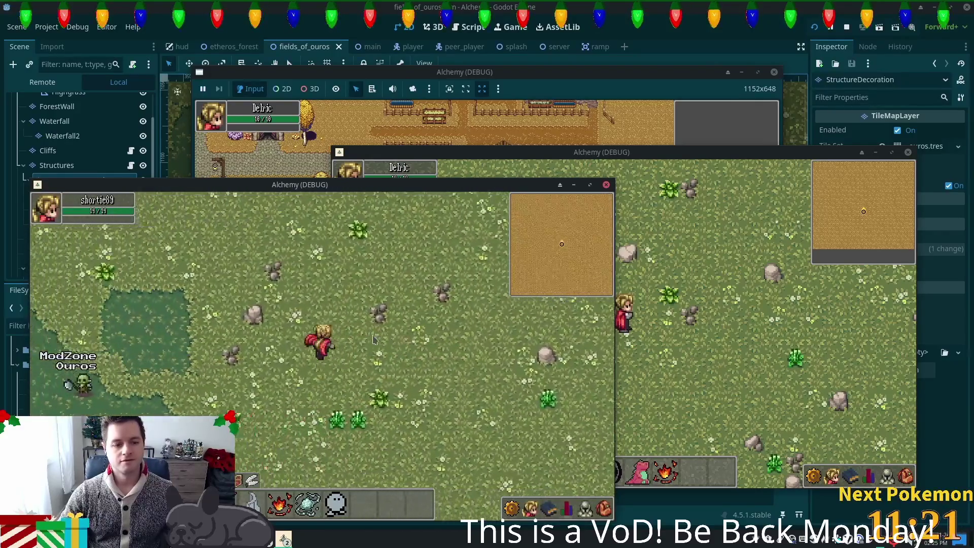
key("w")
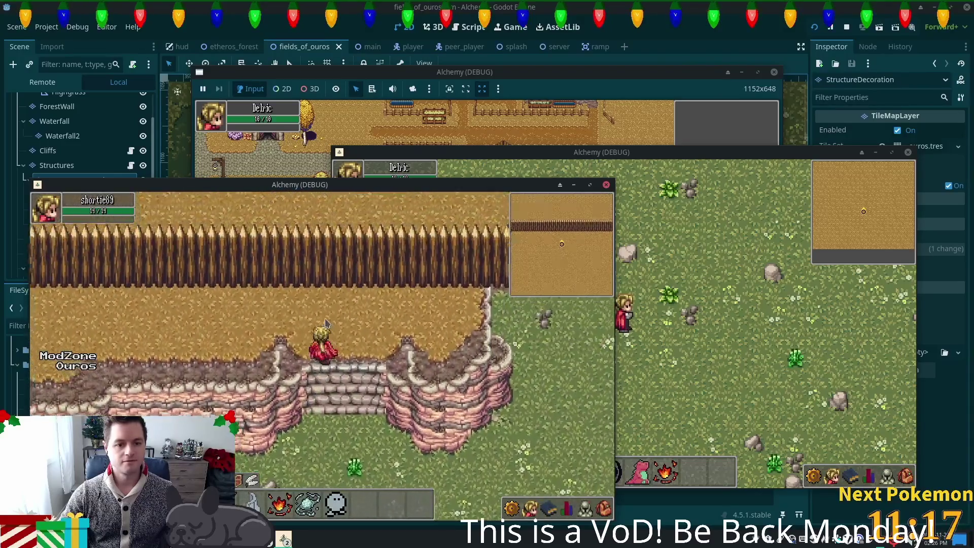
key("w")
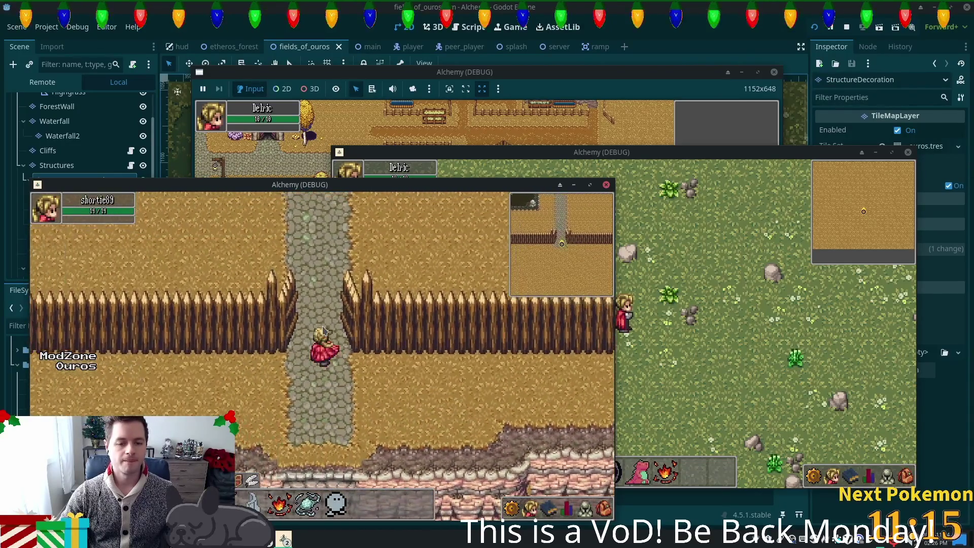
key("w")
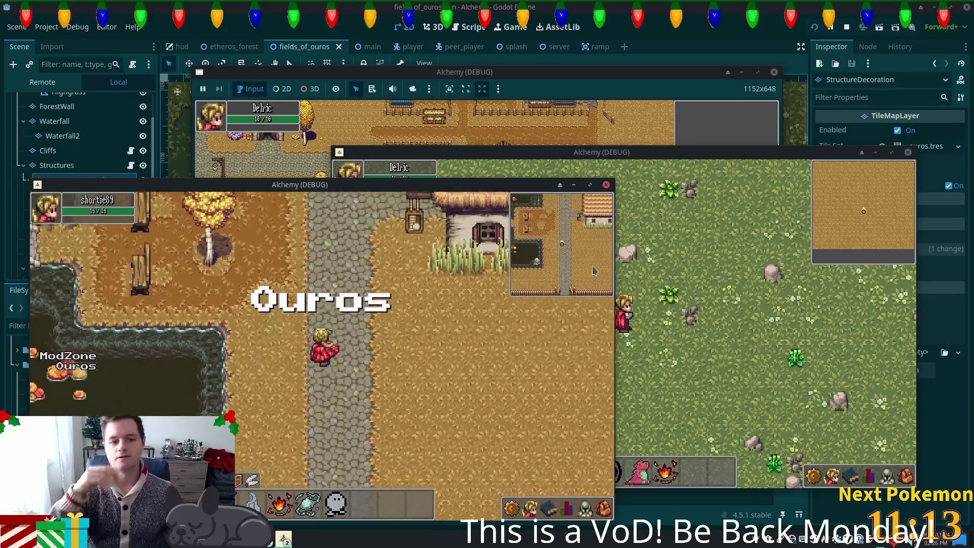
Enter the thatched house, open the shopkeeper's storage, then head back out north through the village
key("d")
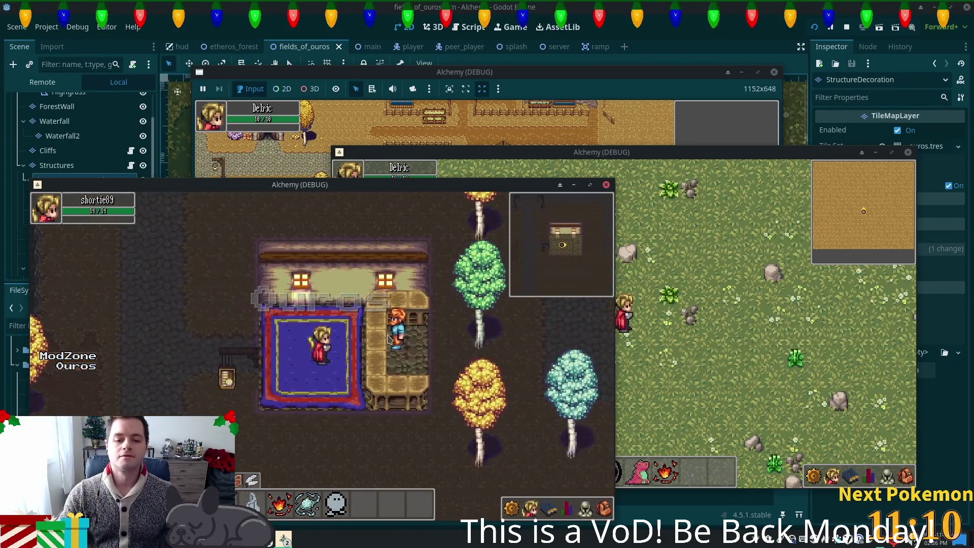
left_click(389, 338)
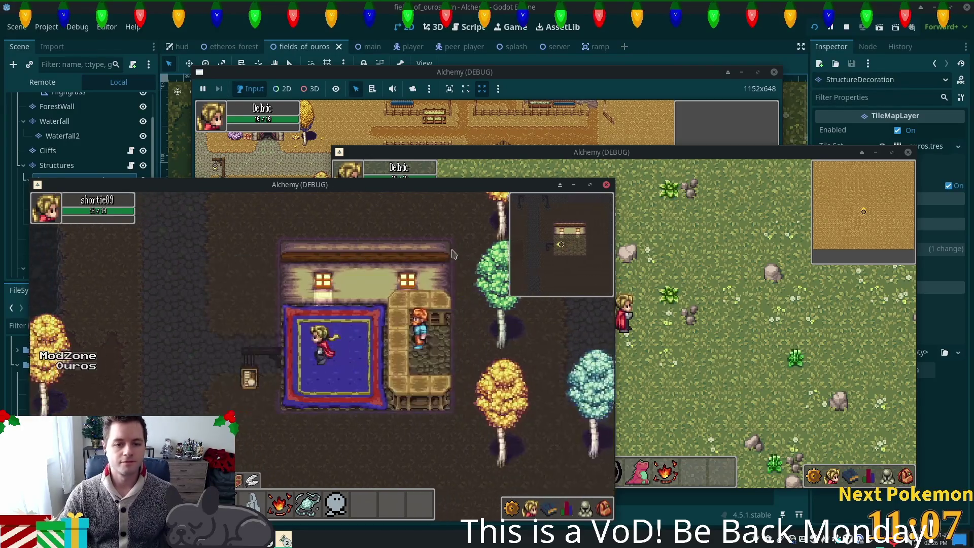
key("a")
key("w")
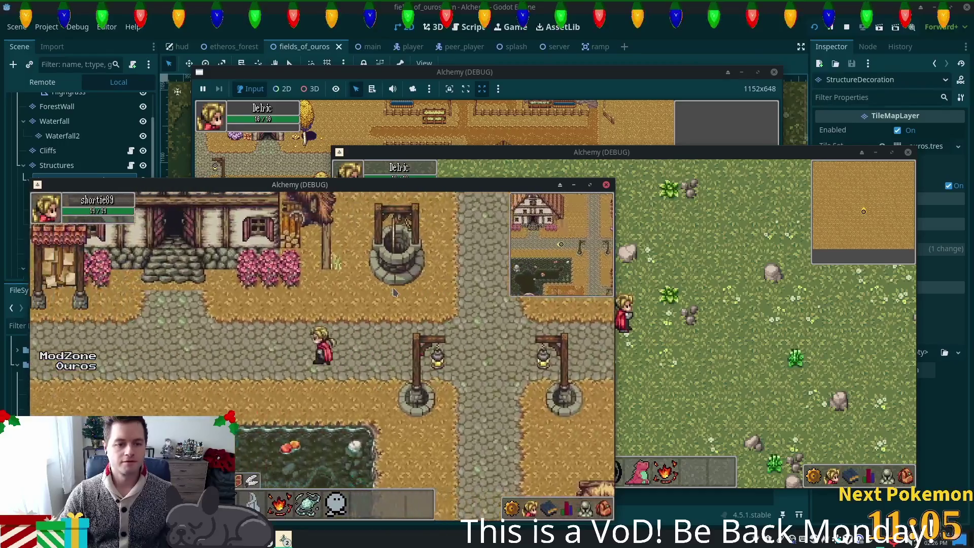
Walk west to the river, up toward the waterfall, then east across the stone bridge
key("a")
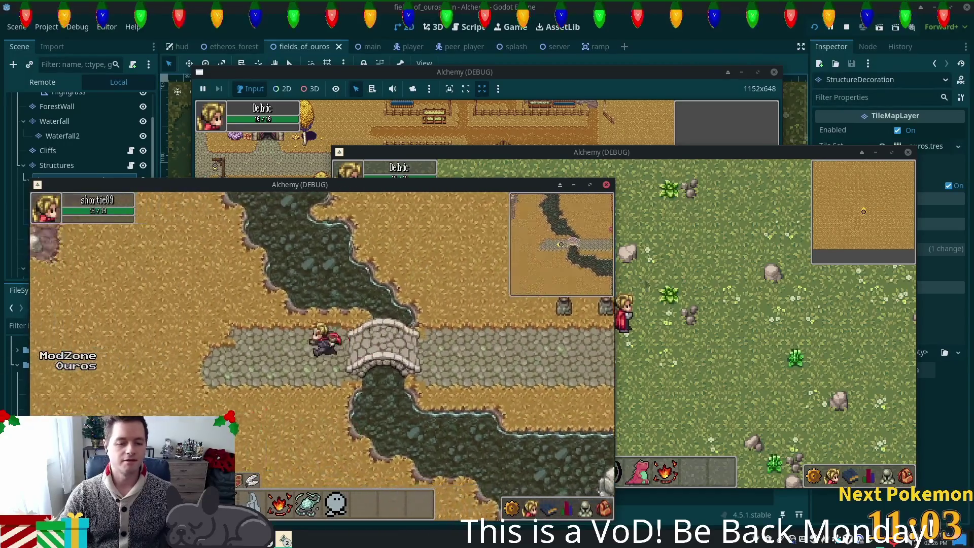
key("s")
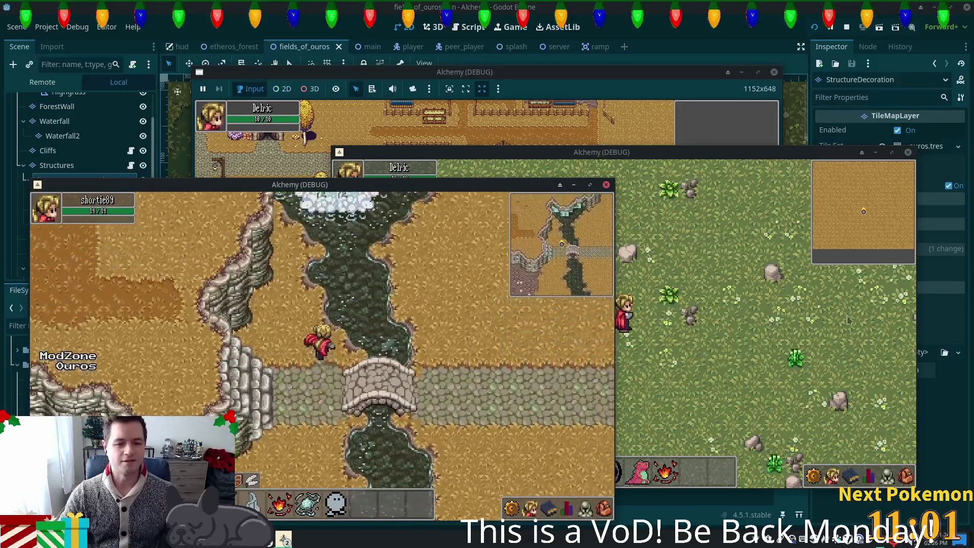
key("w")
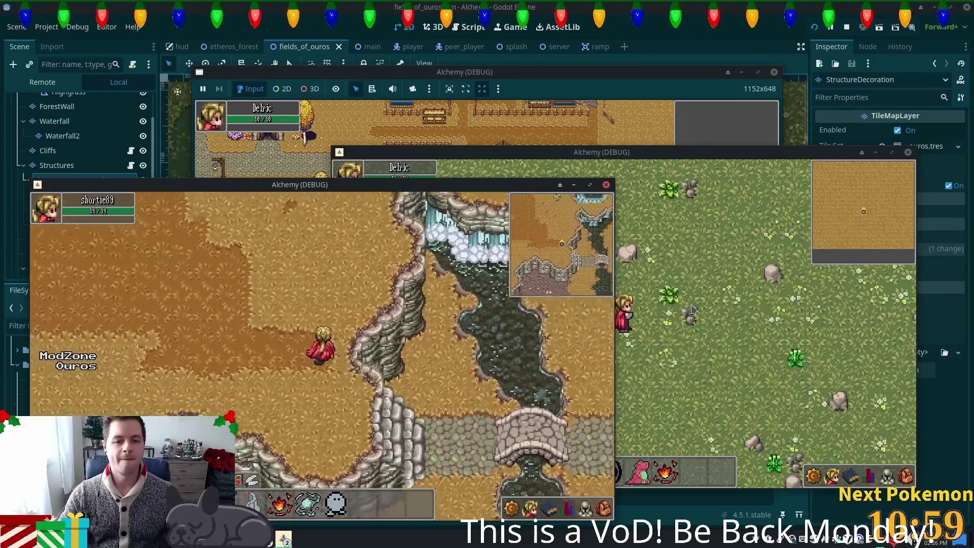
key("w")
key("d")
key("d")
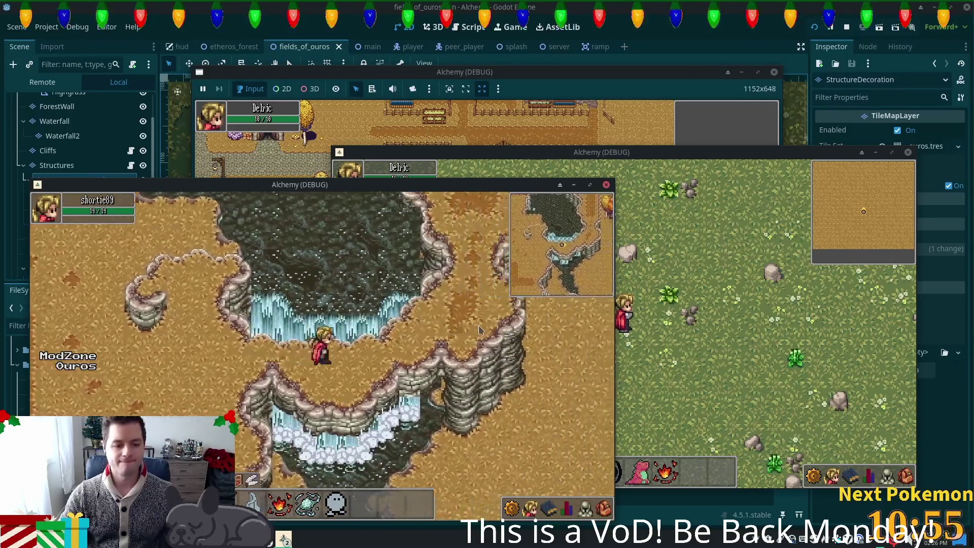
key("a")
key("s")
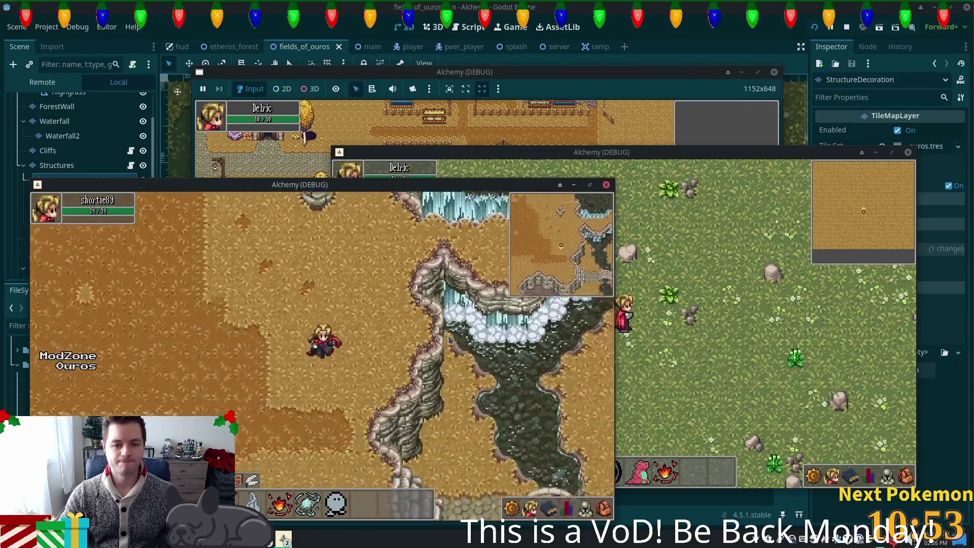
key("d")
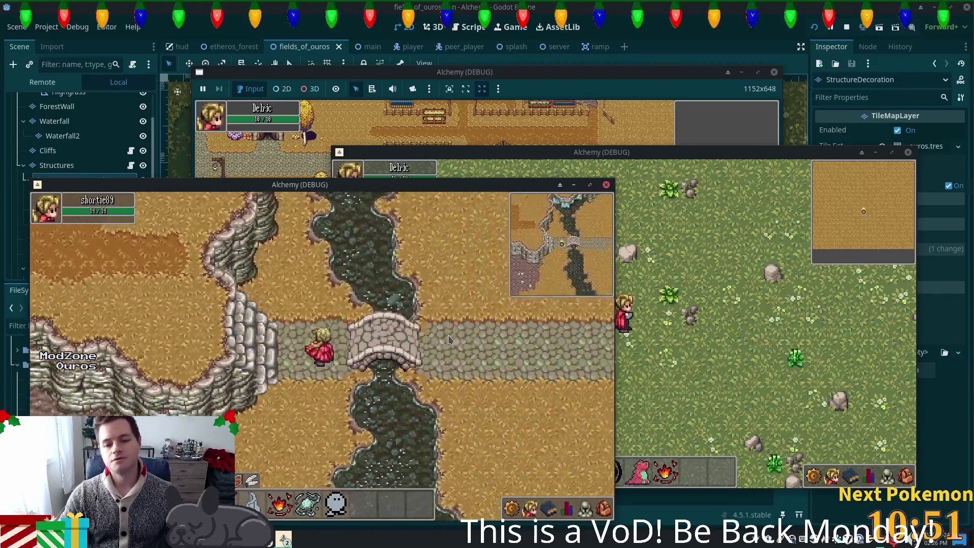
key("d")
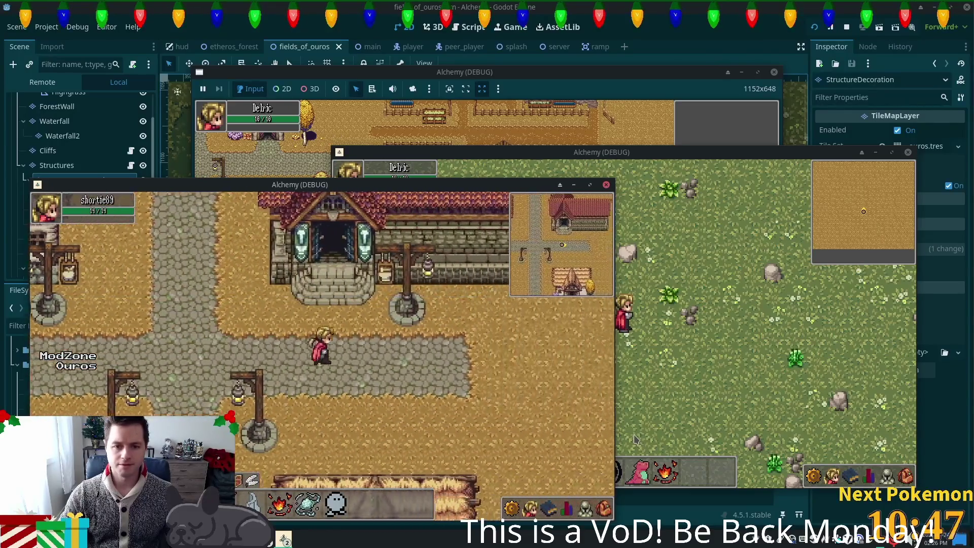
Walk east past the cow pen, farmhouse and crop field, then across the bridge over the pond
key("d")
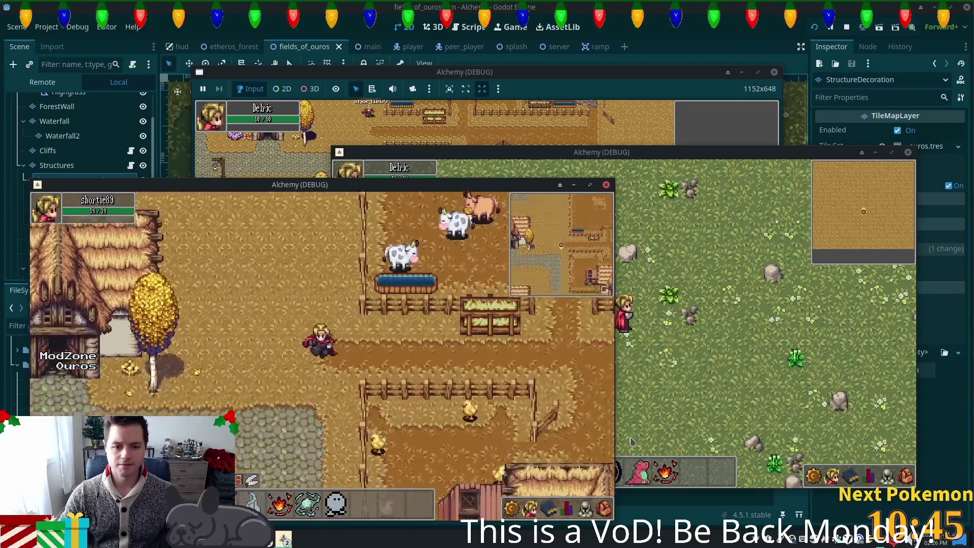
key("w")
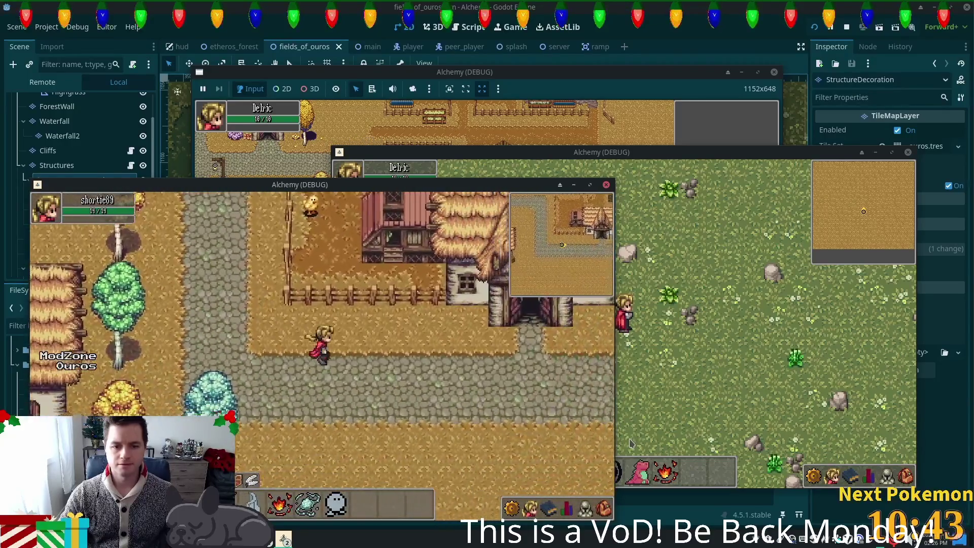
key("d")
key("d")
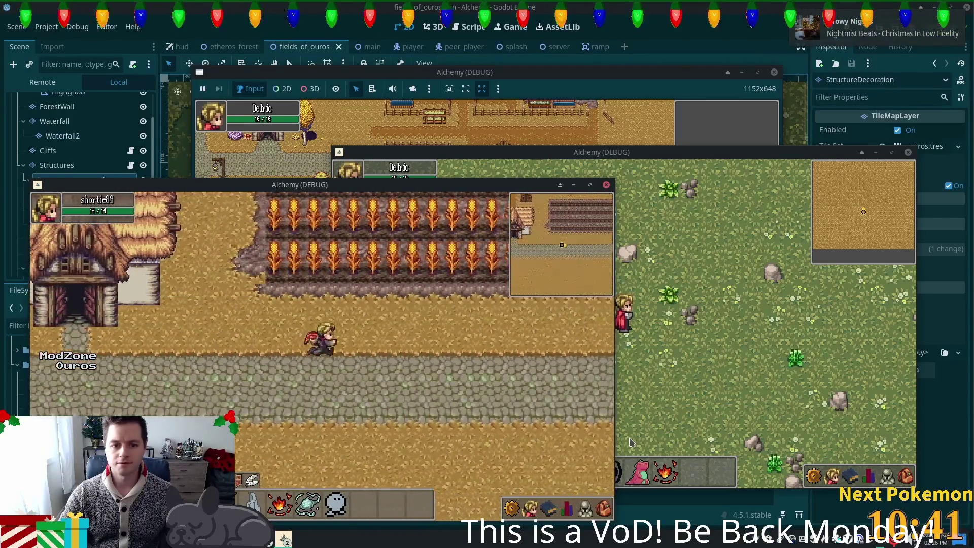
key("d")
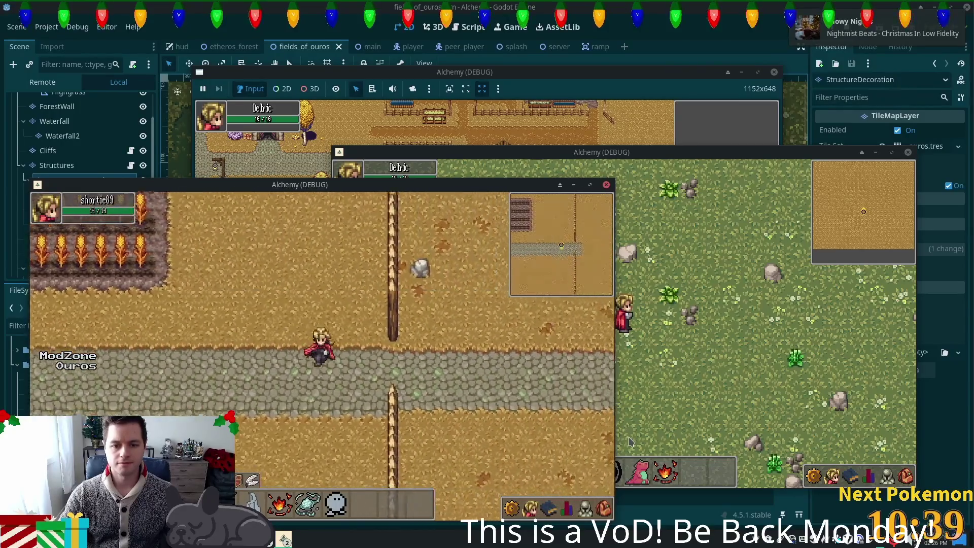
key("d")
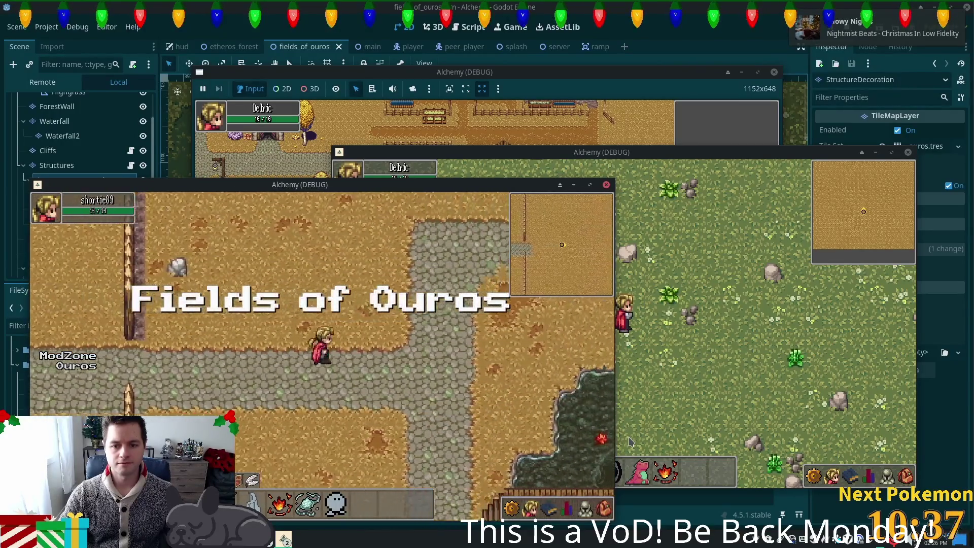
key("d")
key("s")
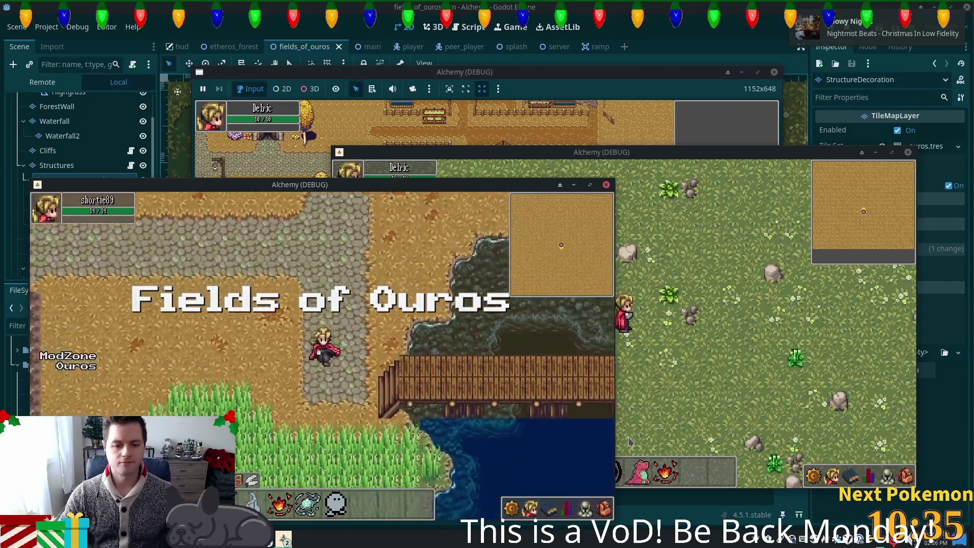
key("d")
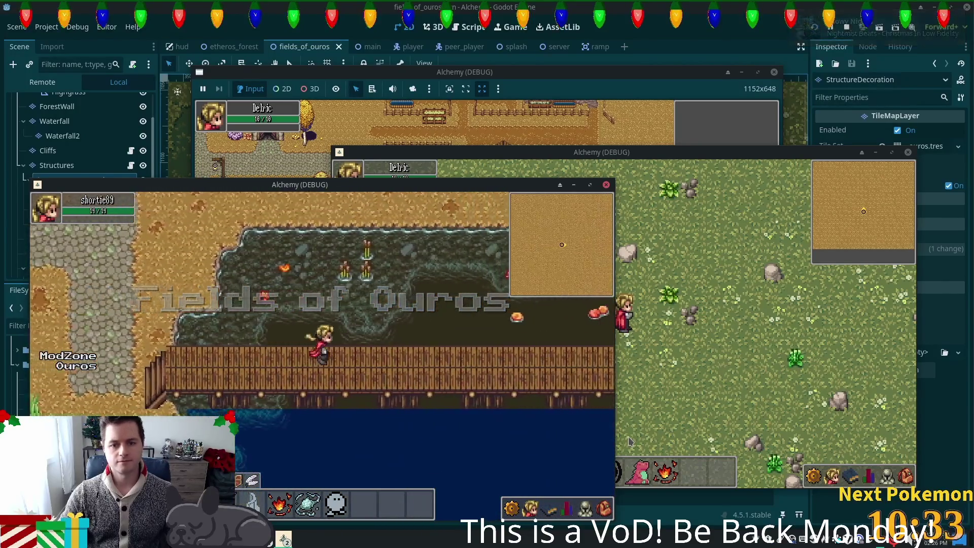
key("d")
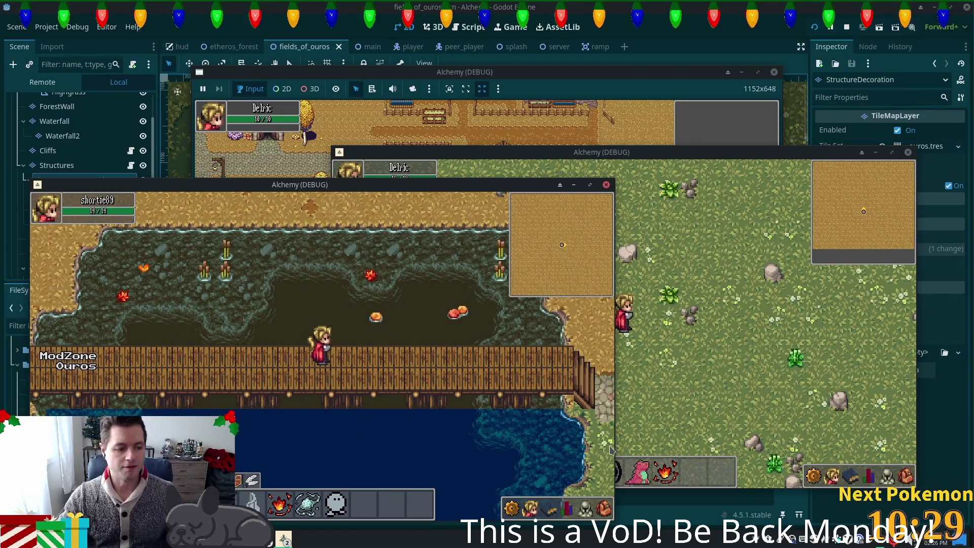
key("d")
key("d")
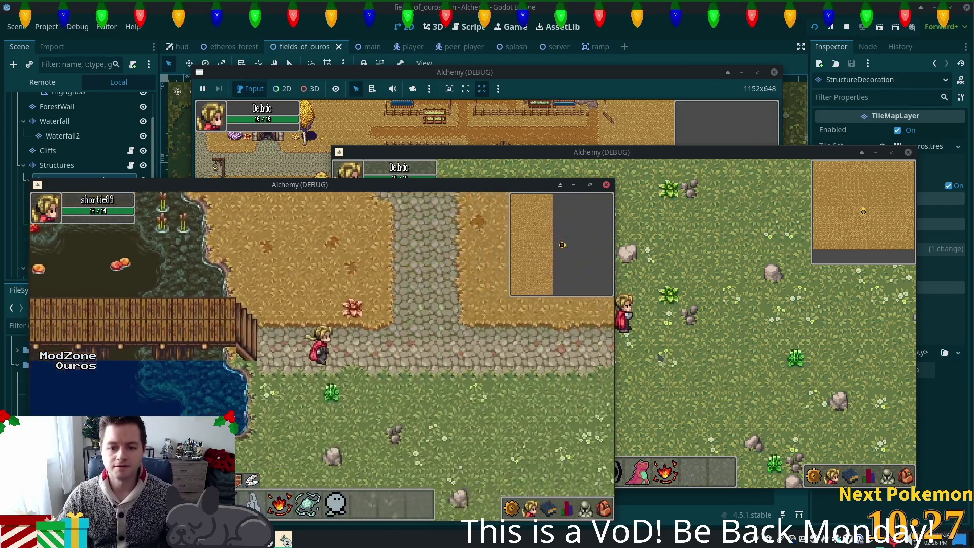
key("d")
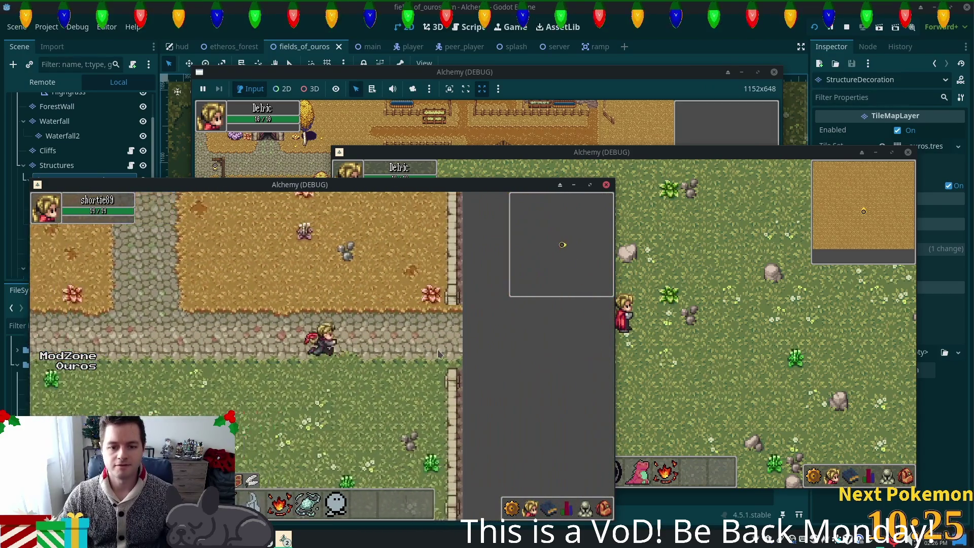
Wander the meadow checking props, then walk west past the fence and around the ruins
key("a")
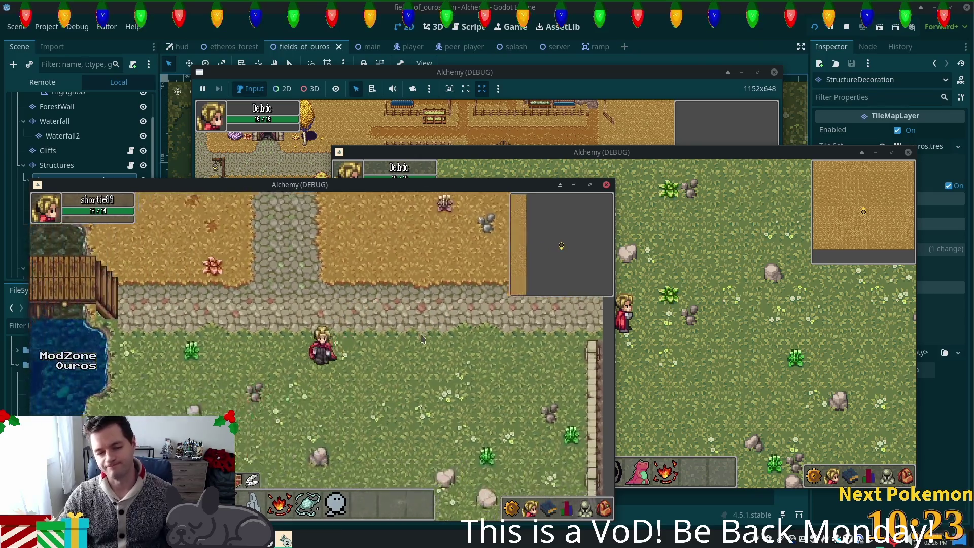
key("s")
key("s")
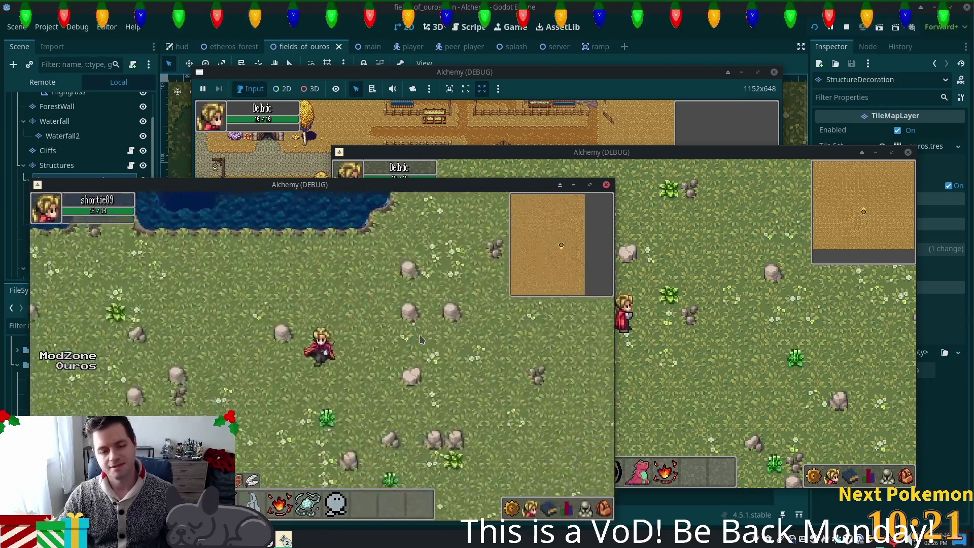
key("d")
key("w")
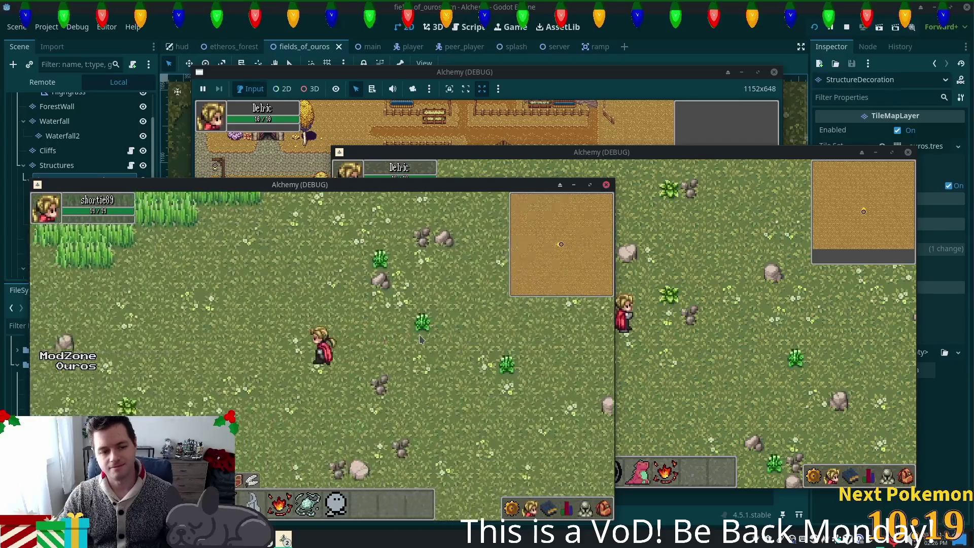
key("a")
key("s")
key("a")
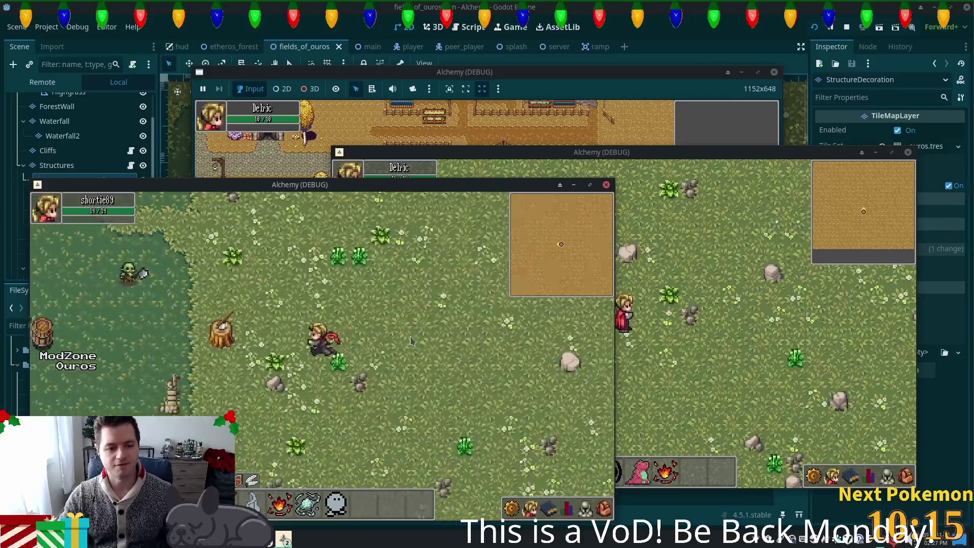
key("a")
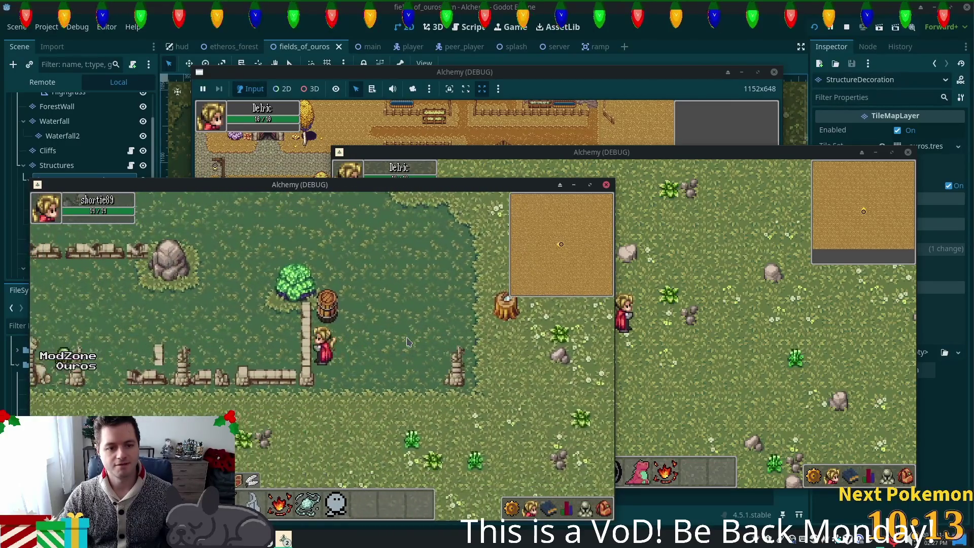
key("s")
key("a")
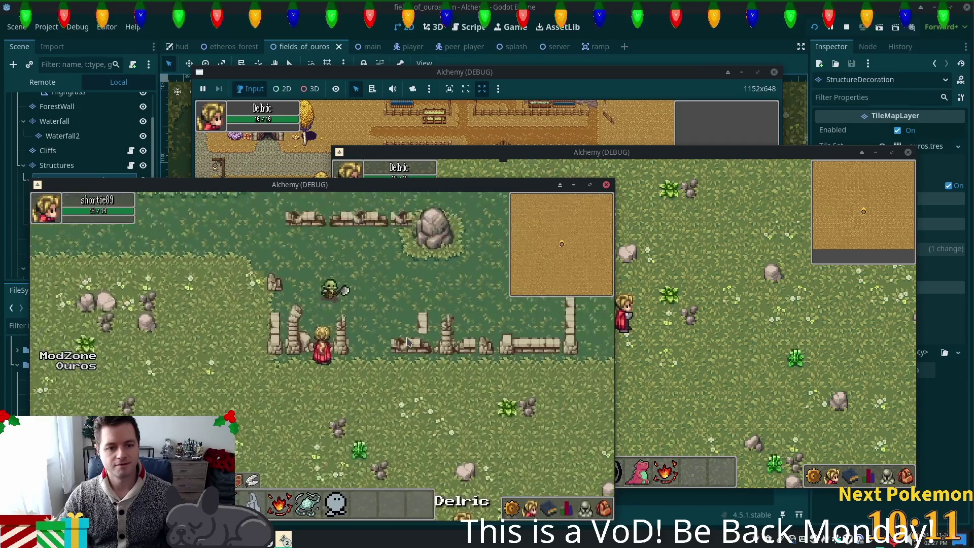
key("s")
key("d")
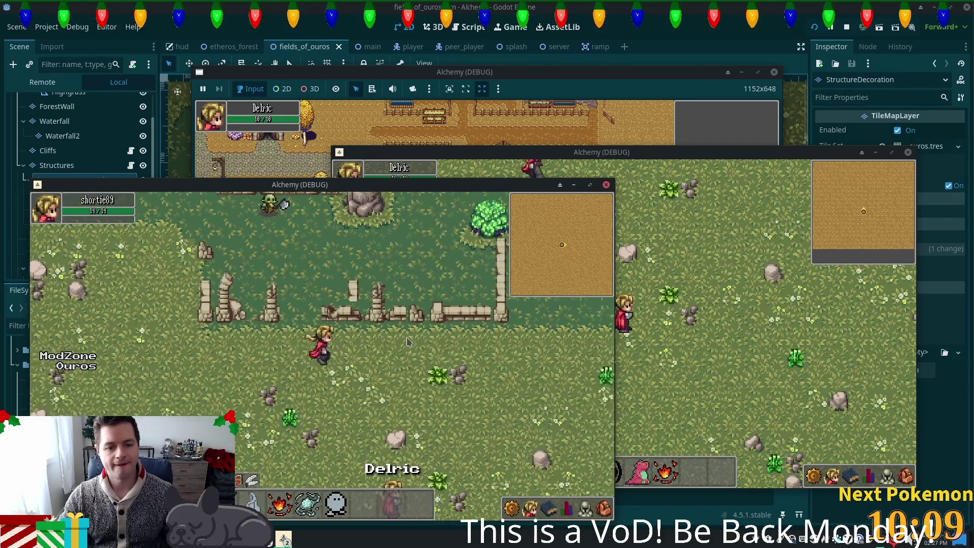
key("w")
key("d")
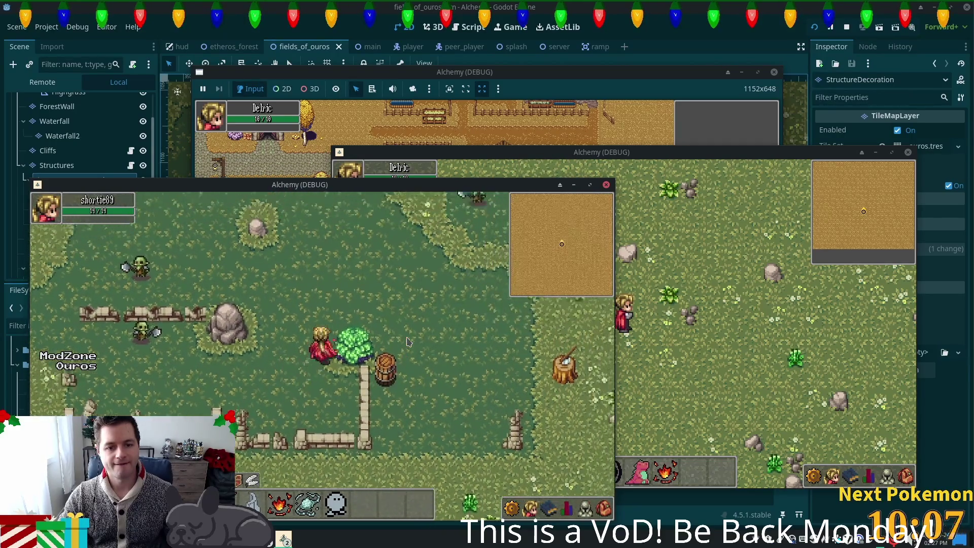
Walk past the tree stump, tree and barrel toward the other player, then stop all game instances with F8
key("d")
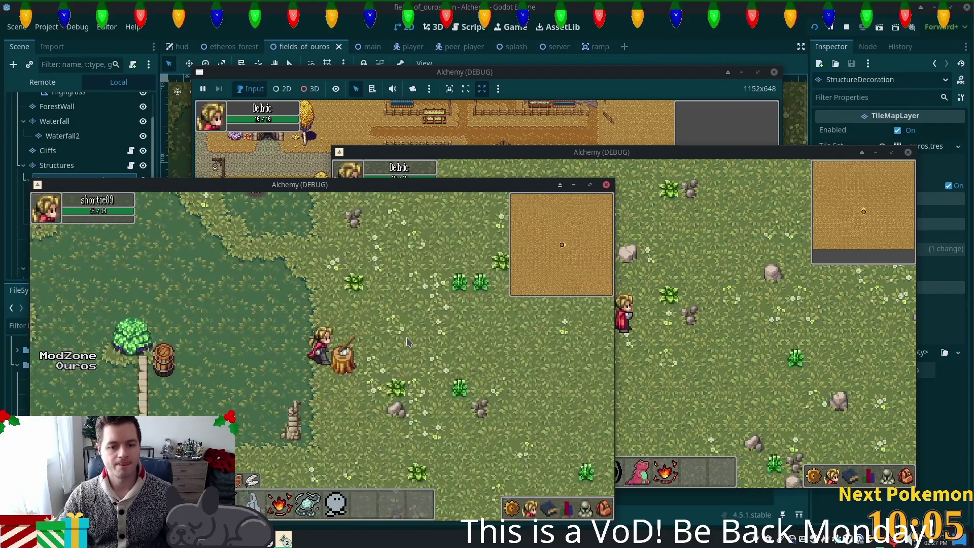
key("a")
key("s")
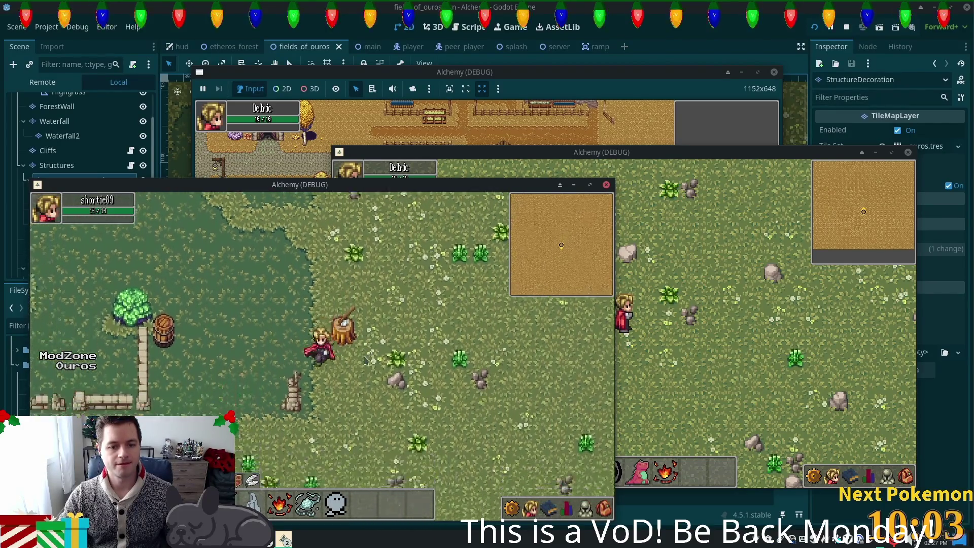
key("s")
key("a")
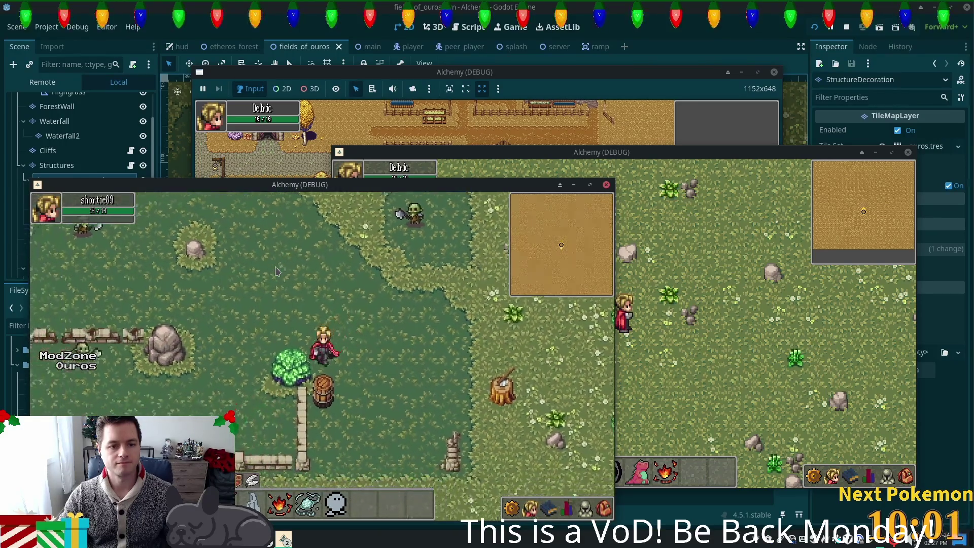
key("s")
key("d")
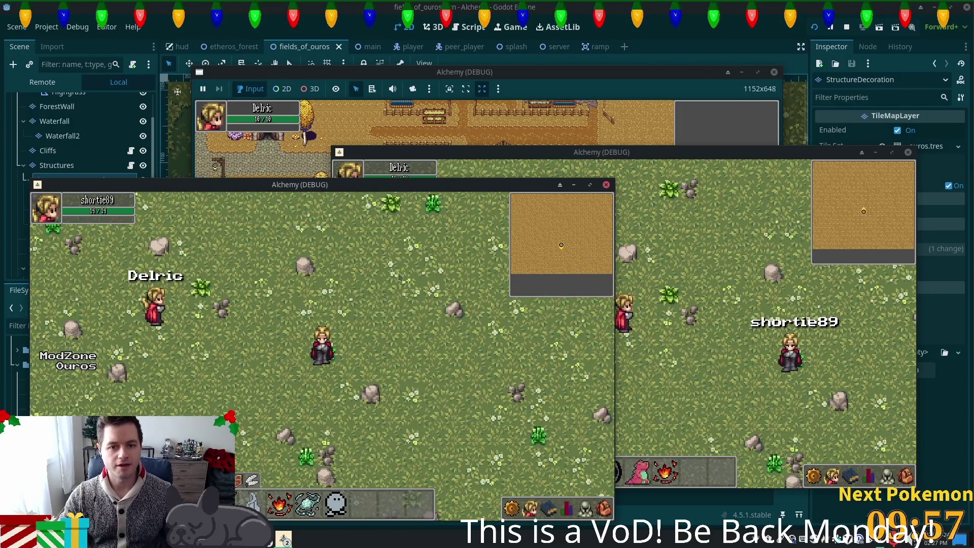
key("F8")
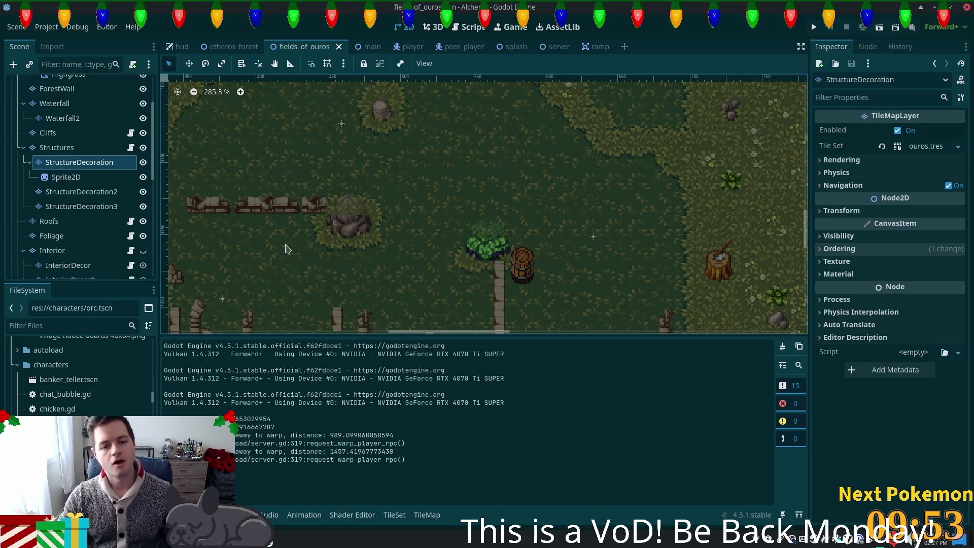
Filter the FileSystem by 'tree' and open the green_birch_tree.tscn scene
scroll(106, 223, "down", 5)
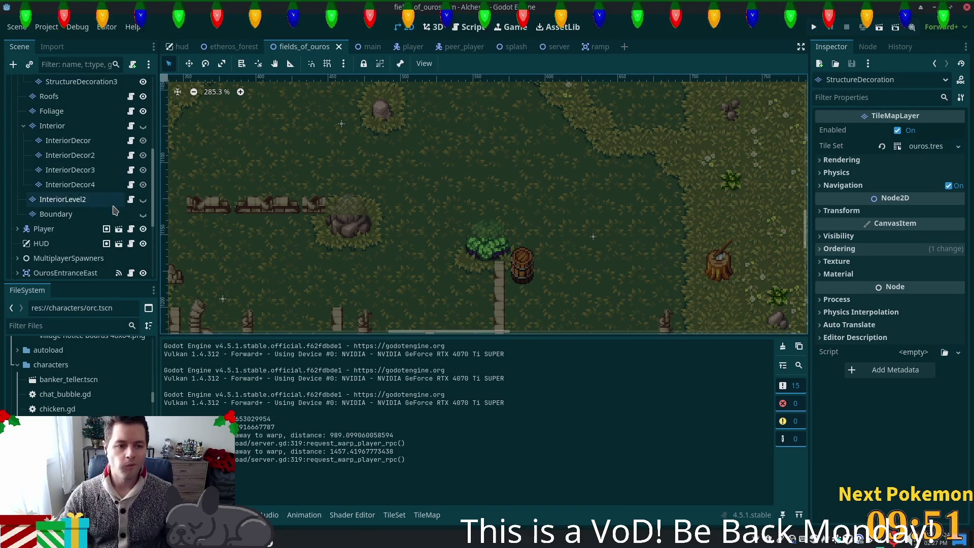
left_click(58, 325)
type("tree")
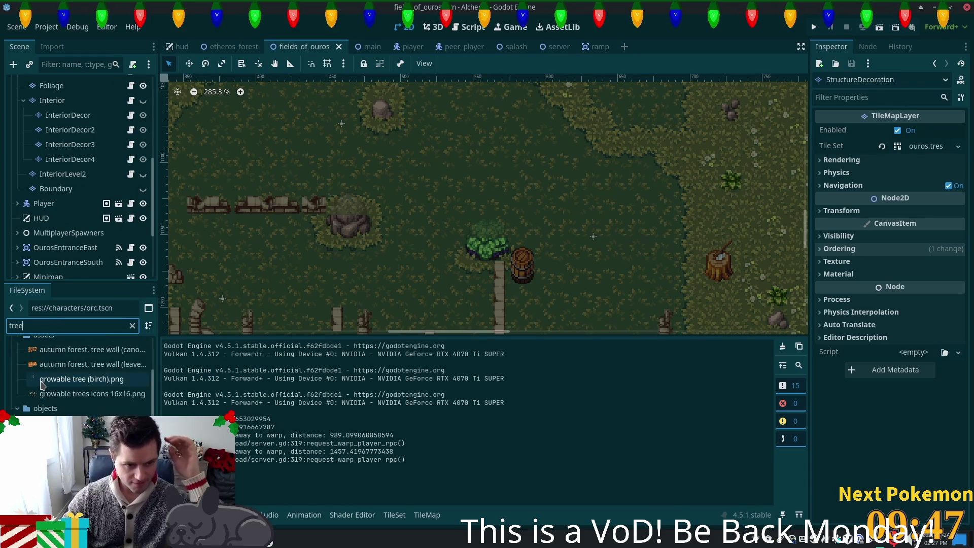
double_click(76, 437)
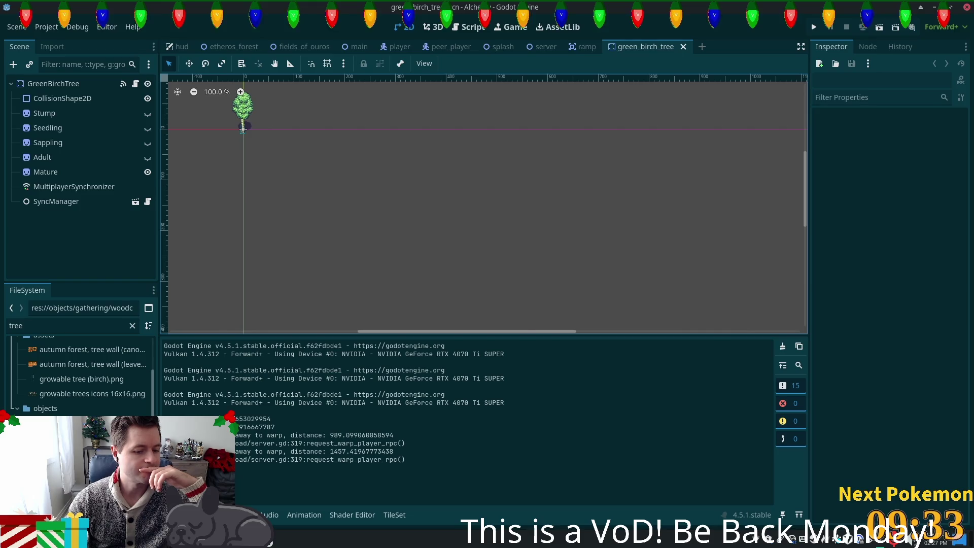
Switch between windows until the Fences & Walls 3.0 folder is in front
key("alt+Tab")
left_click(269, 541)
left_click(268, 542)
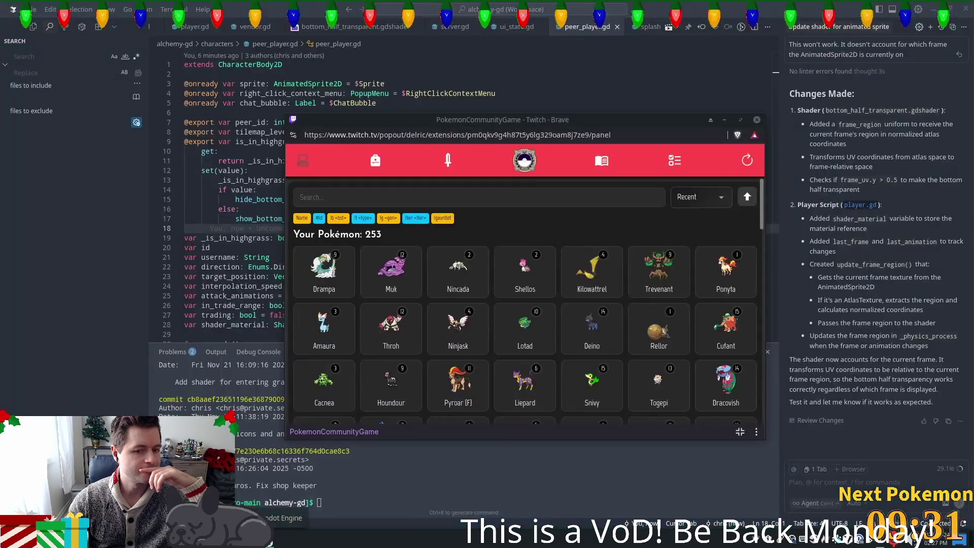
left_click(269, 541)
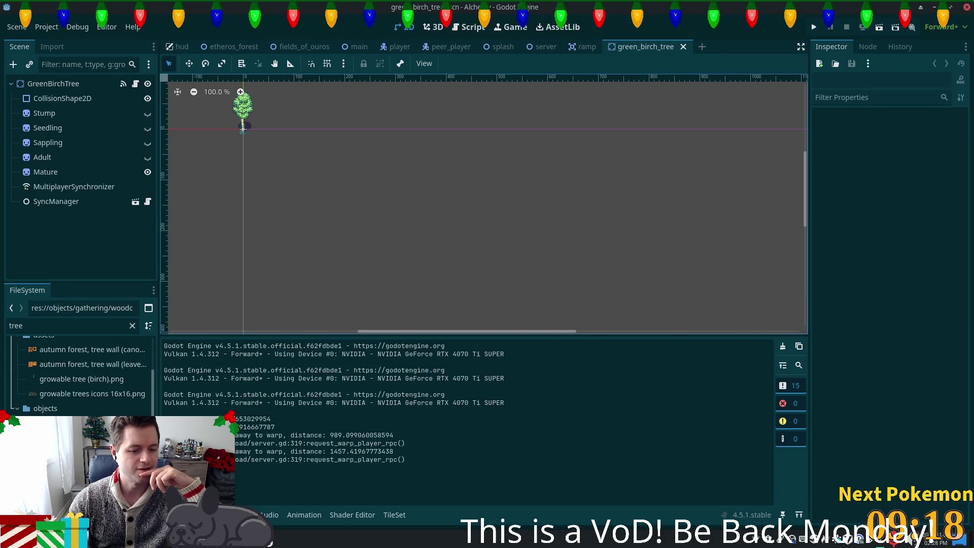
key("alt+Tab")
key("alt+Tab")
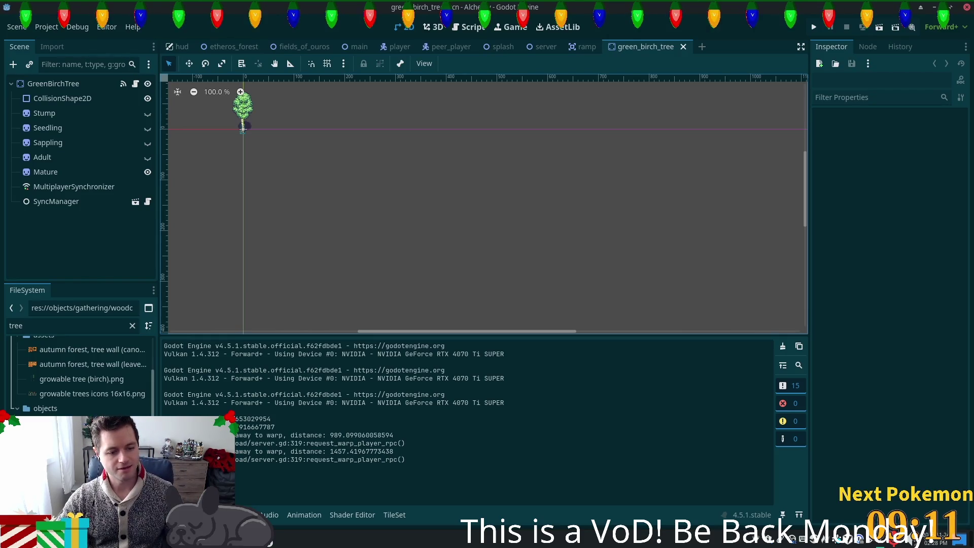
key("alt+Tab")
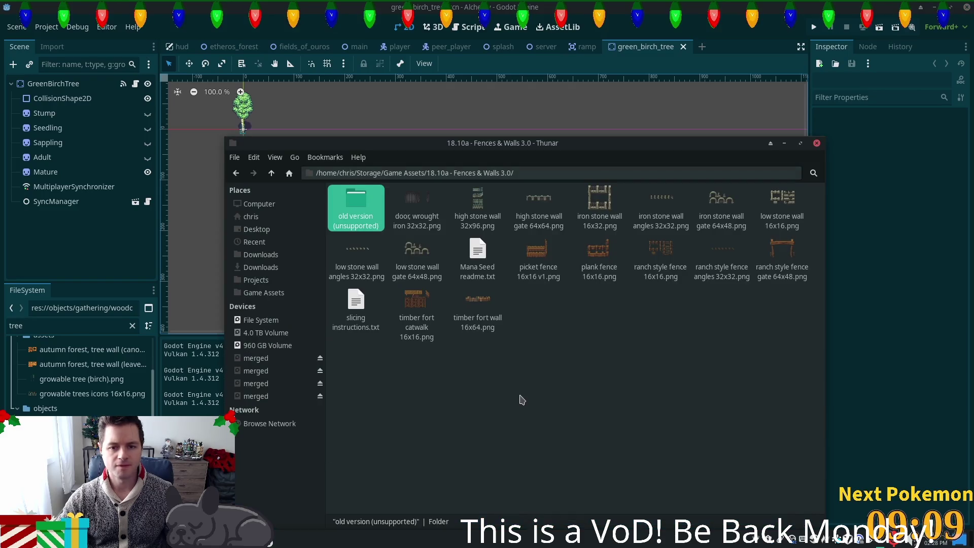
Go up to Game Assets, open 22.02a - Growable Trees 1.2, and view growable tree (birch).png
left_click(272, 172)
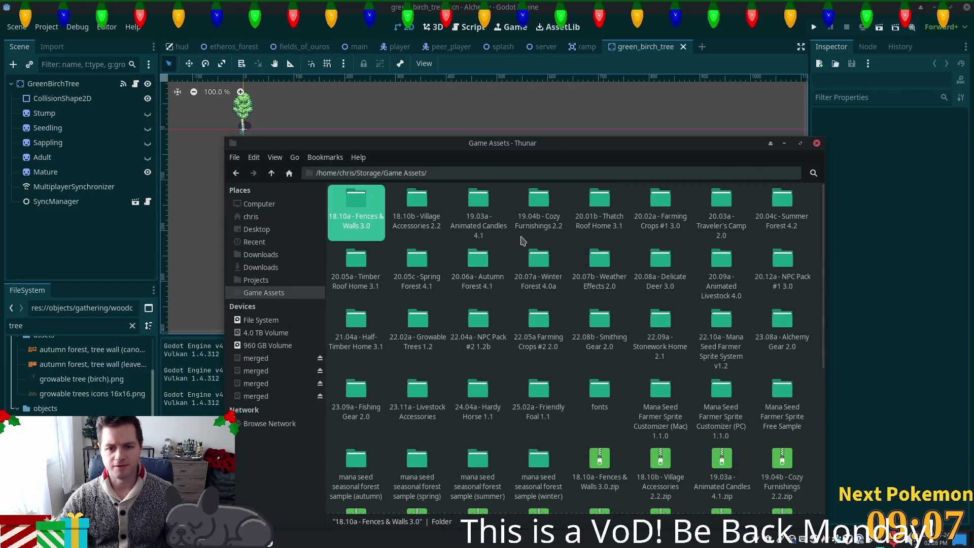
type("g")
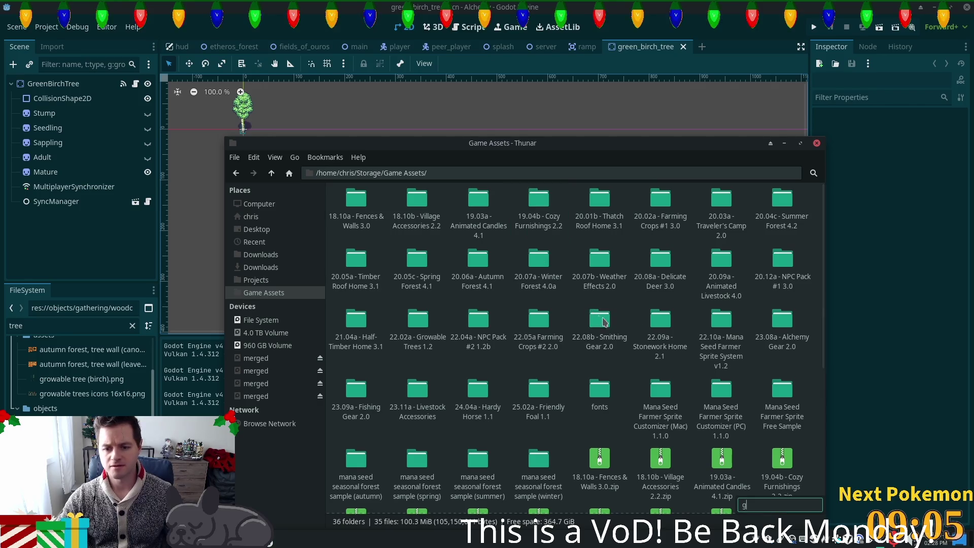
type("r")
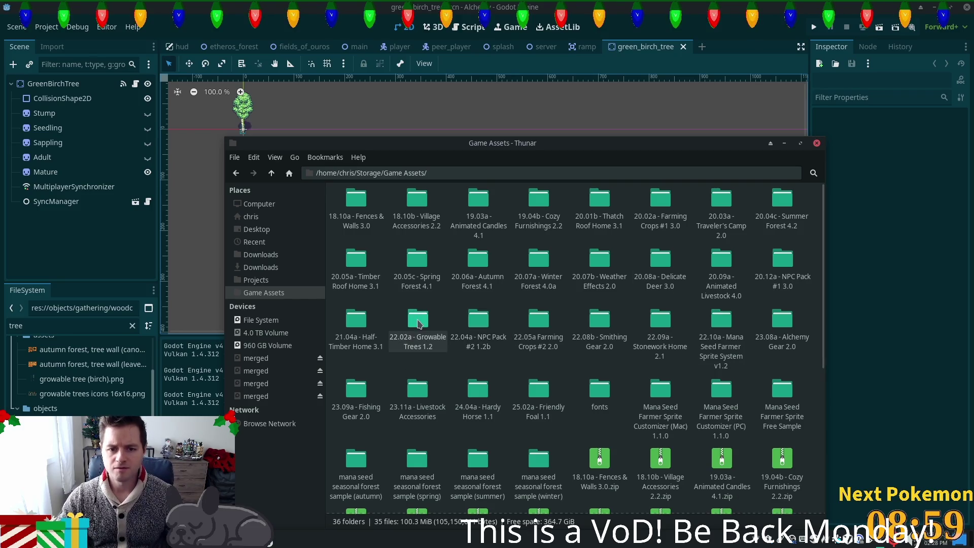
double_click(417, 323)
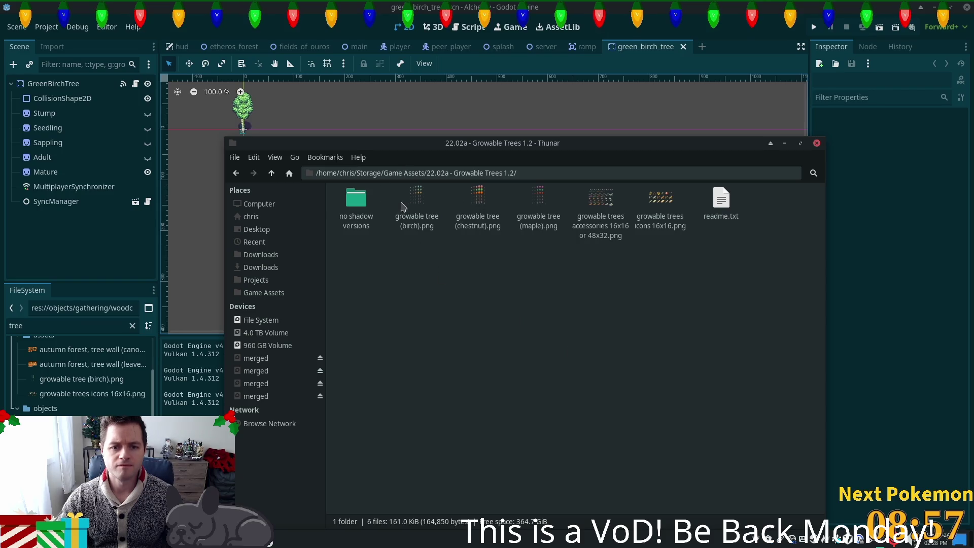
double_click(416, 202)
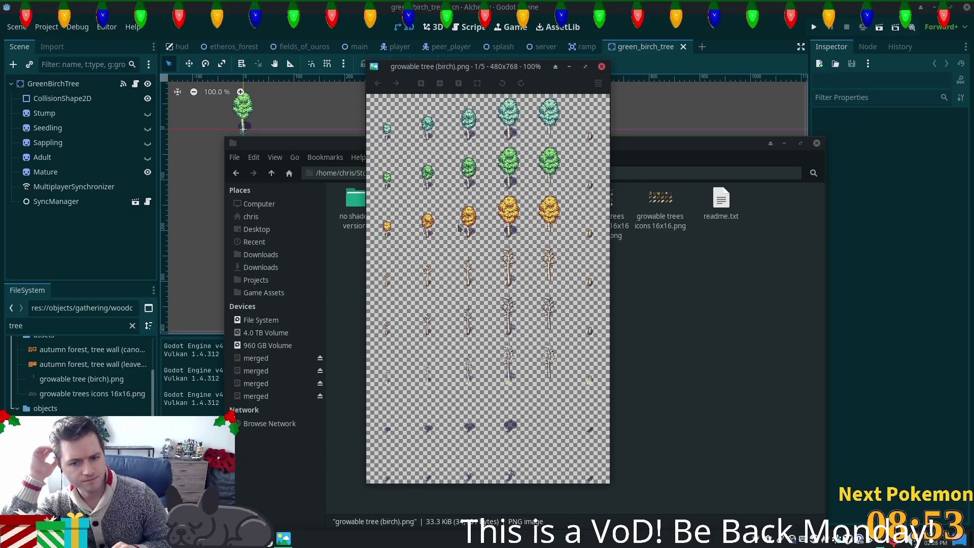
Page through the chestnut, maple, accessories and icons sheets back to chestnut, then return to Godot
key("Right")
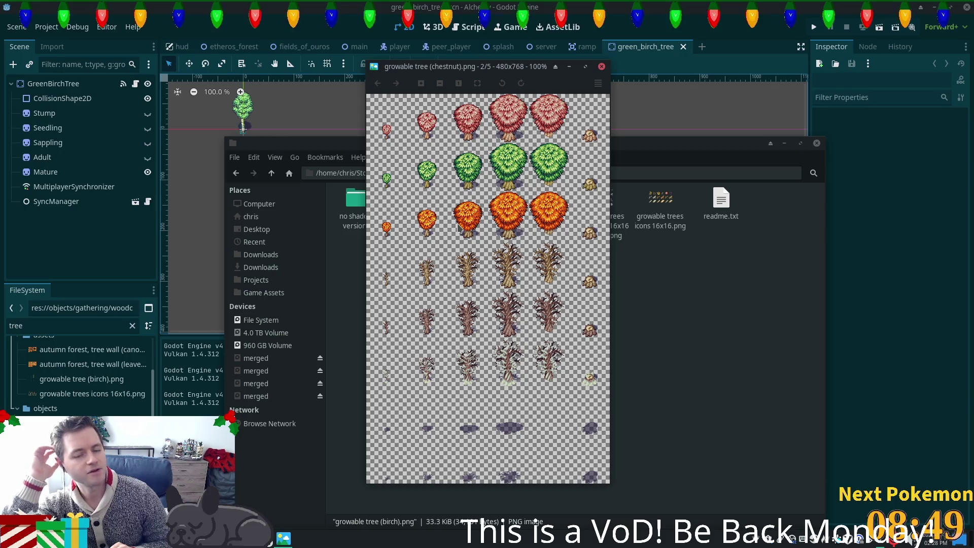
key("Right")
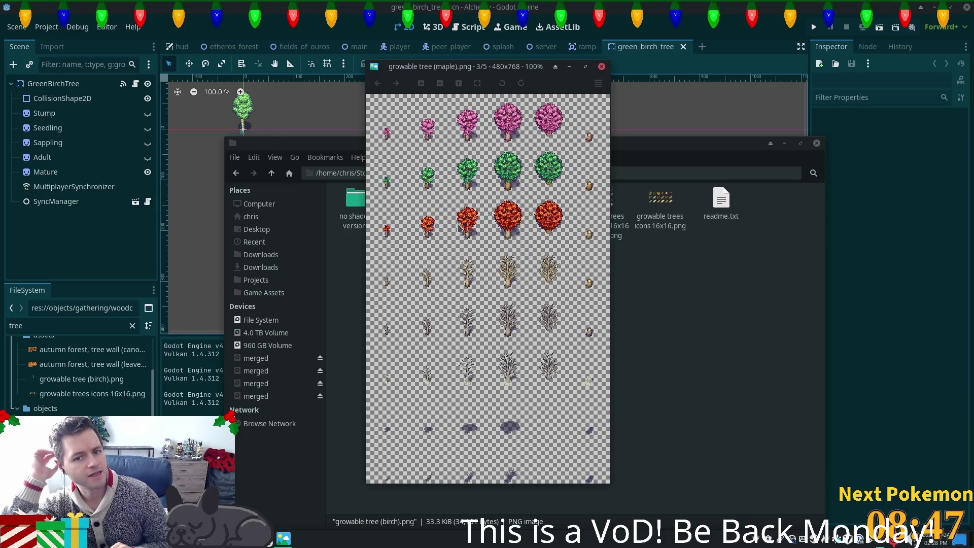
key("Right")
key("Left")
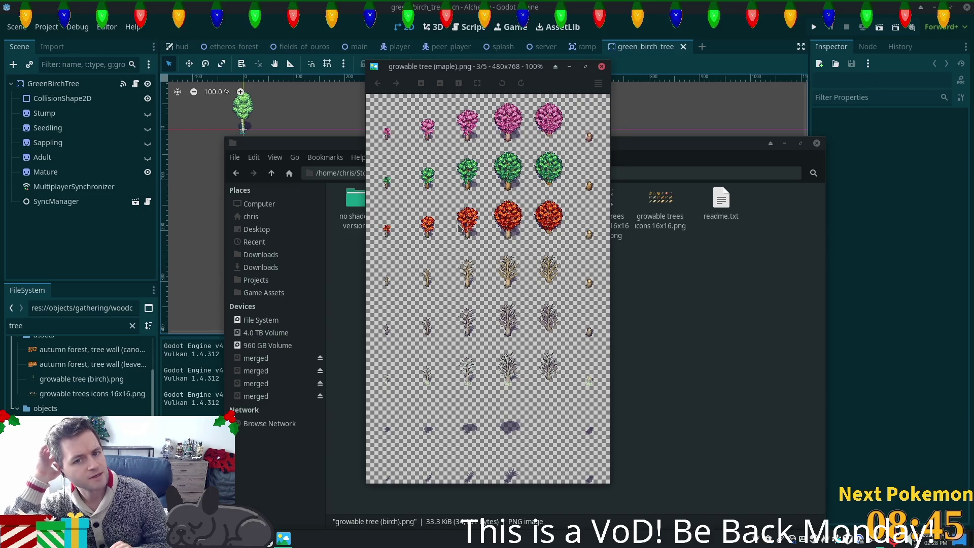
key("Right")
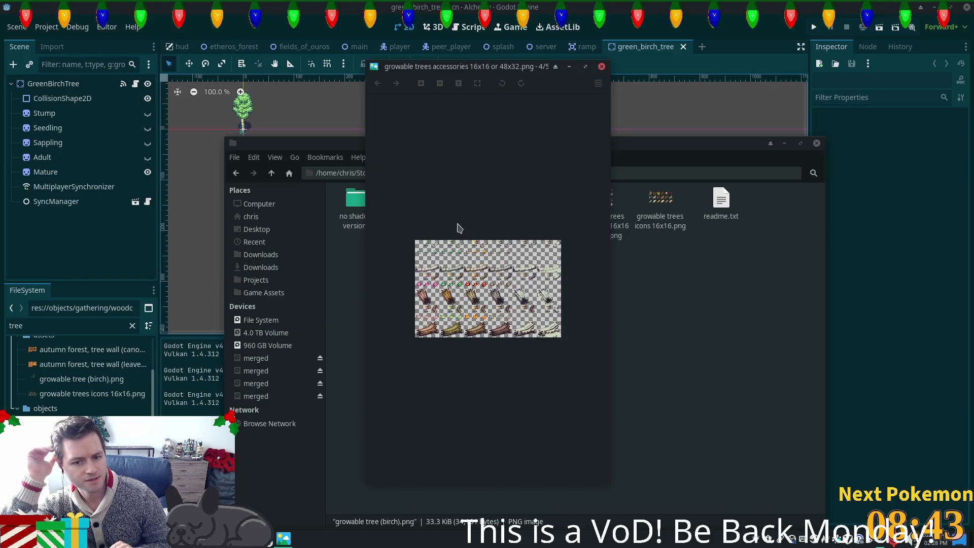
key("Right")
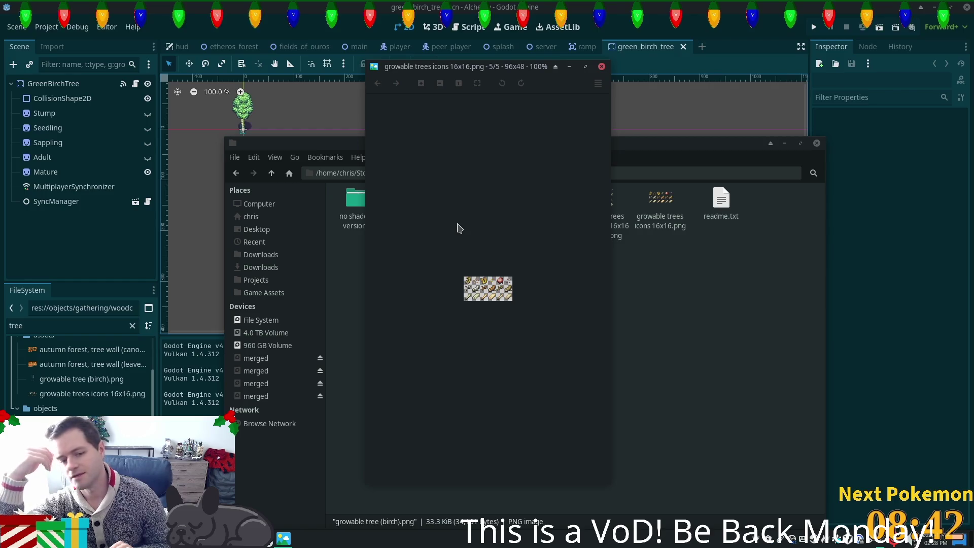
key("Right")
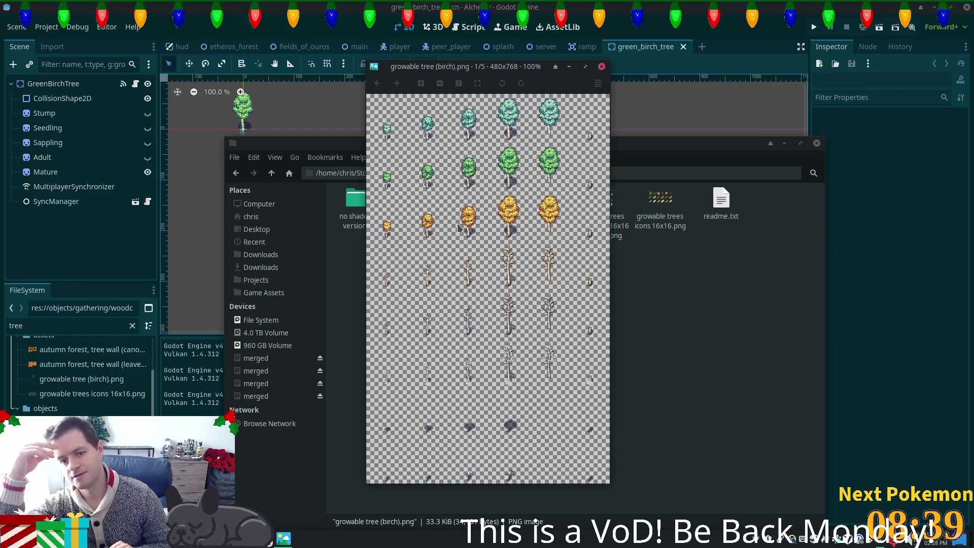
key("Right")
key("Right")
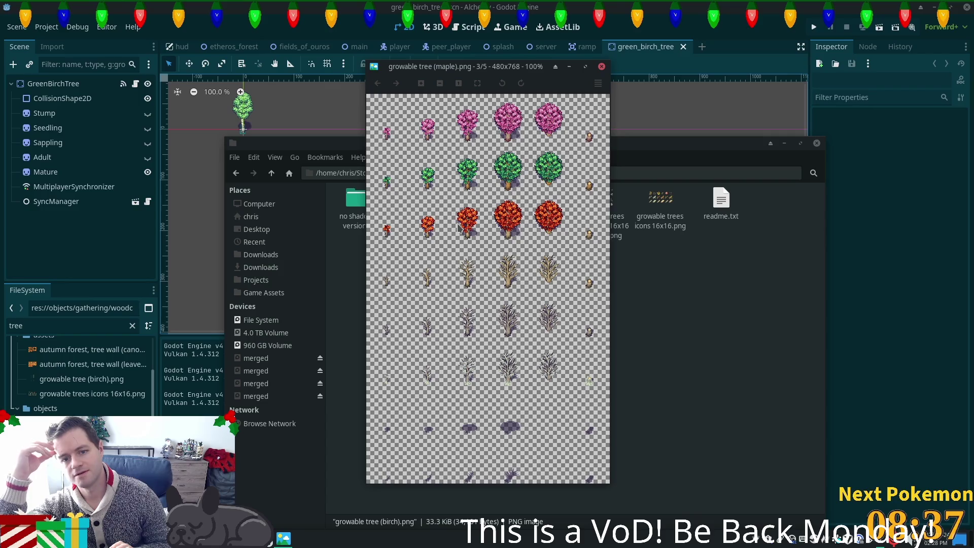
key("Left")
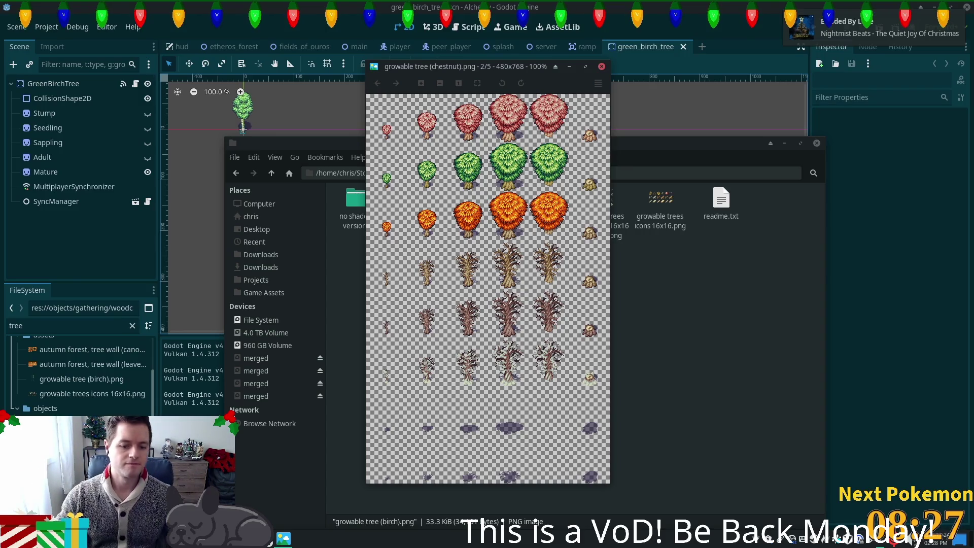
left_click(274, 111)
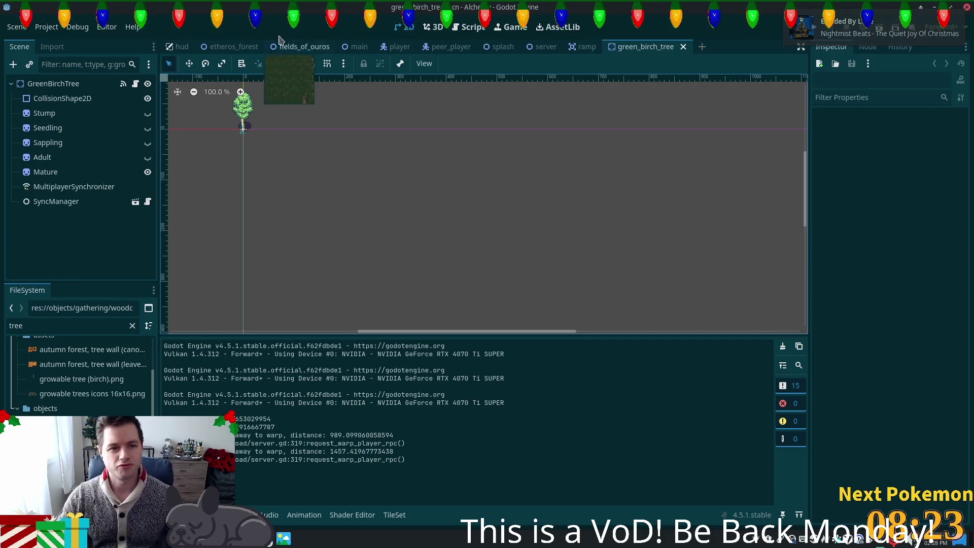
Switch to the fields_of_ouros scene, zoom out and pan around the map, then return to the folder window
left_click(288, 46)
scroll(499, 203, "down", 2)
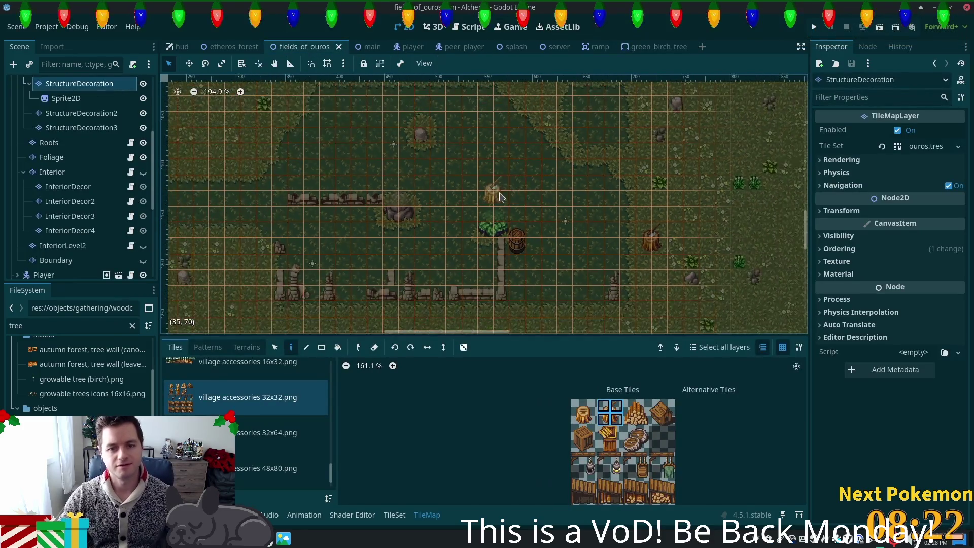
scroll(499, 201, "down", 10)
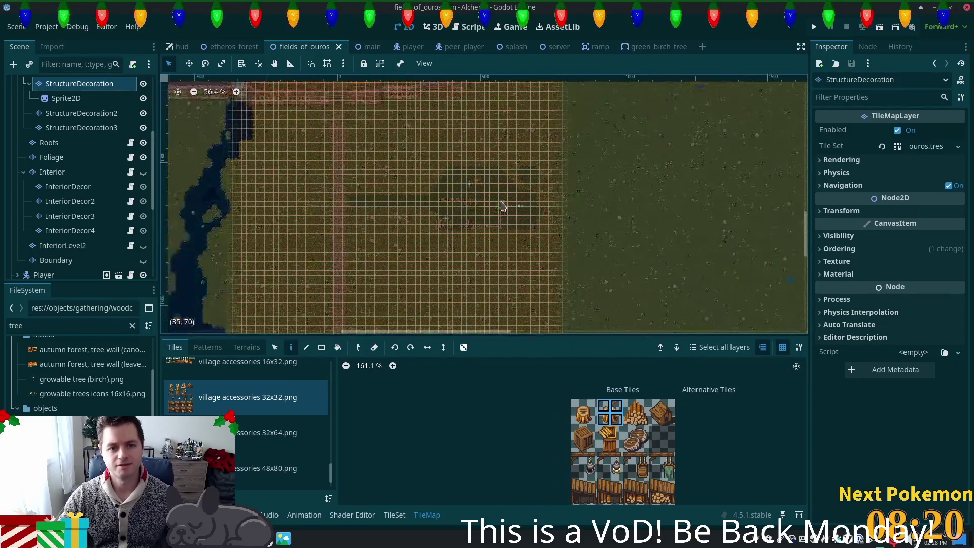
scroll(603, 183, "down", 1)
left_click_drag(630, 181, 522, 195)
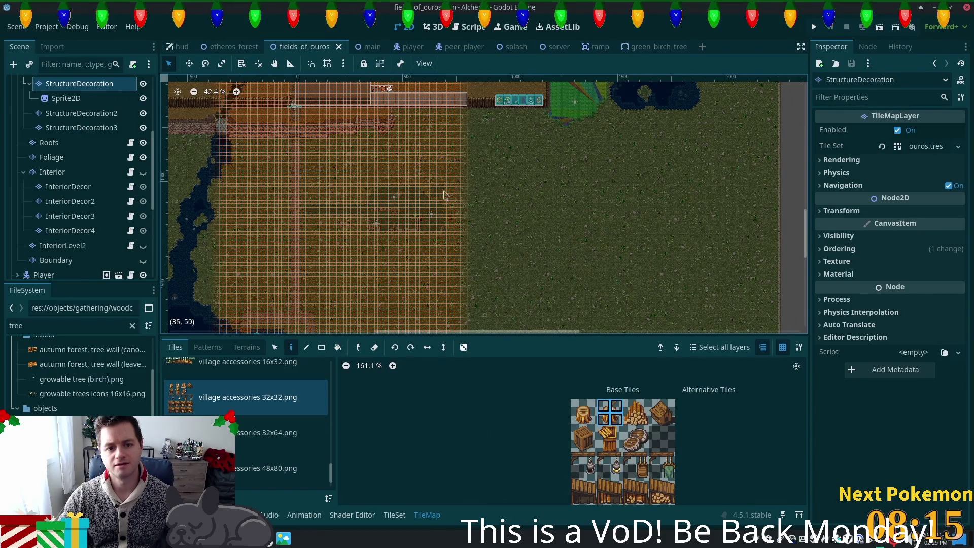
mouse_move(566, 269)
left_mouse_down()
mouse_move(507, 302)
mouse_move(518, 287)
mouse_move(417, 191)
mouse_move(402, 206)
mouse_move(354, 100)
left_mouse_up()
scroll(420, 147, "up", 4)
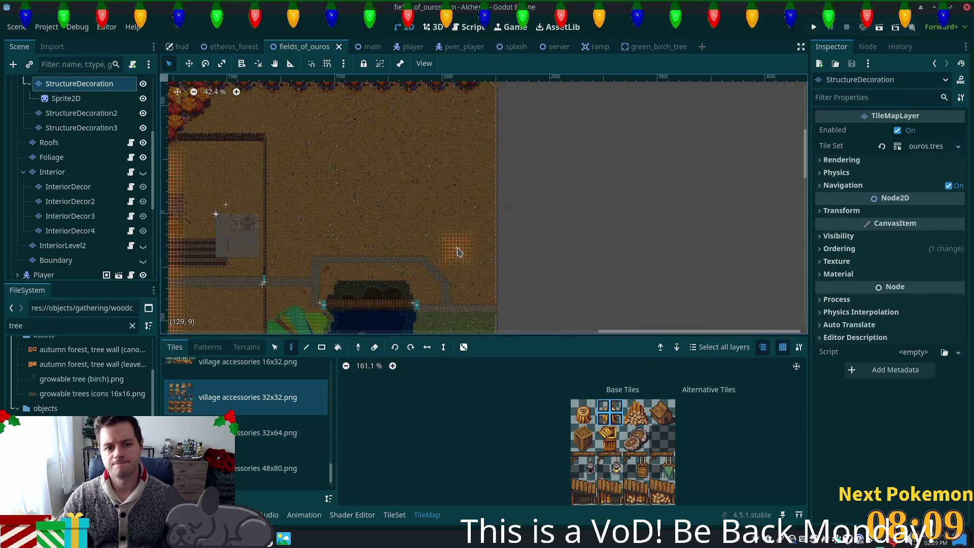
left_click_drag(376, 225, 435, 204)
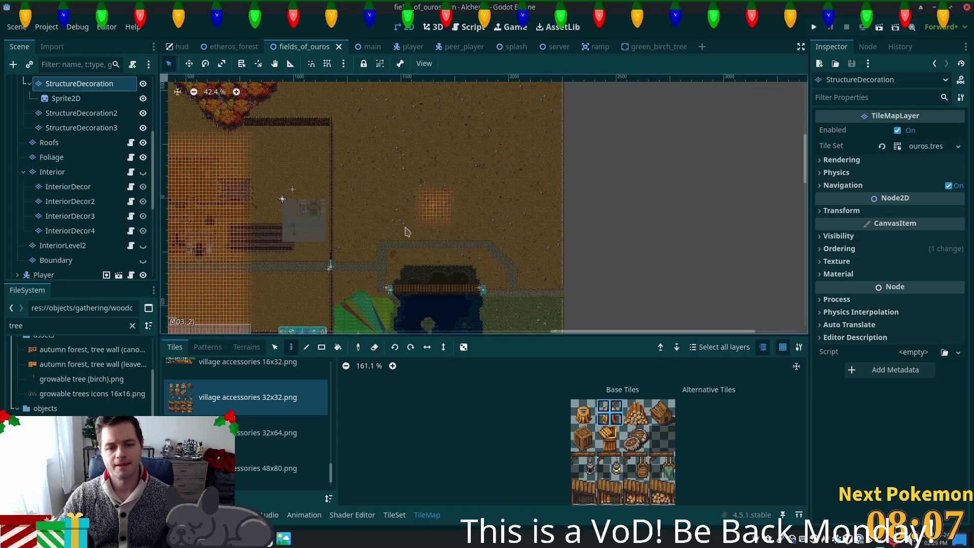
scroll(355, 198, "down", 5)
scroll(355, 198, "left", 5)
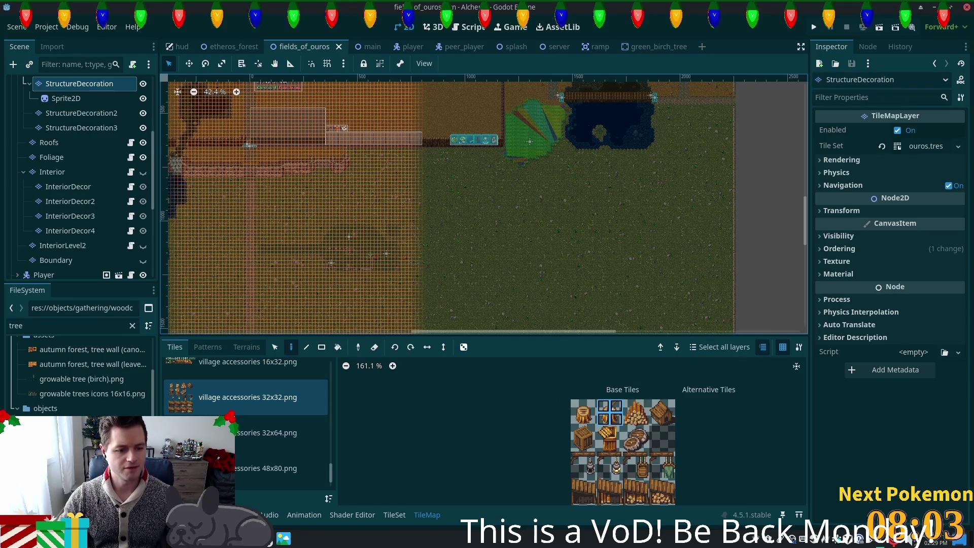
key("alt+Tab")
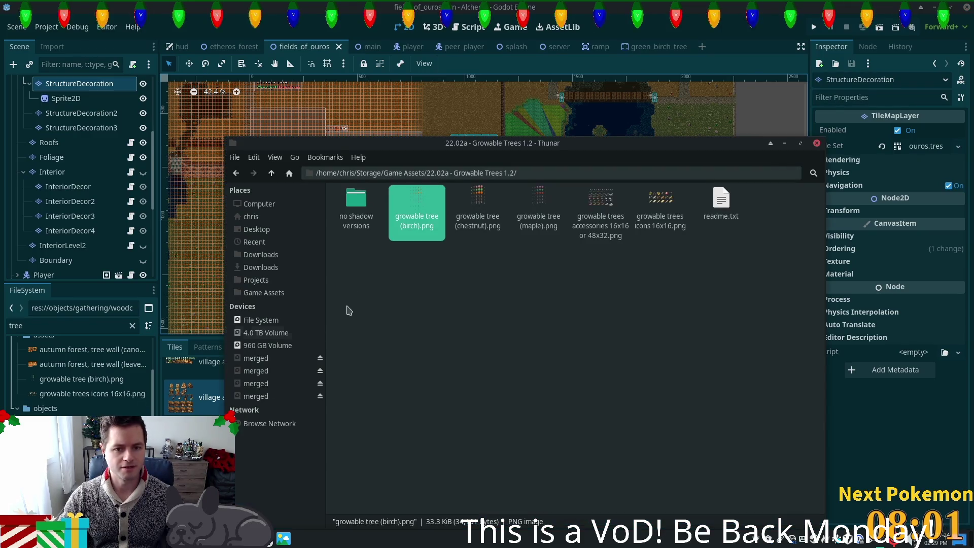
View the chestnut, maple and birch tree sprite sheets, zooming and scrolling across them
double_click(477, 216)
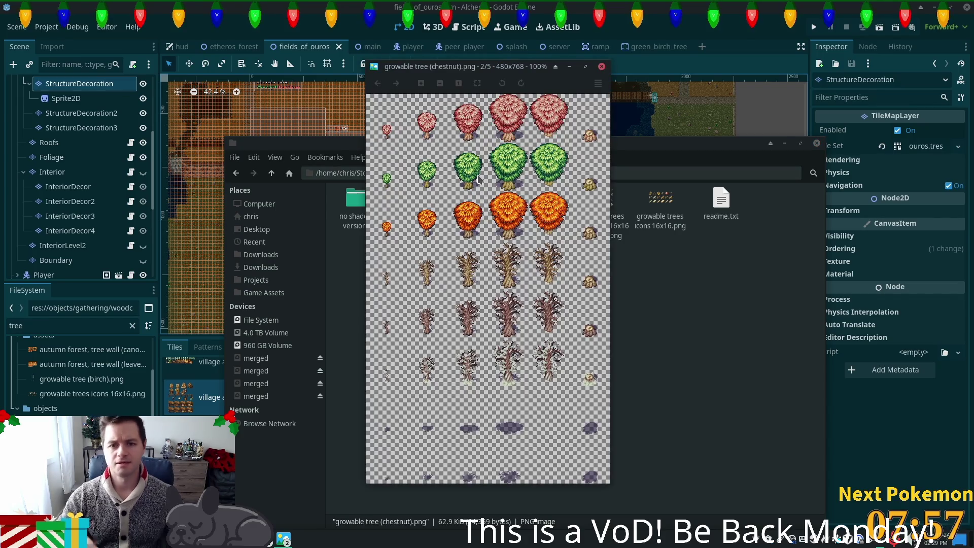
key("Right")
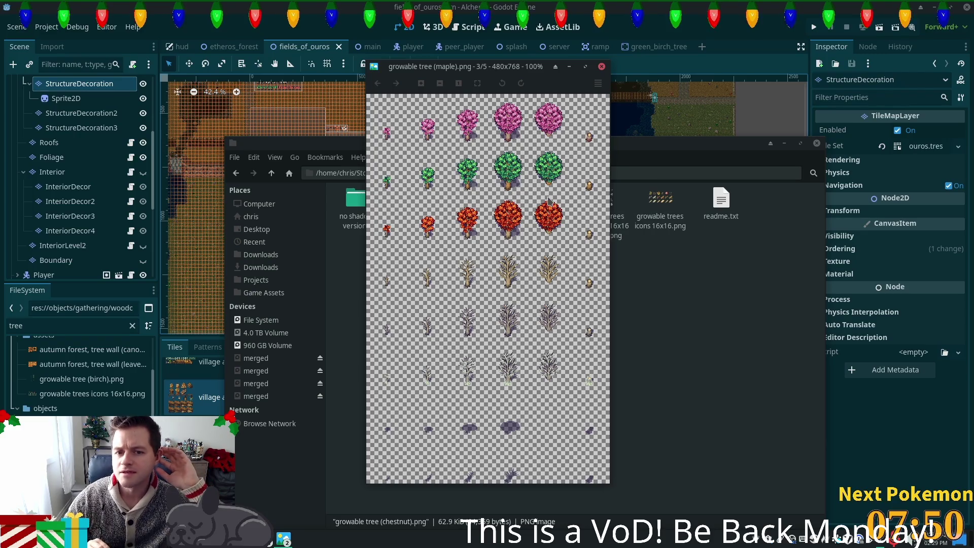
key("Left")
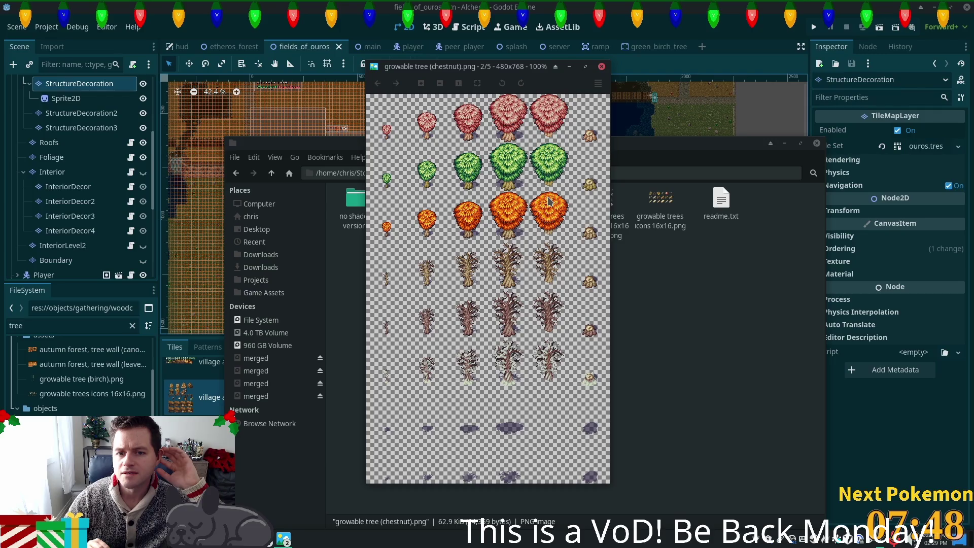
key("Left")
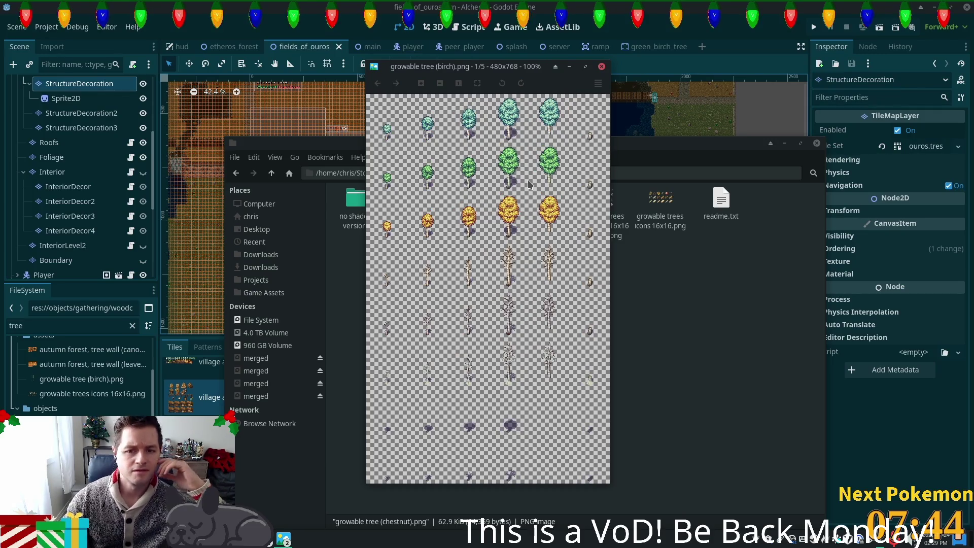
scroll(528, 184, "up", 2)
scroll(528, 184, "up", 1)
scroll(527, 185, "down", 2)
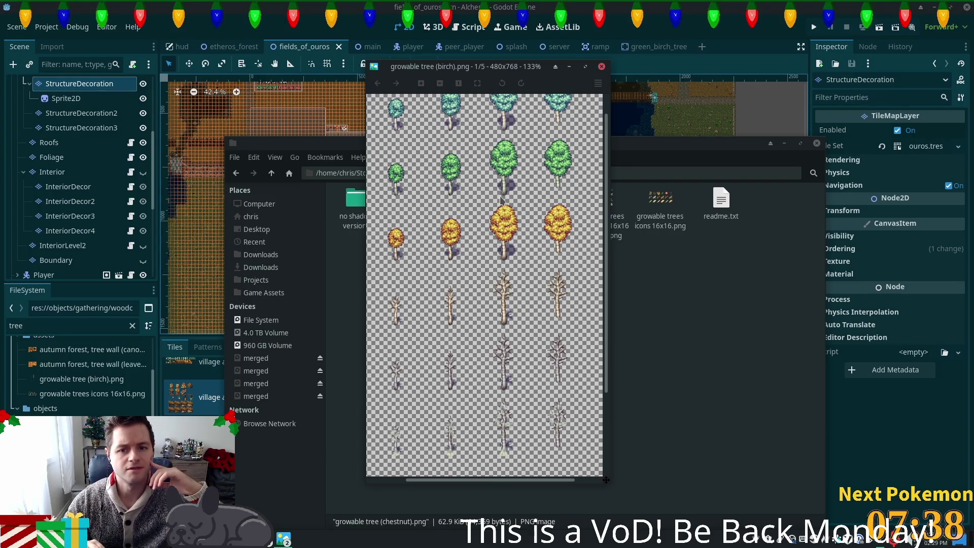
scroll(500, 200, "right", 2)
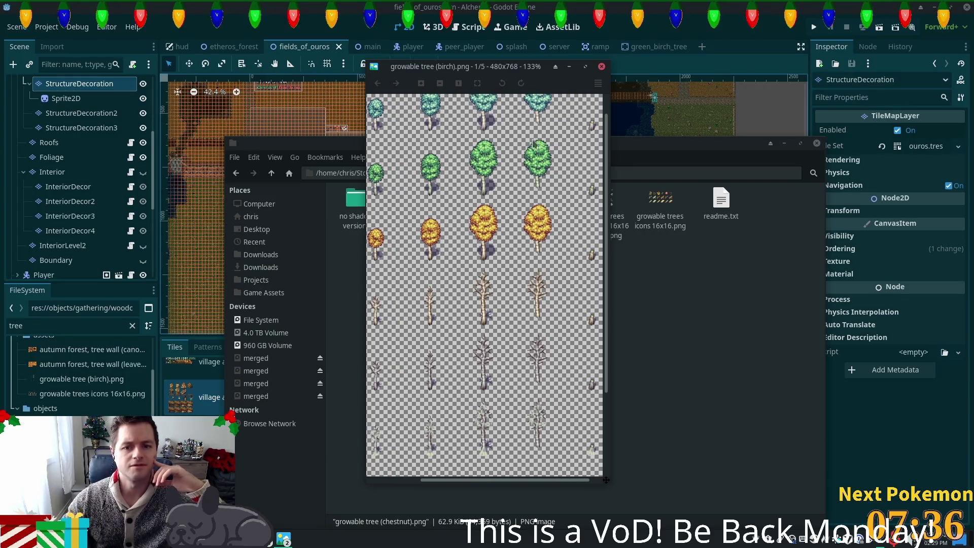
Reopen growable tree (chestnut).png from the folder and bring the Growable Trees folder forward
left_click(674, 279)
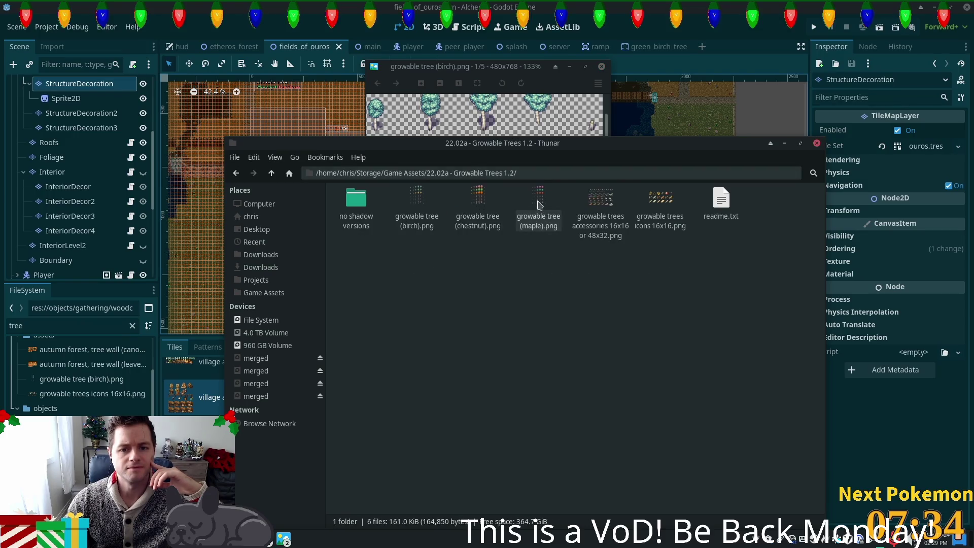
double_click(484, 202)
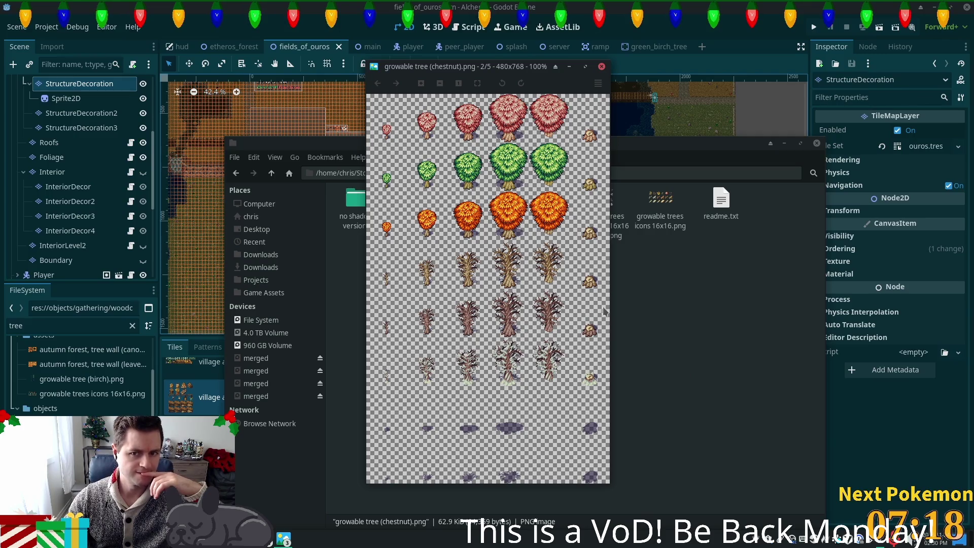
left_click(628, 316)
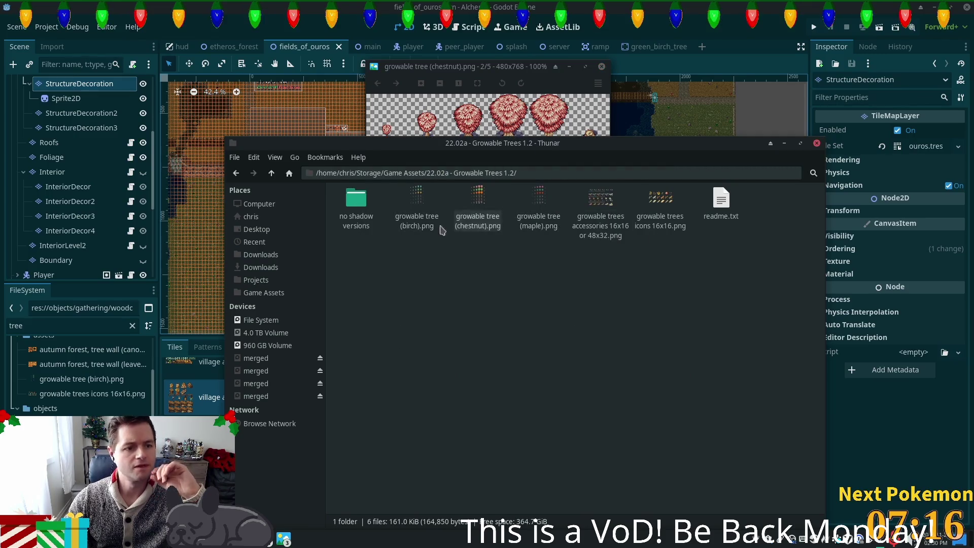
Duplicate green_birch_tree.tscn in the FileSystem dock as green_maple_tree.tscn
key("alt+Tab")
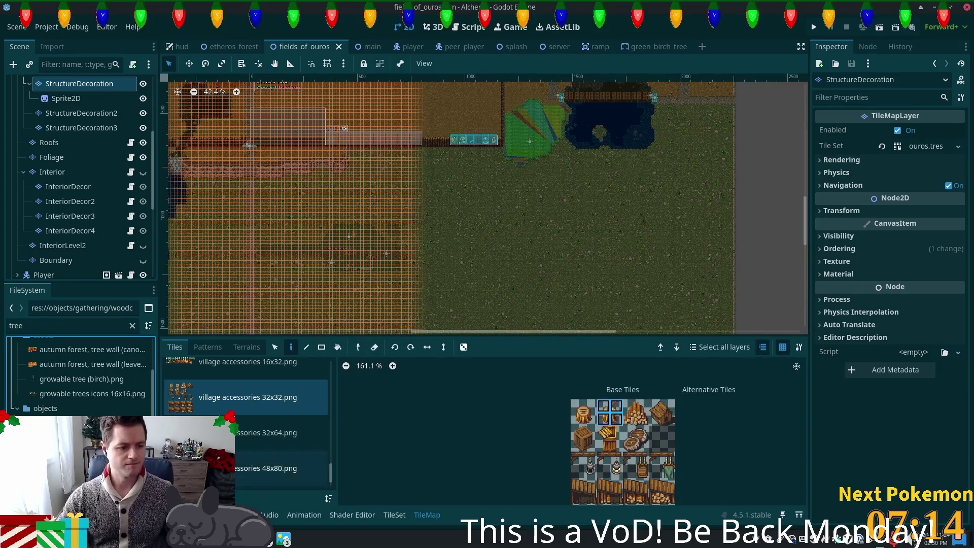
key("ctrl+d")
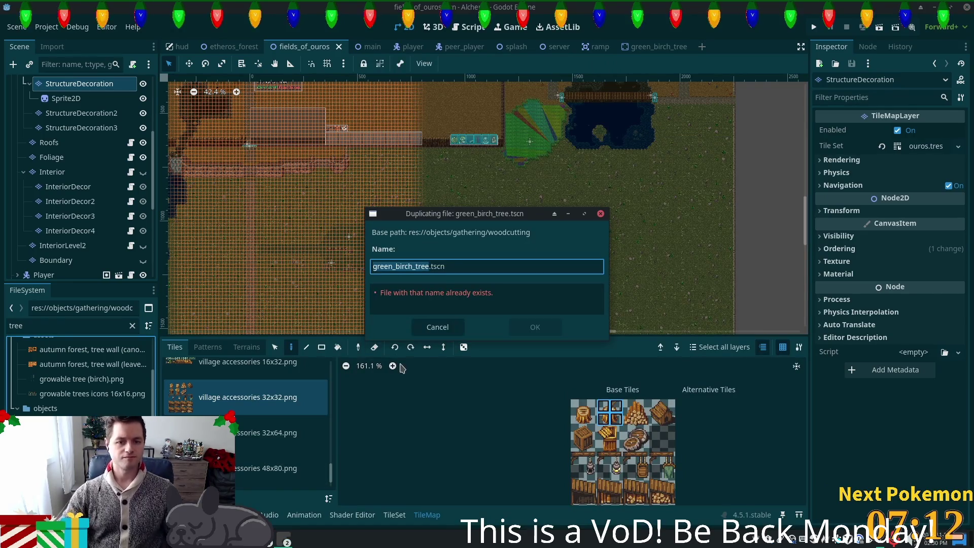
key("Left")
key("Left")
key("Left")
key("Right")
key("ctrl+shift+Left")
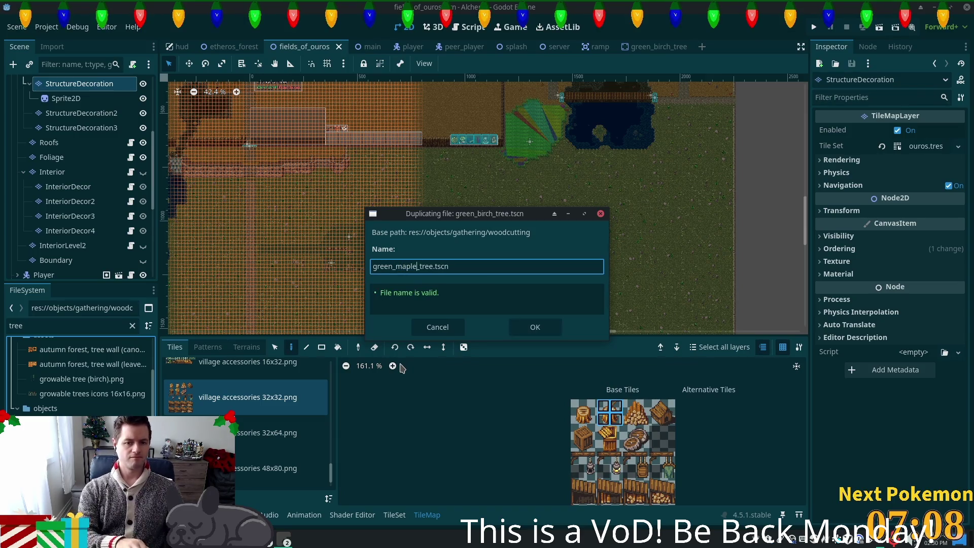
key("Return")
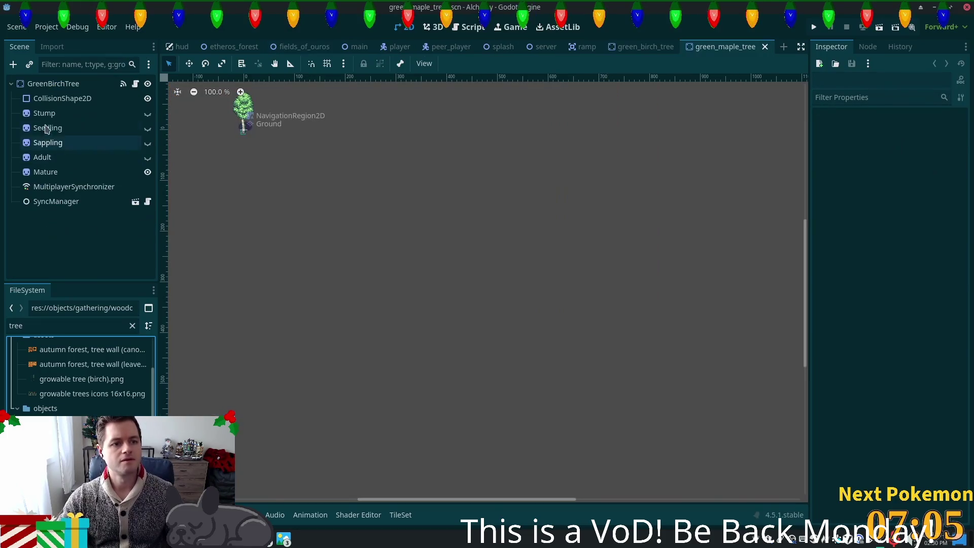
Open green_maple_tree.tscn and rename its root node from the birch name to GreenMapleTree
left_click(76, 84)
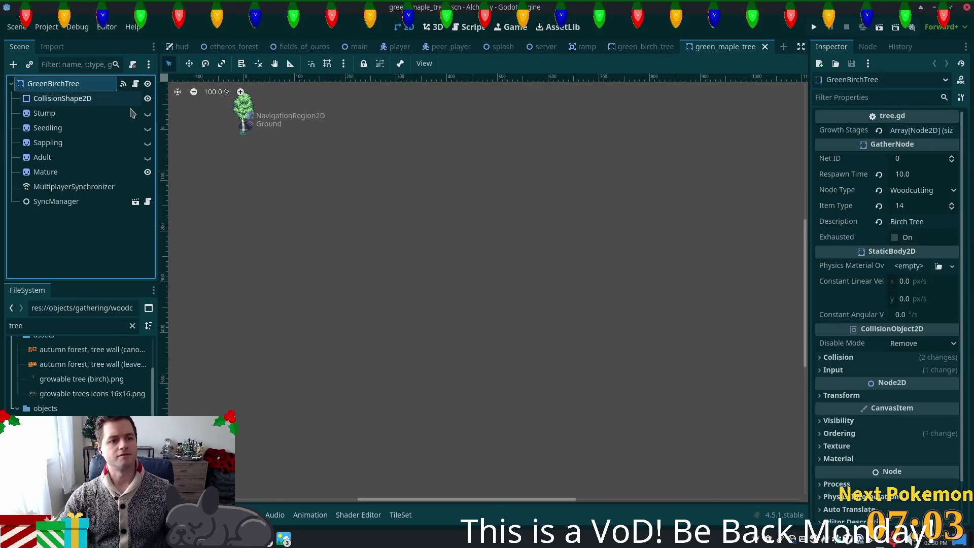
key("F2")
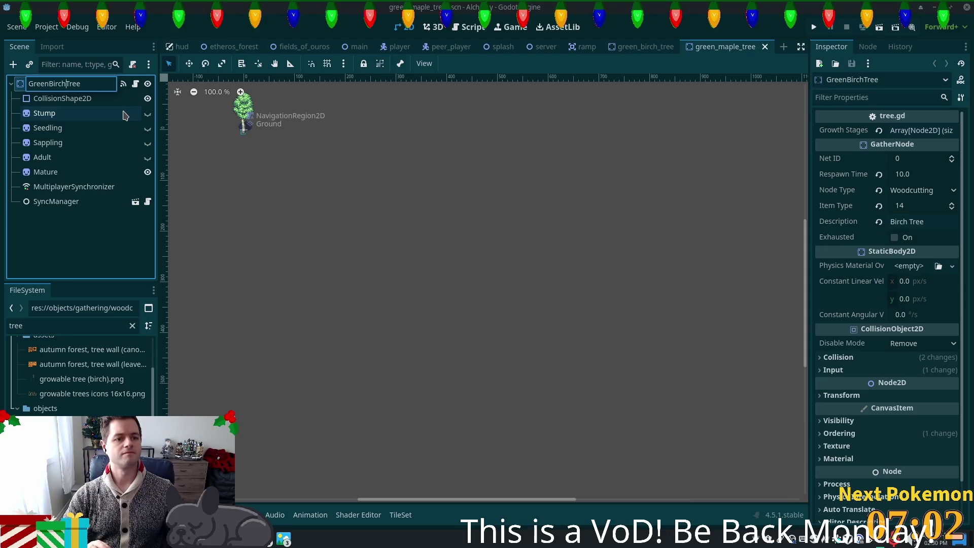
key("Left")
key("Left")
key("Left")
key("shift+Left")
key("shift+Left")
key("shift+Left")
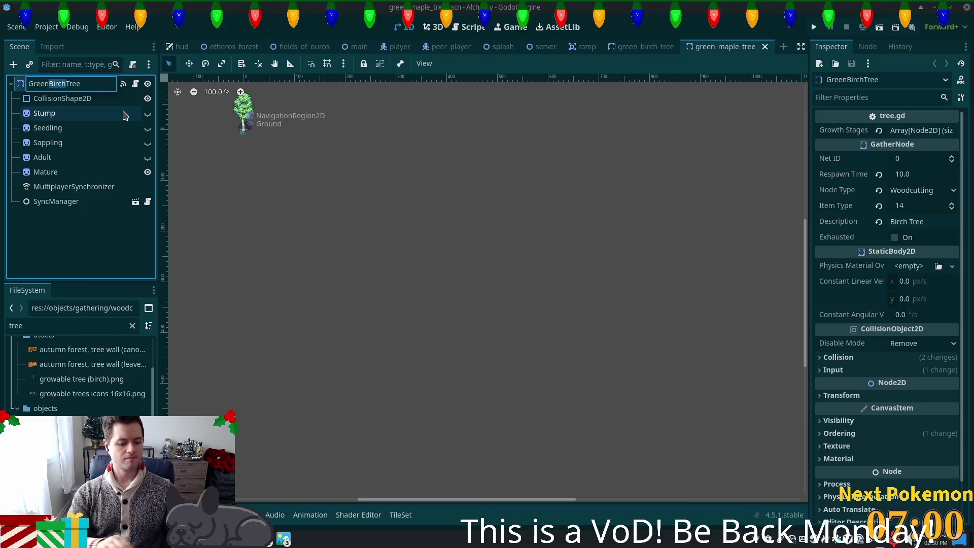
type("Map")
key("Return")
left_click(63, 86)
left_click(63, 86)
type("le")
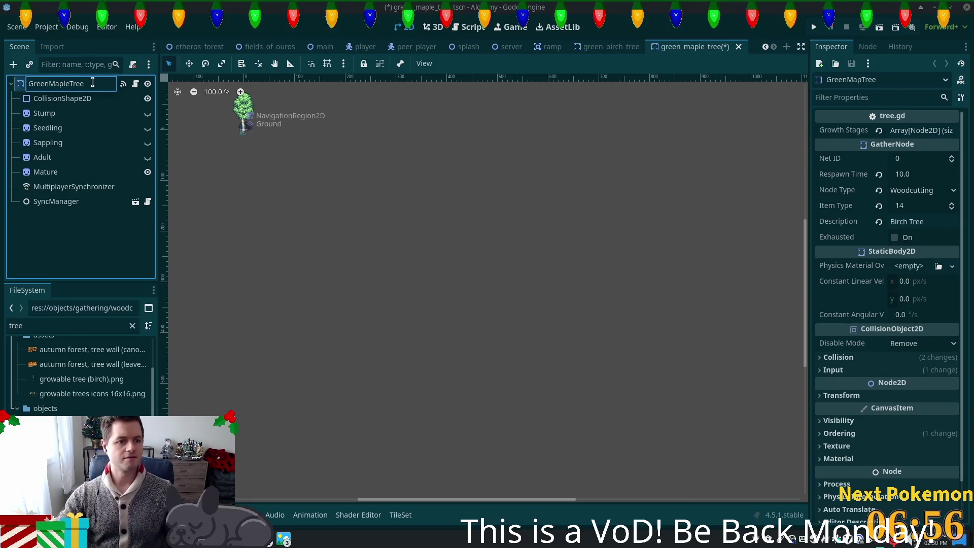
key("Return")
Select the tree's Stump node and center the tree in the canvas view
left_click(44, 113)
mouse_move(320, 158)
left_mouse_down()
mouse_move(493, 338)
mouse_move(533, 295)
left_mouse_up()
scroll(464, 249, "up", 2)
scroll(463, 252, "up", 6)
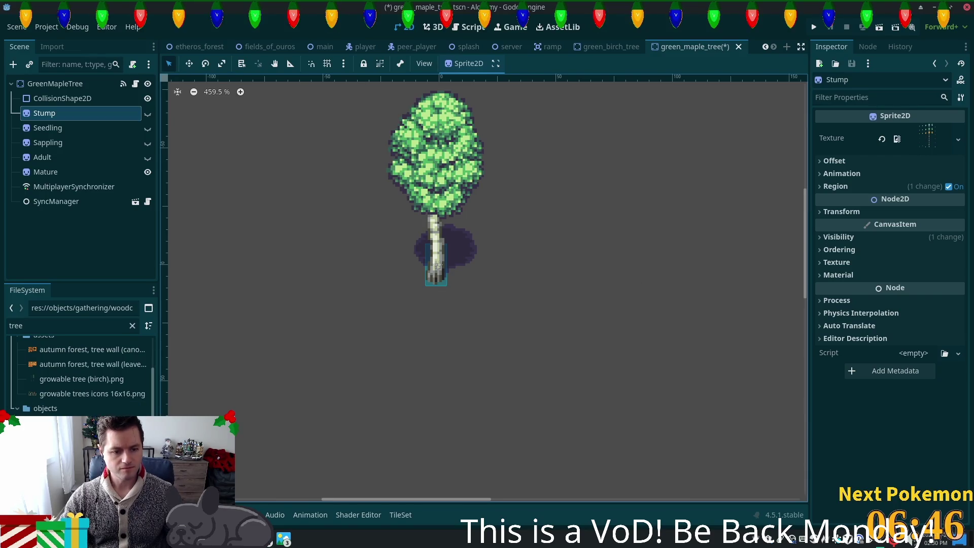
key("alt+Tab")
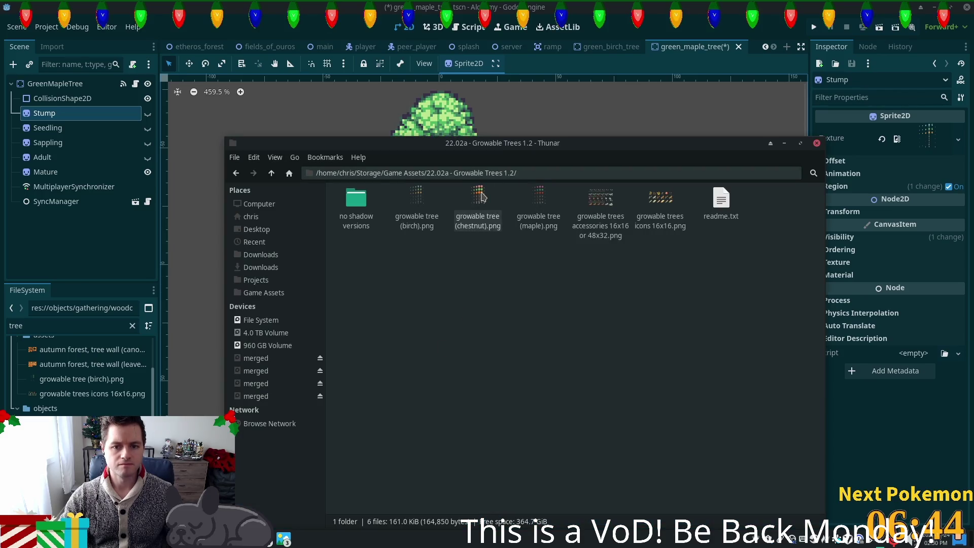
Drag growable tree (maple).png from Thunar into the Godot project's FileSystem dock
mouse_move(539, 204)
left_mouse_down()
mouse_move(104, 371)
mouse_move(35, 340)
left_mouse_up()
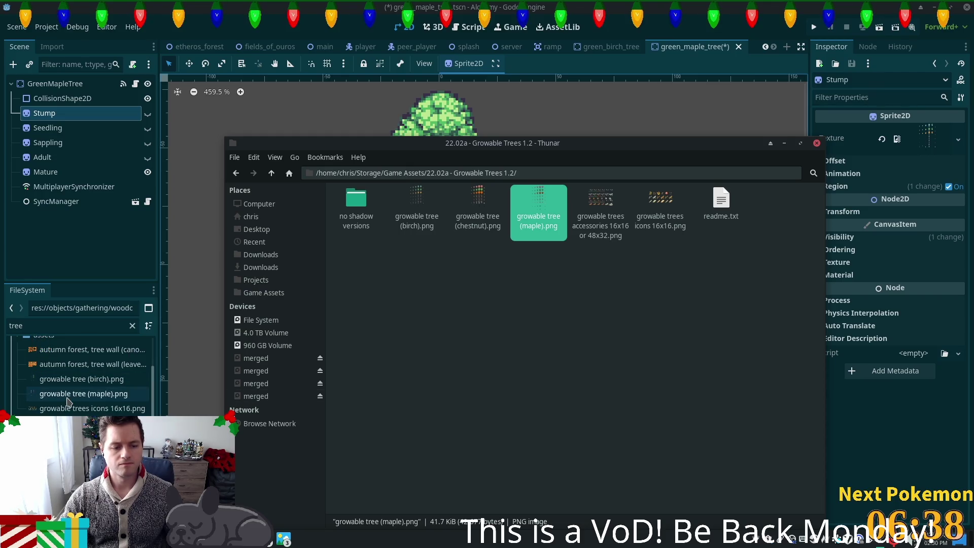
left_click(66, 398)
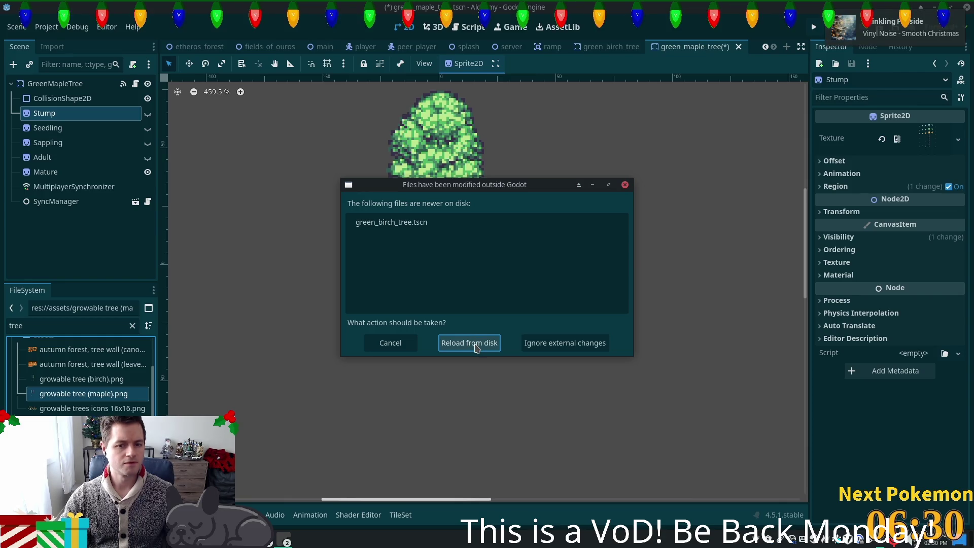
Reload the changed birch tree scene from disk, switch to its tab, and run the project
left_click(469, 343)
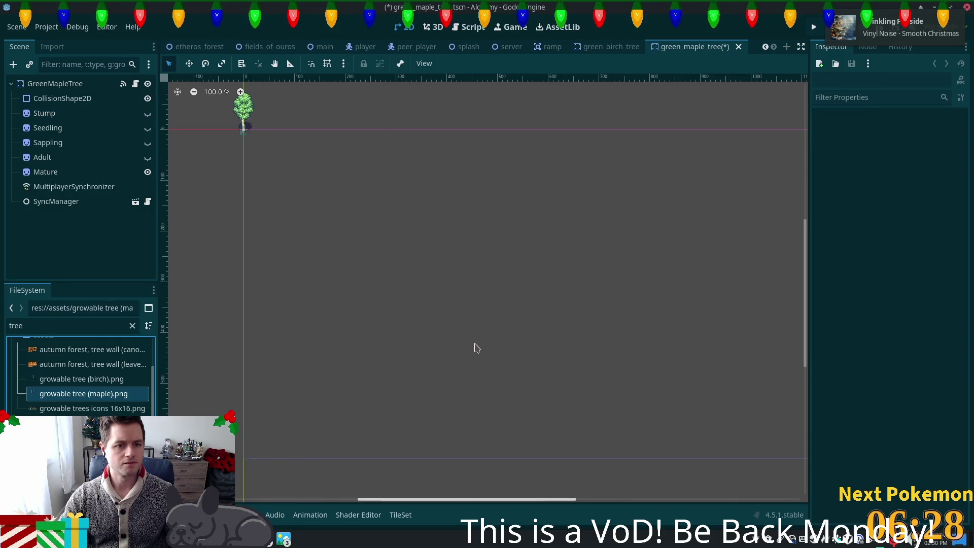
left_click(608, 48)
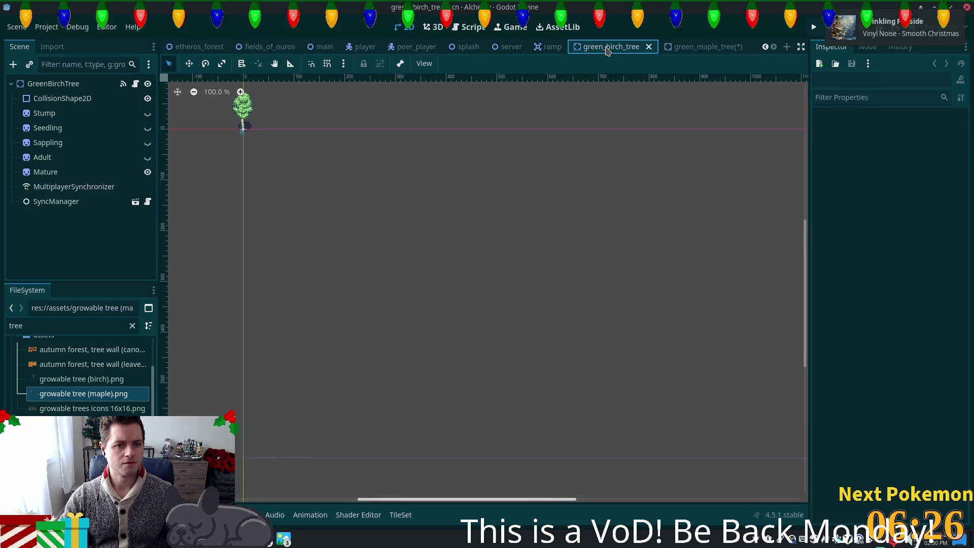
key("alt+Tab")
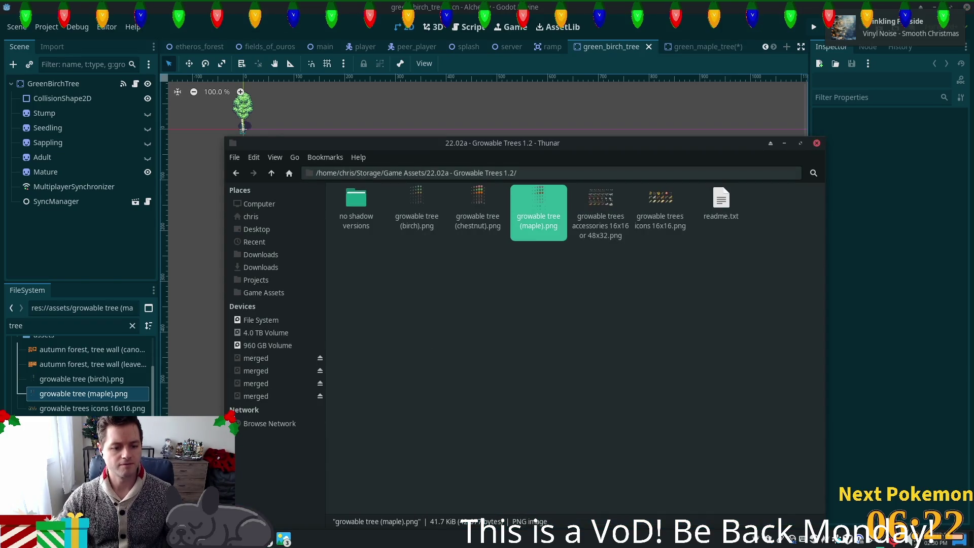
key("alt+Tab")
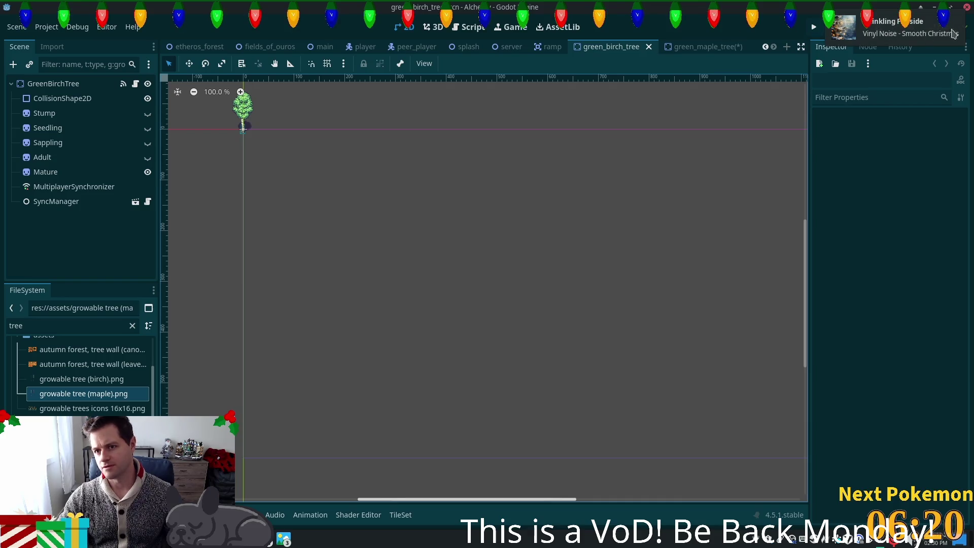
left_click(813, 26)
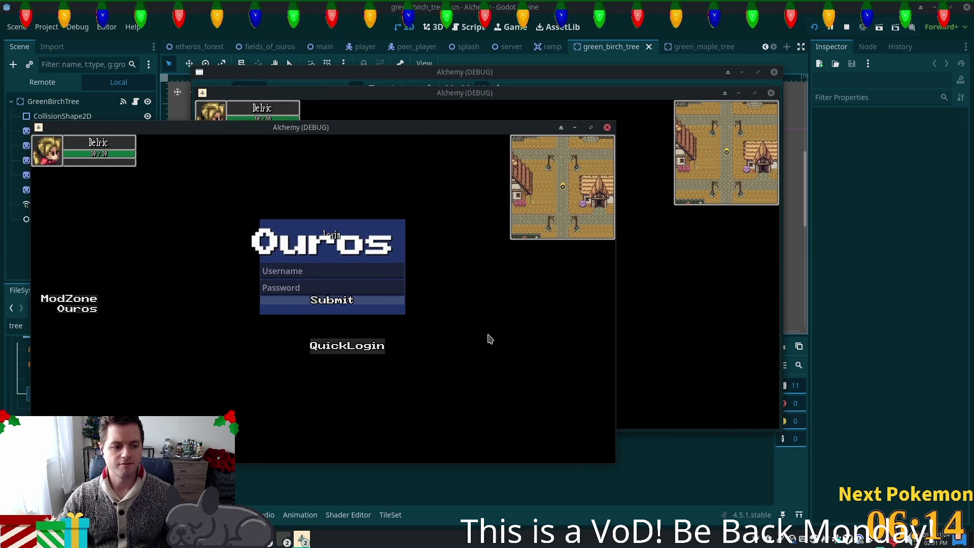
Log in with QuickLogin, walk the character north, then stop the game with F8
left_click(372, 349)
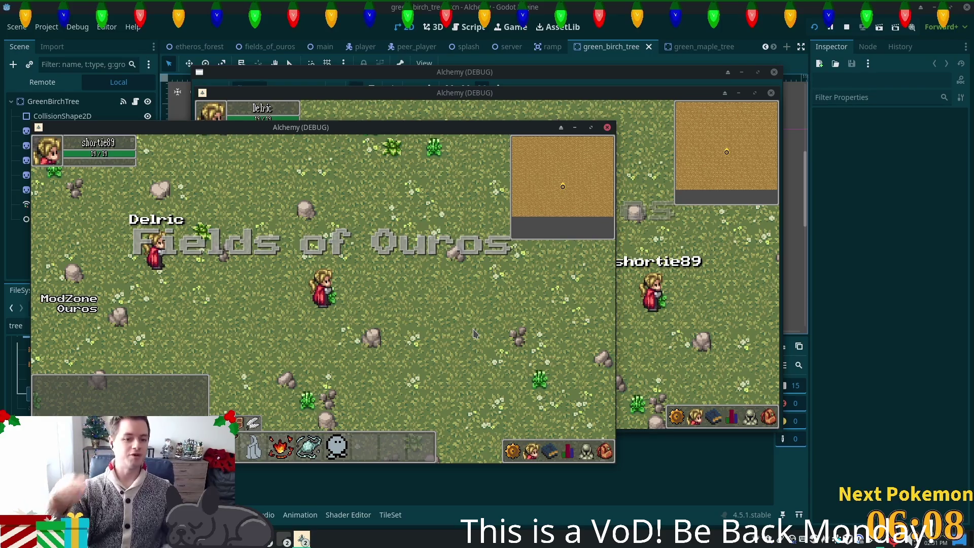
key("Up")
key("Right")
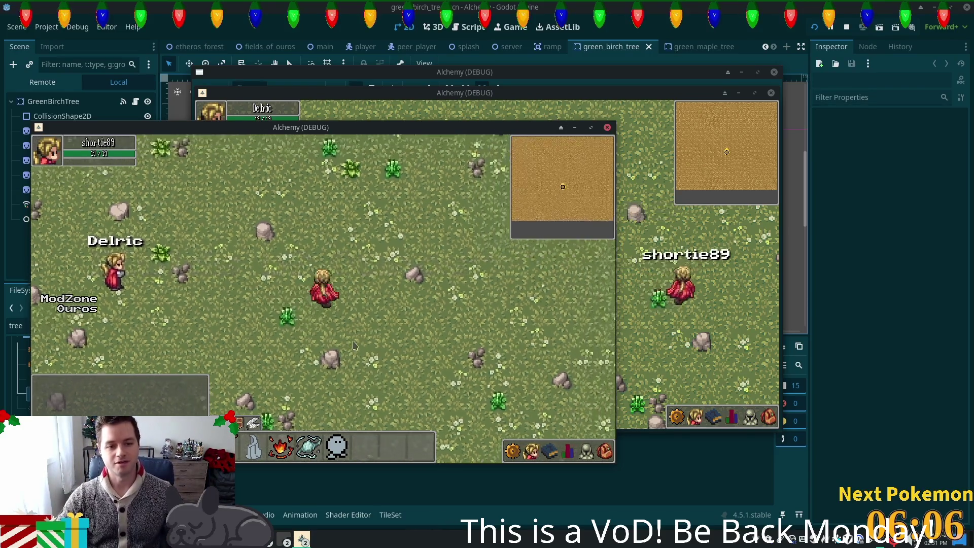
key("Up")
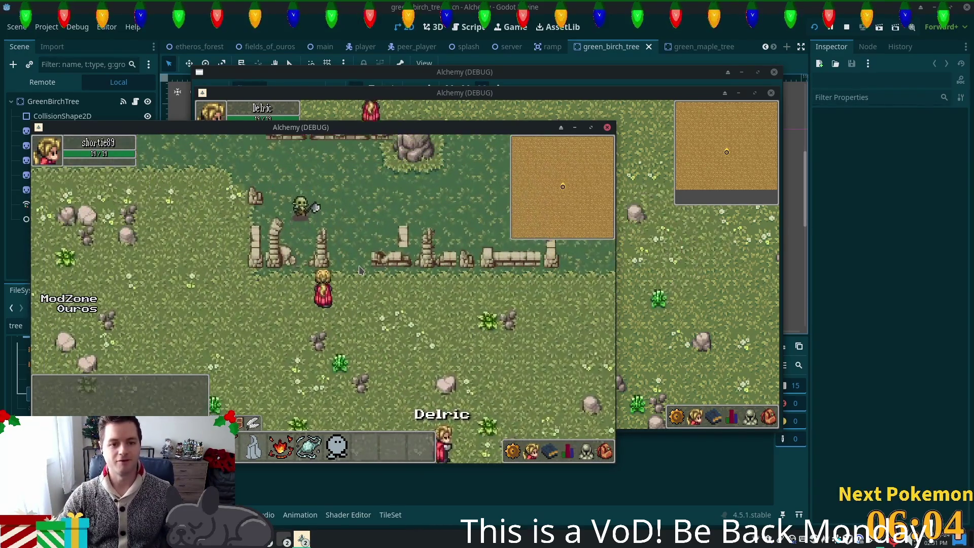
key("Up")
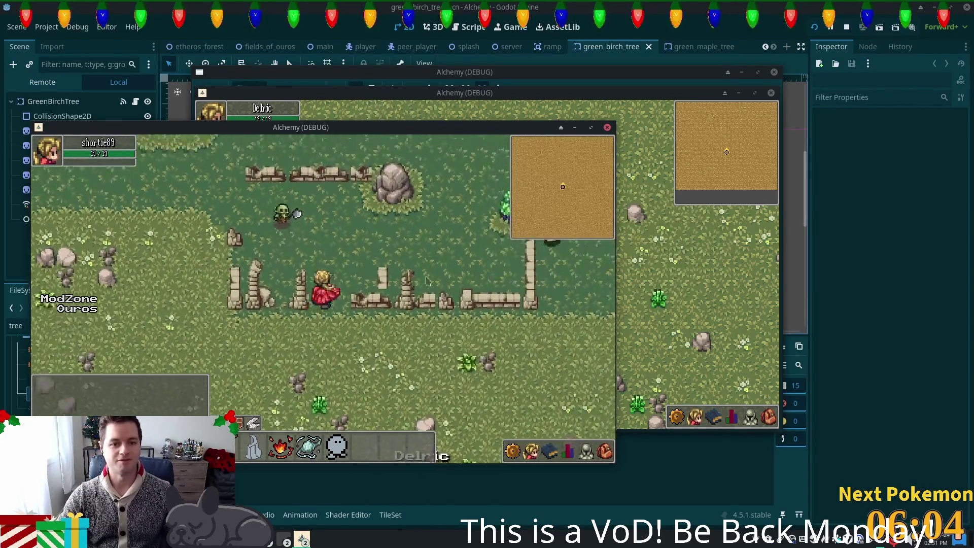
key("F8")
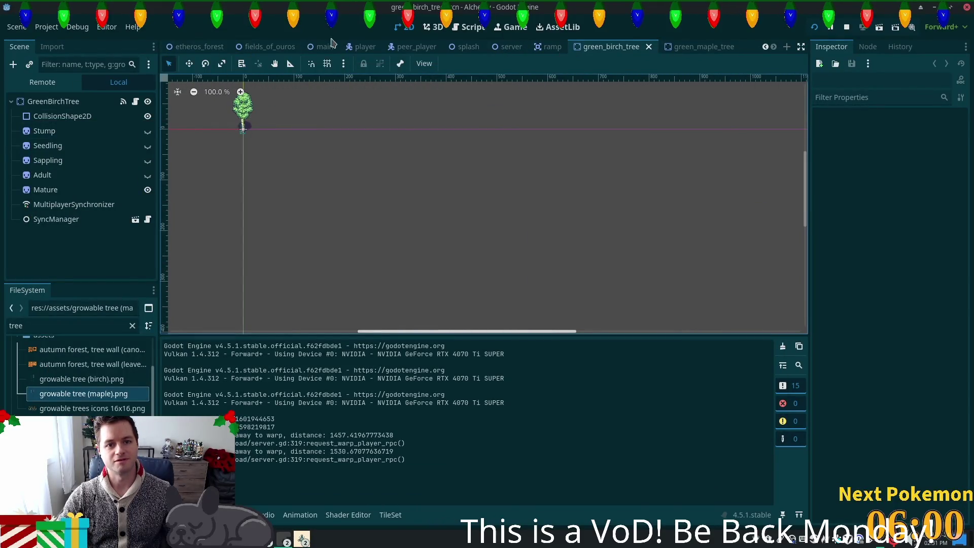
Bake NavigationRegion2D's navigation polygon in fields_of_ouros and run the game with F5
left_click(264, 47)
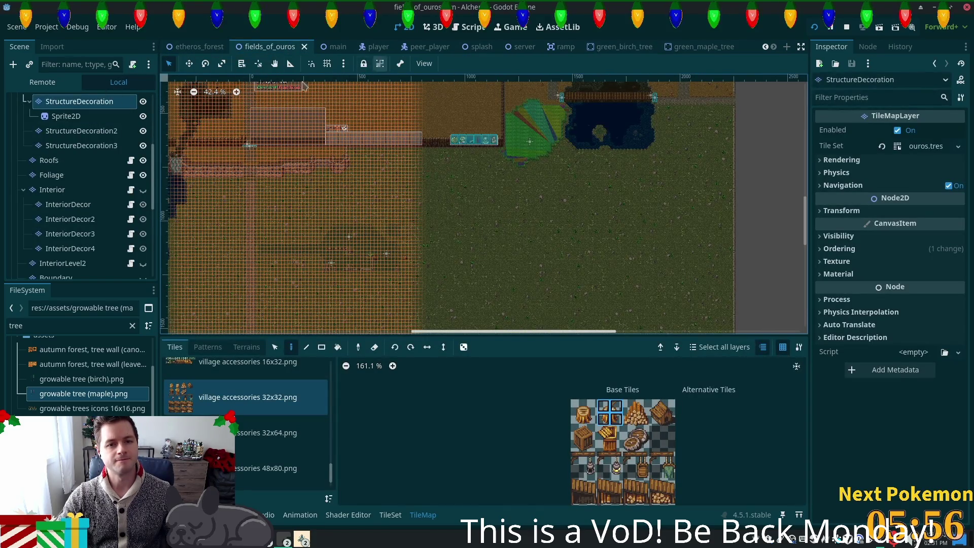
scroll(63, 137, "up", 3)
scroll(61, 134, "up", 5)
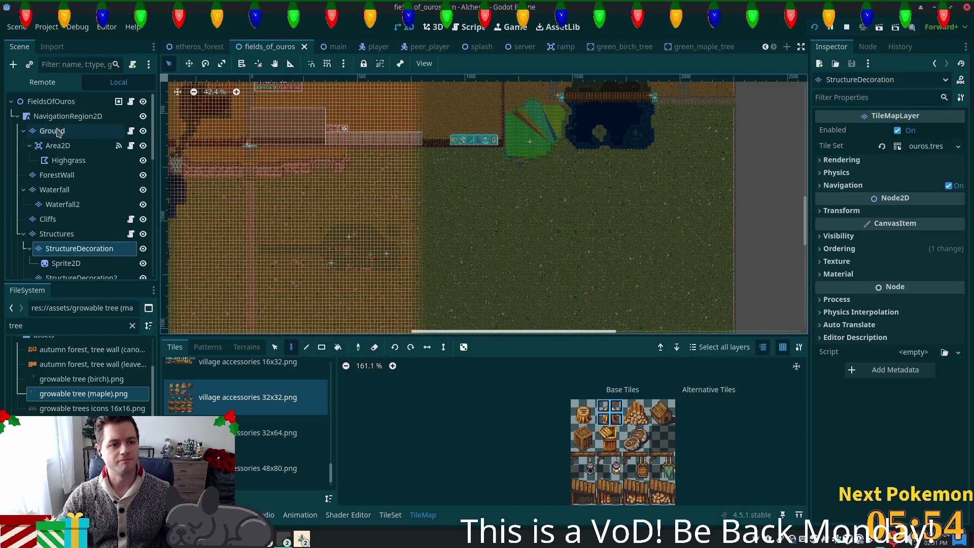
left_click(63, 116)
left_click(539, 63)
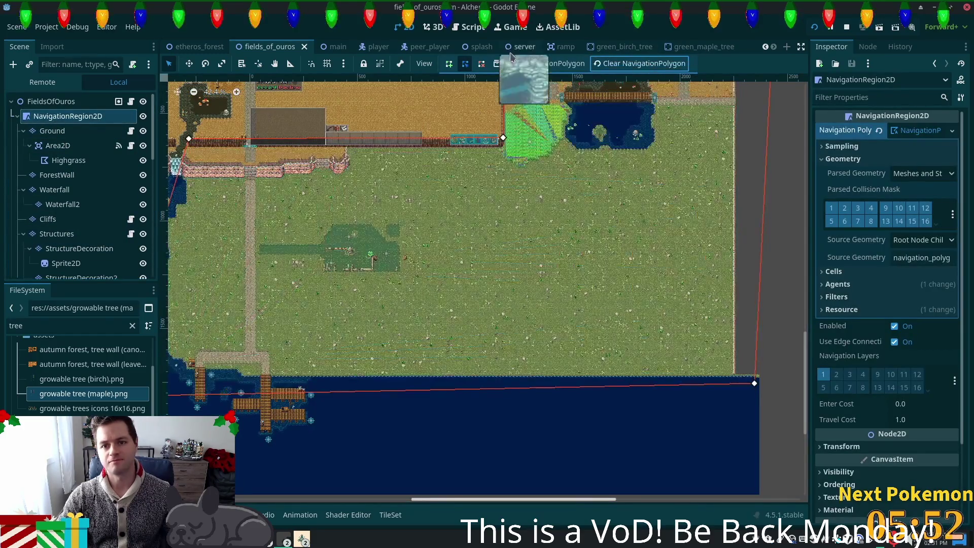
key("F5")
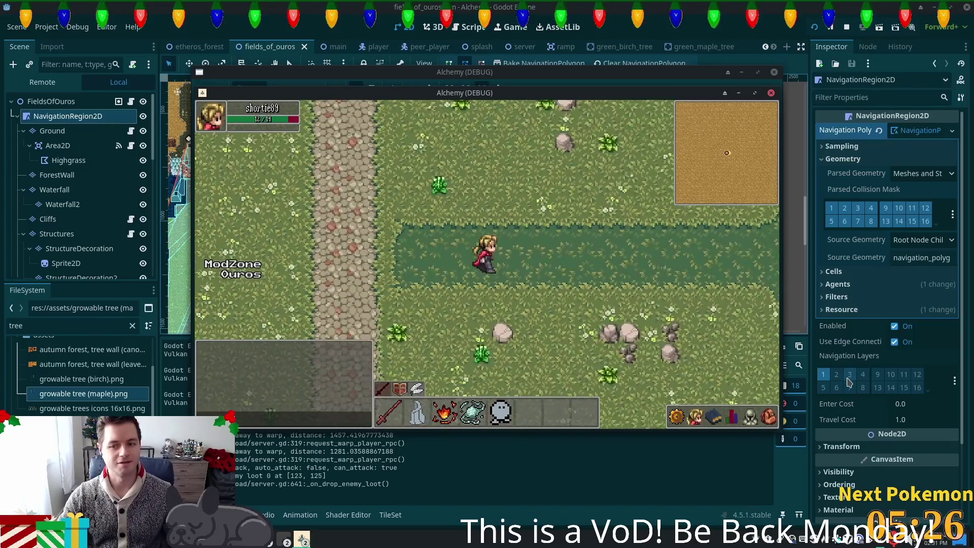
Walk east along the cobblestone path and across the grassland to the wooden palisade
key("d")
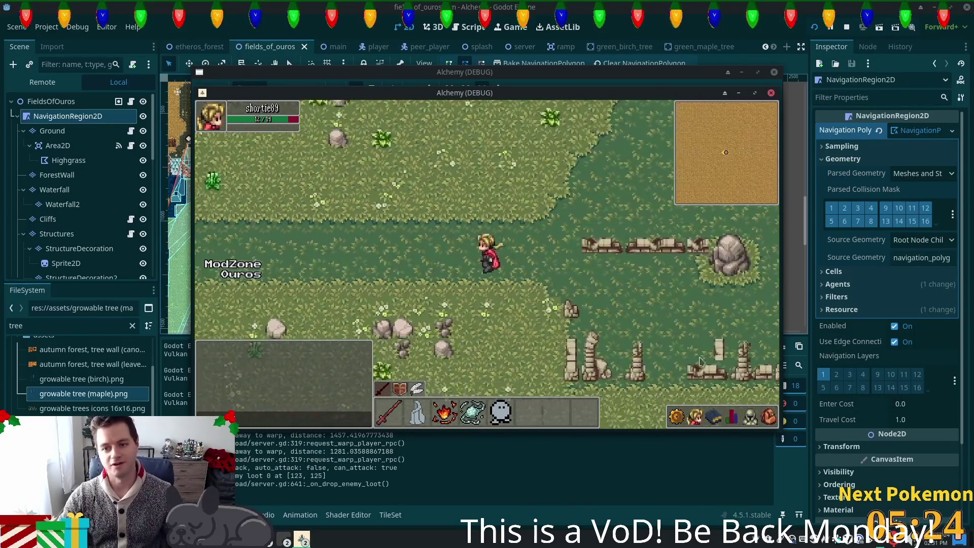
key("d")
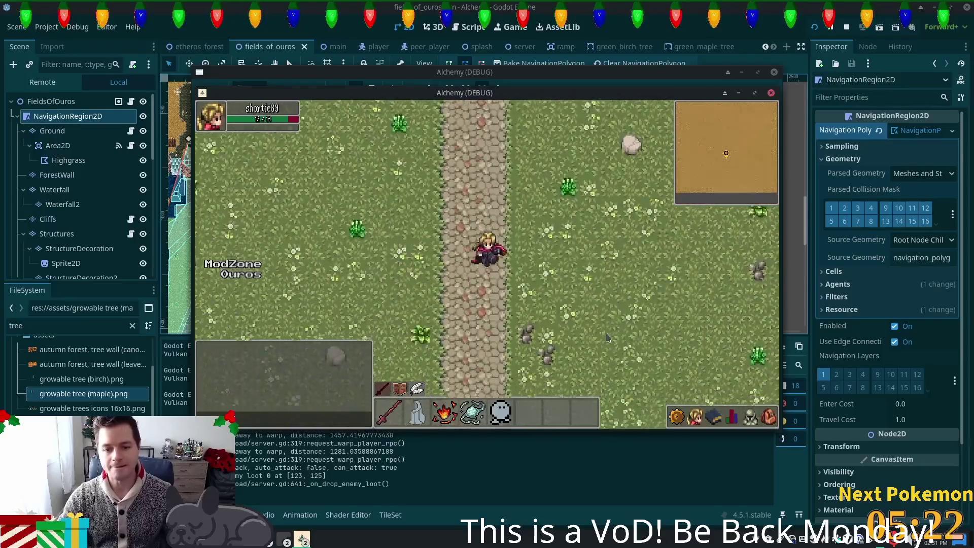
key("s")
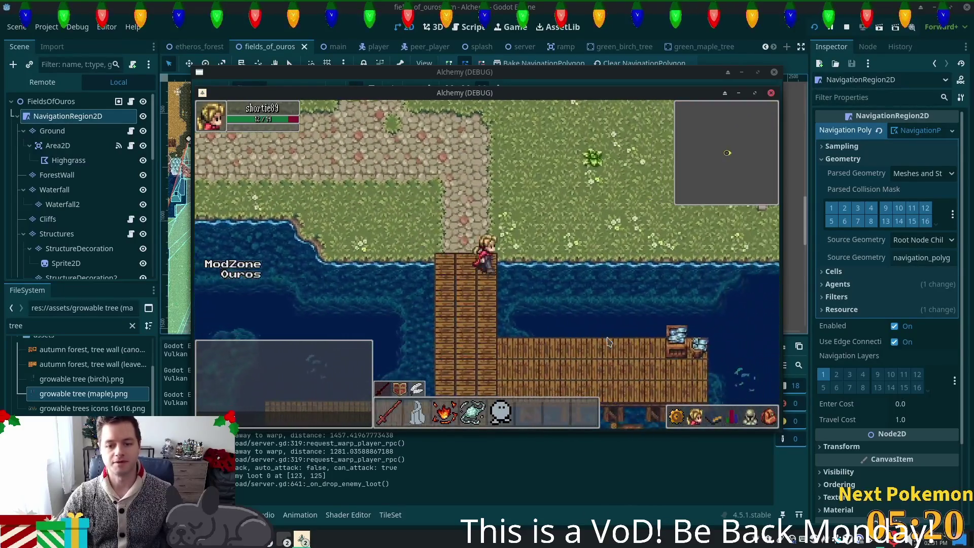
key("w")
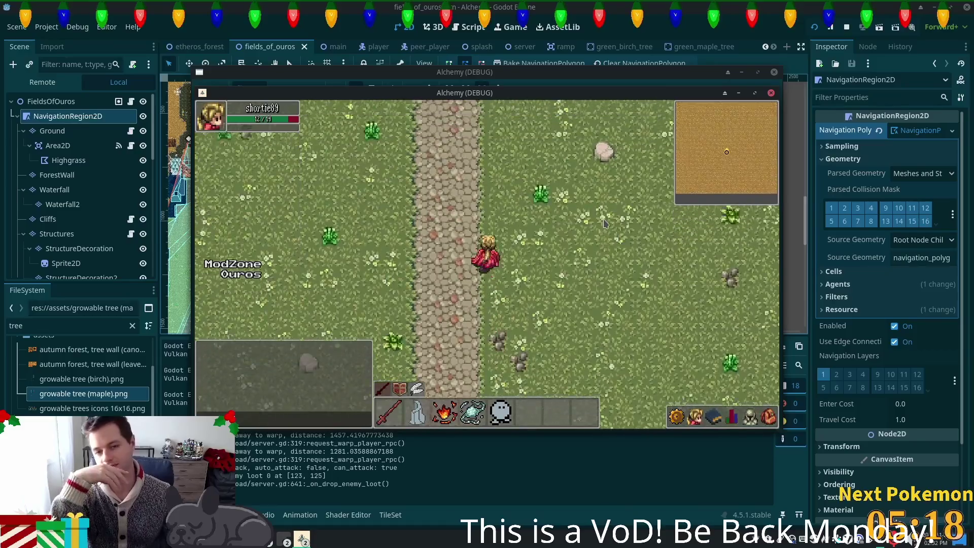
key("d")
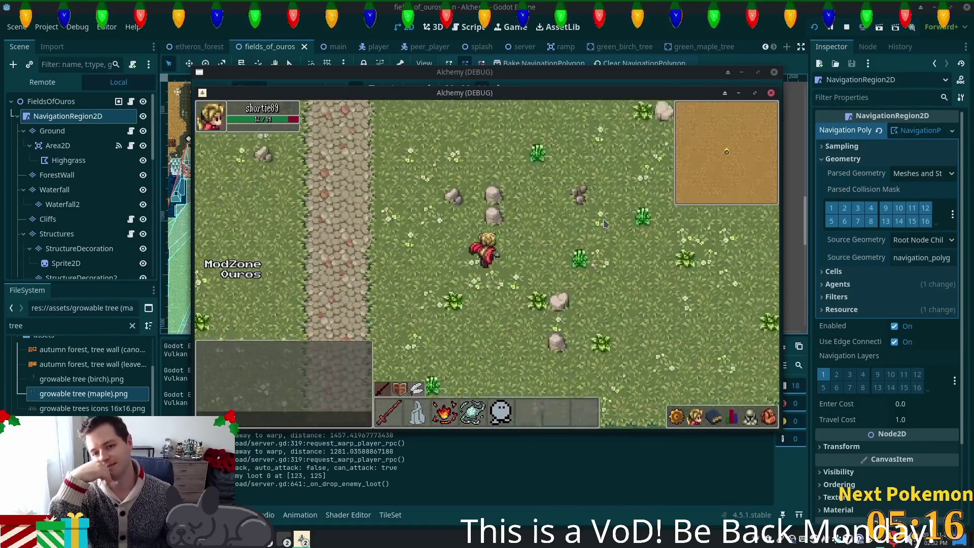
key("w")
key("w")
key("d")
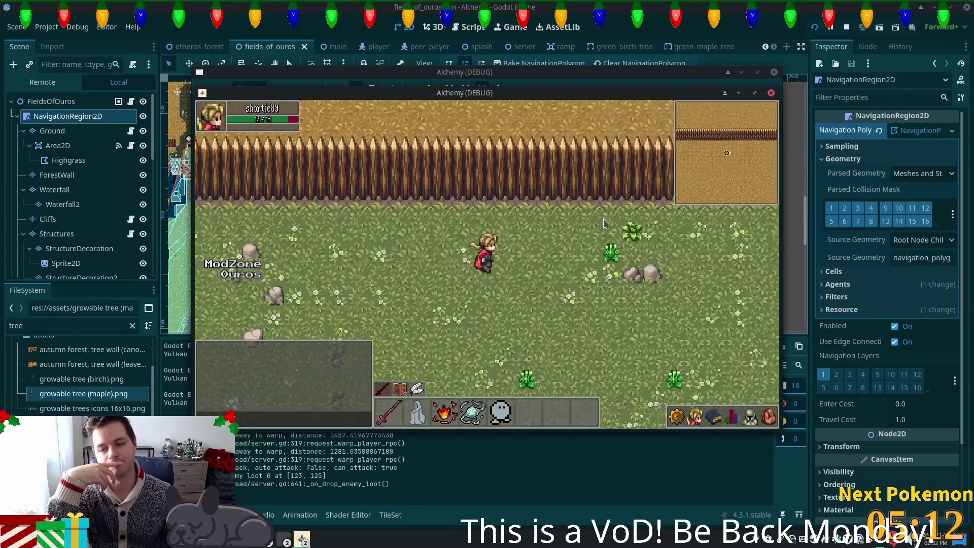
key("d")
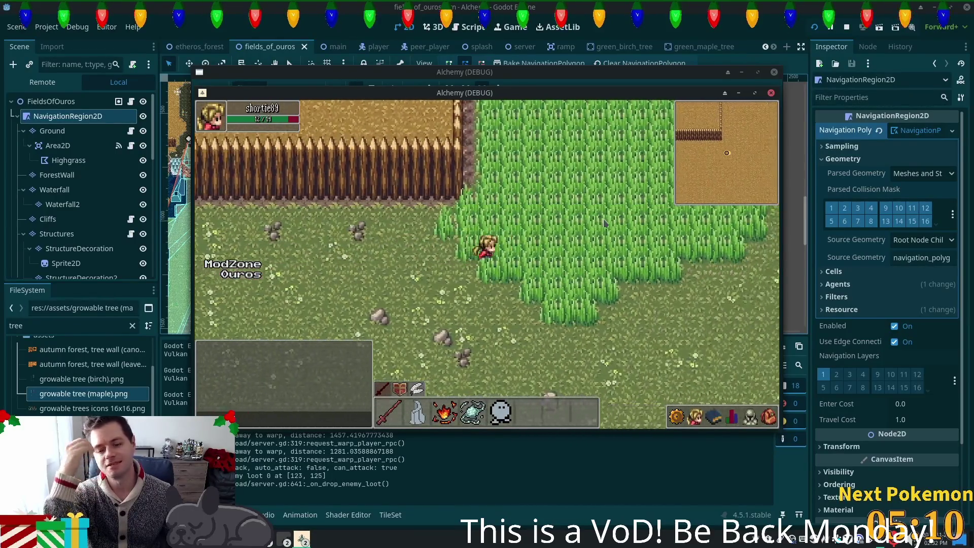
Walk through the tall grass past the pond and back out onto the path
key("d")
key("w")
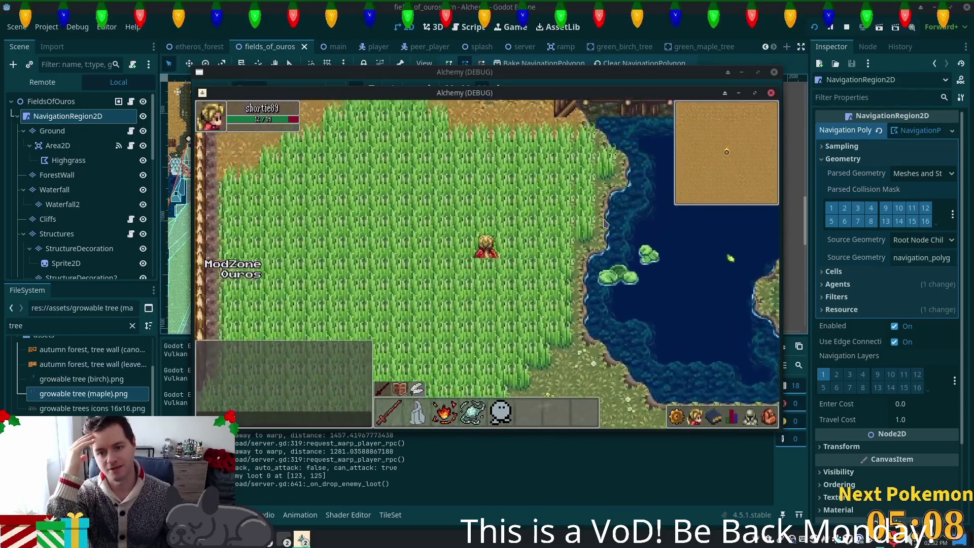
key("w")
key("a")
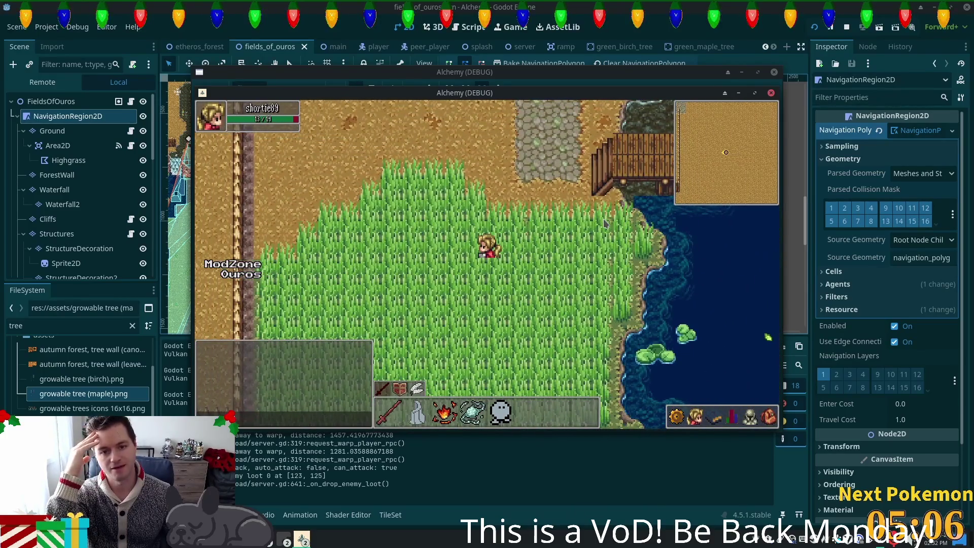
key("s")
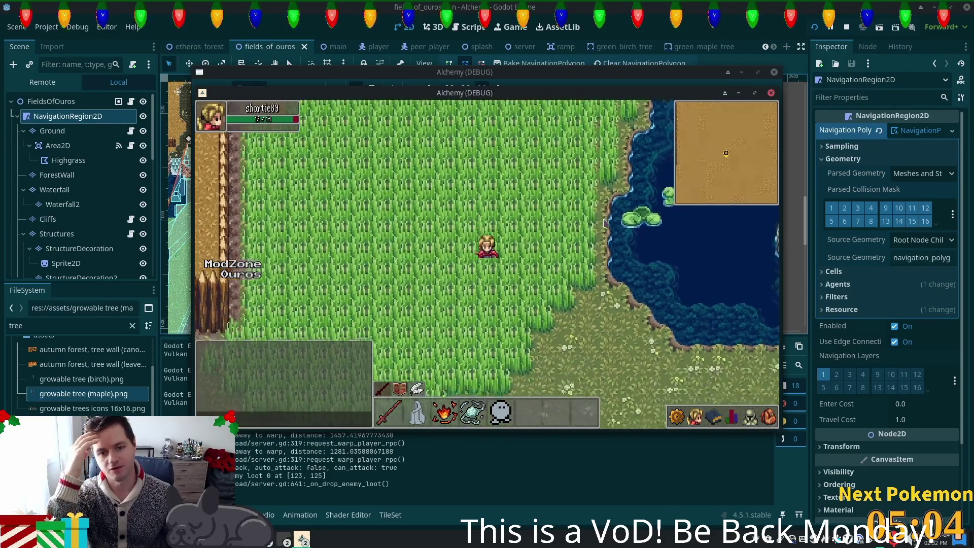
key("w")
key("a")
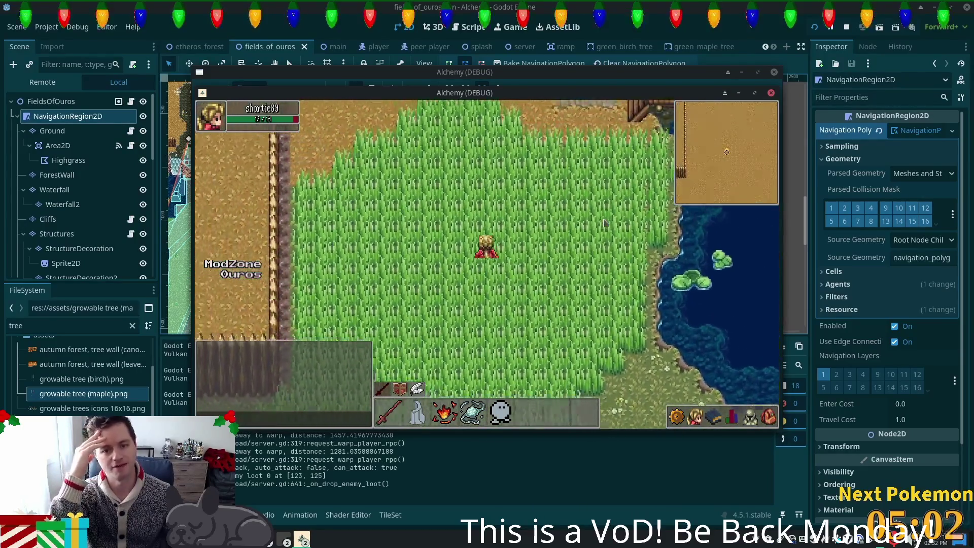
key("w")
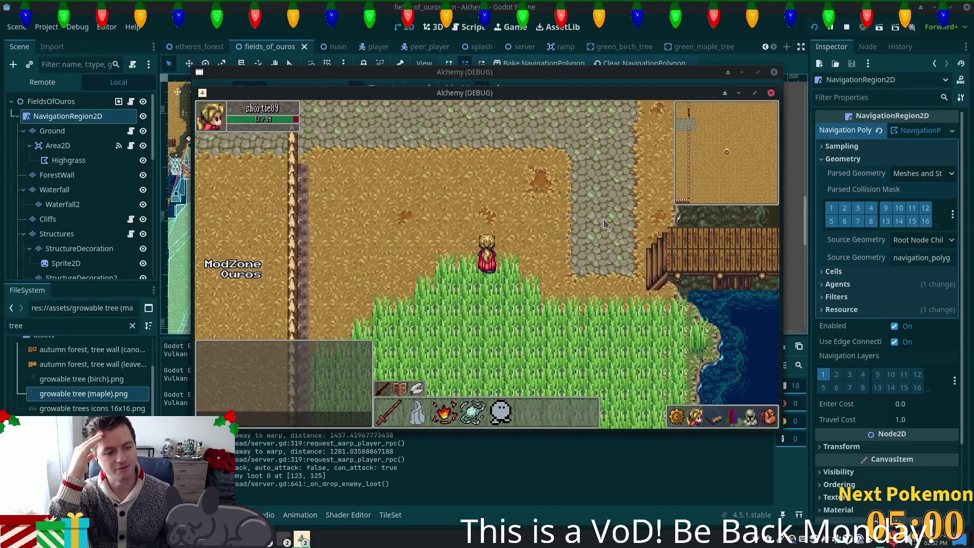
Cross the wooden bridge east onto the stone path, then walk back and forth over it
key("d")
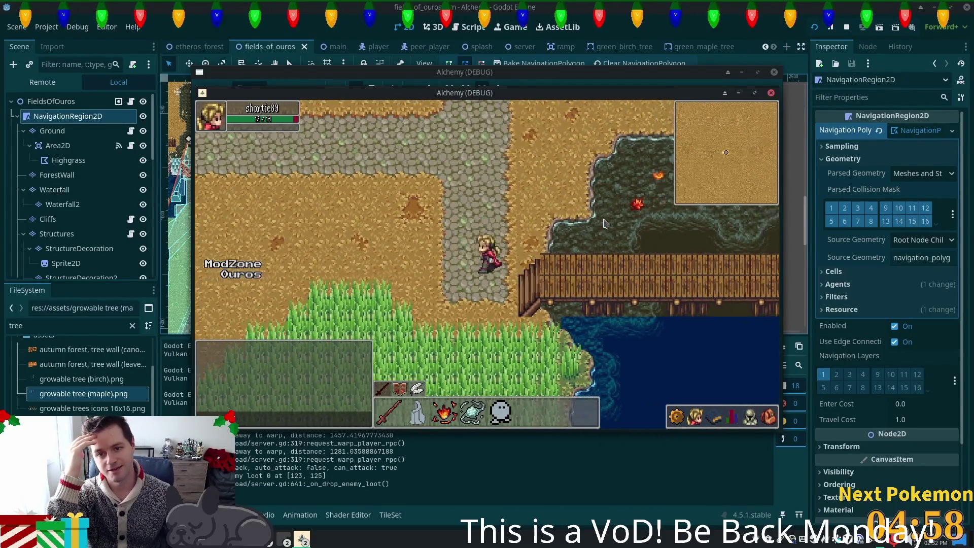
key("d")
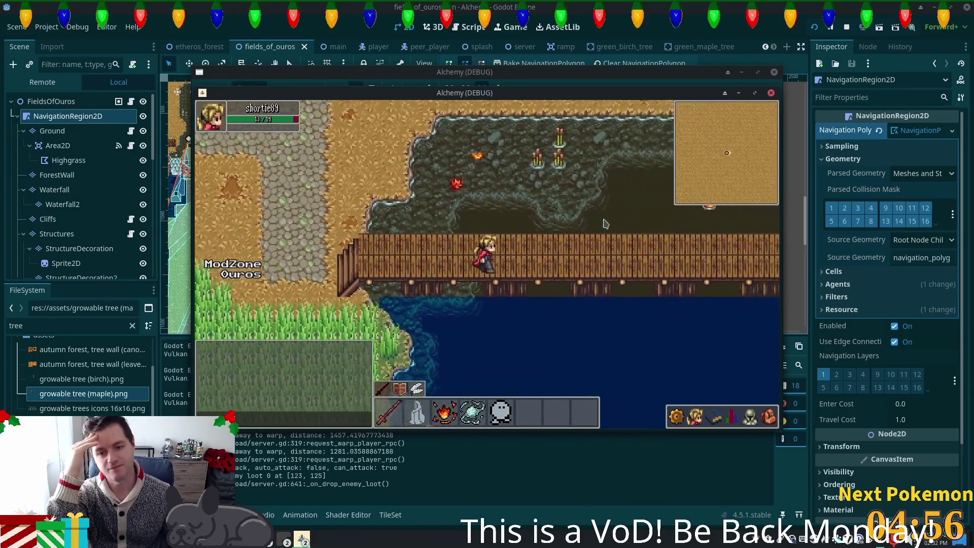
key("d")
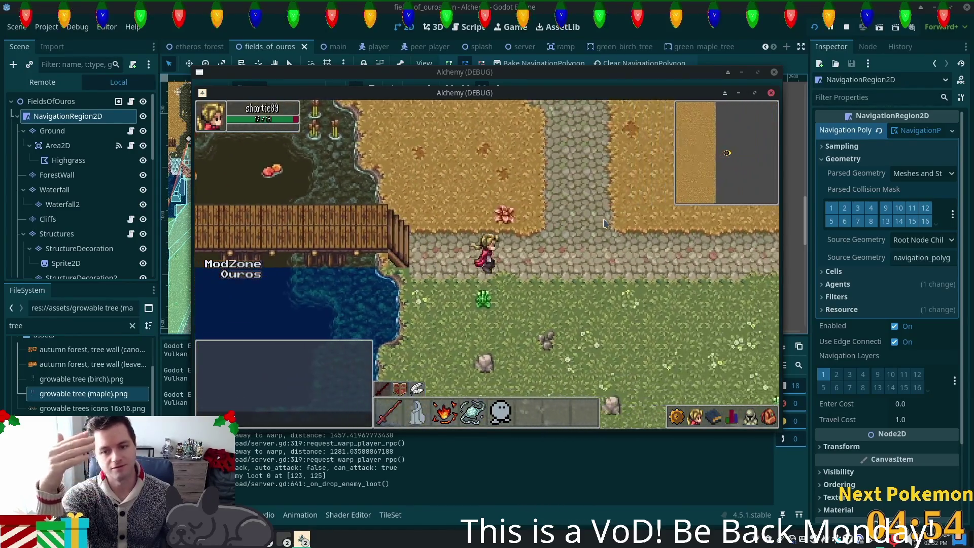
key("s")
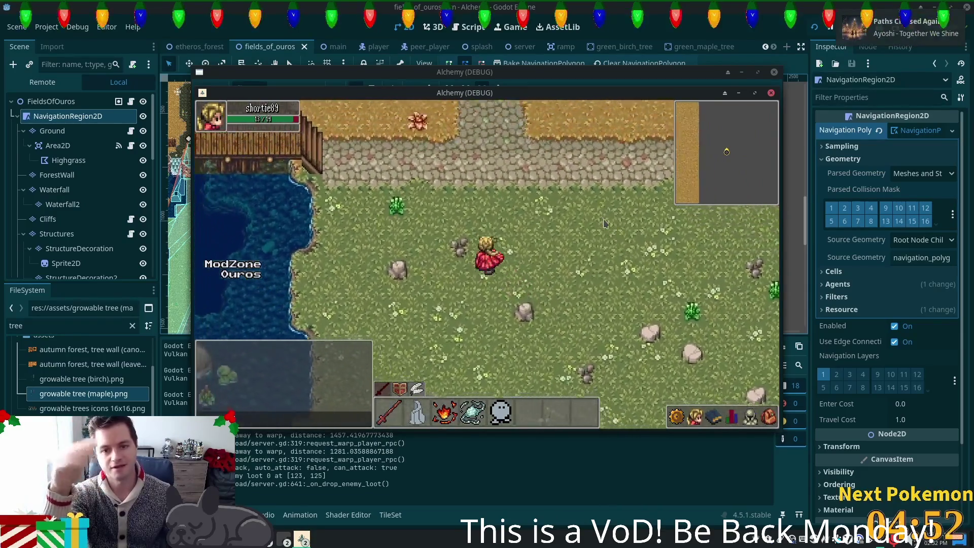
key("w")
key("a")
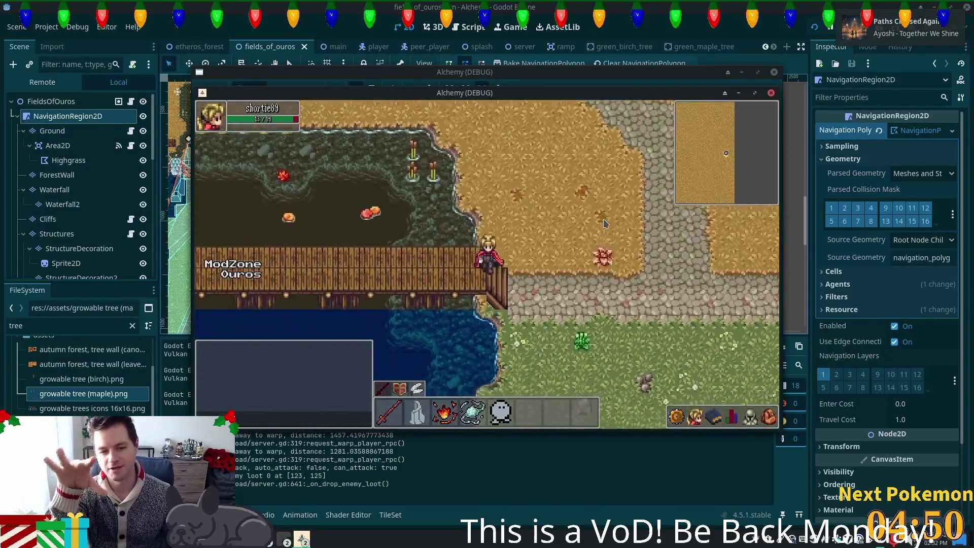
key("d")
key("s")
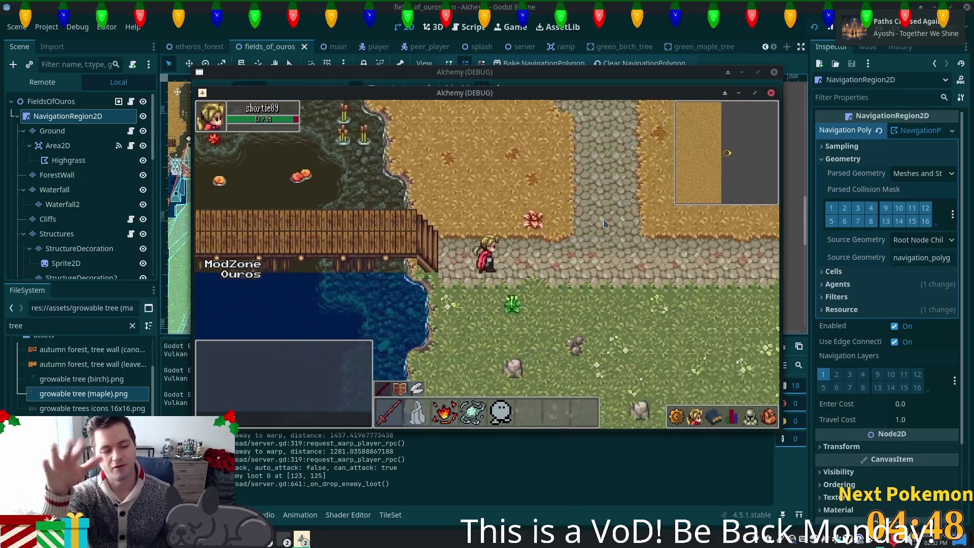
key("d")
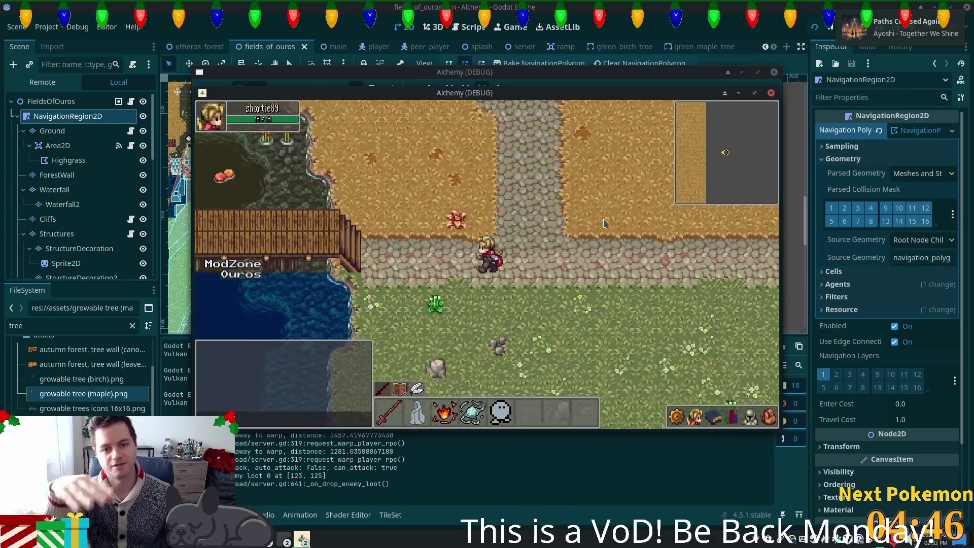
key("a")
key("w")
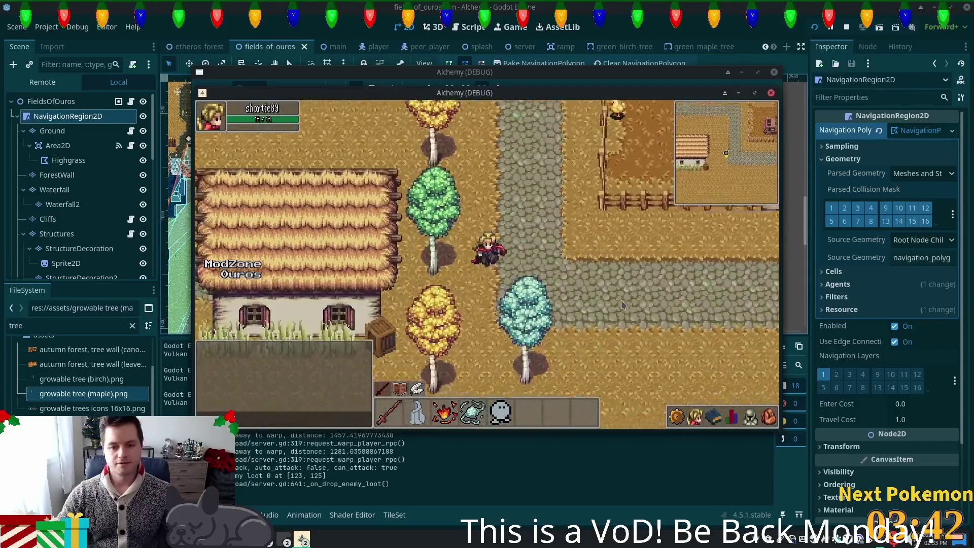
Check the inventory, walk east along the cobblestone path, then head toward the fenced dirt field
key("i")
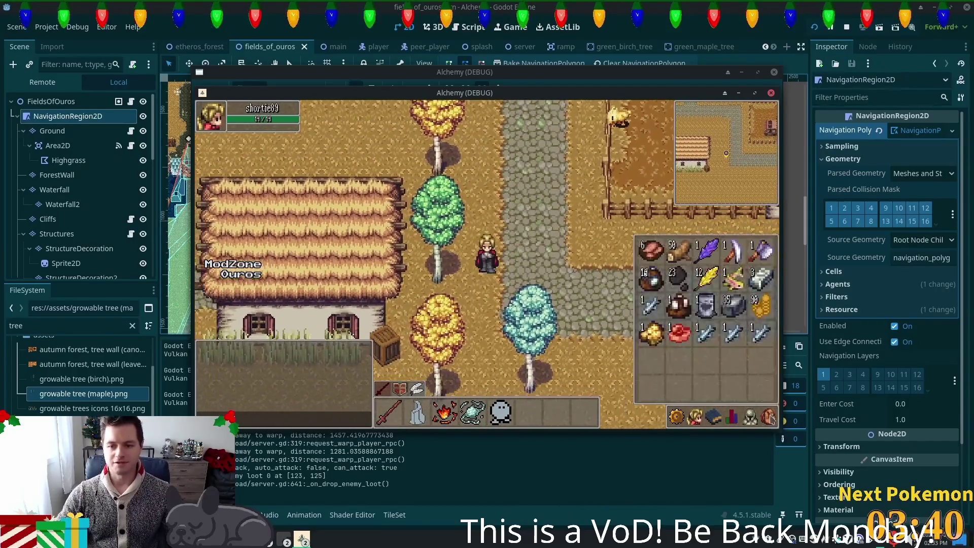
key("i")
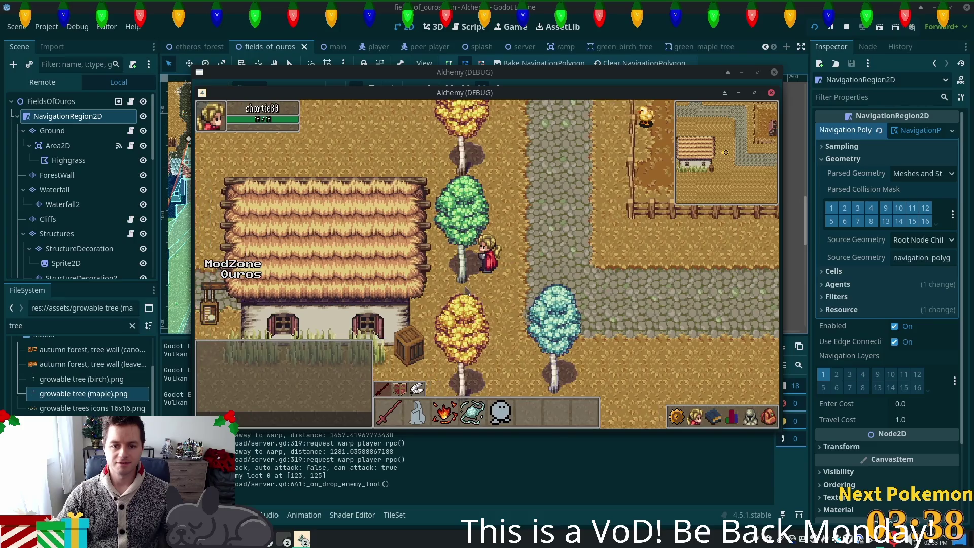
left_click(507, 298)
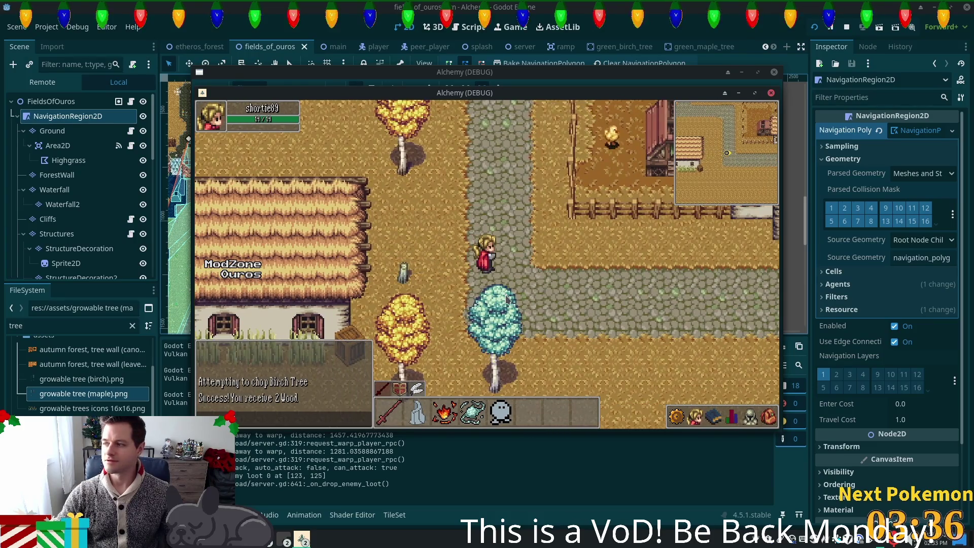
left_click(548, 297)
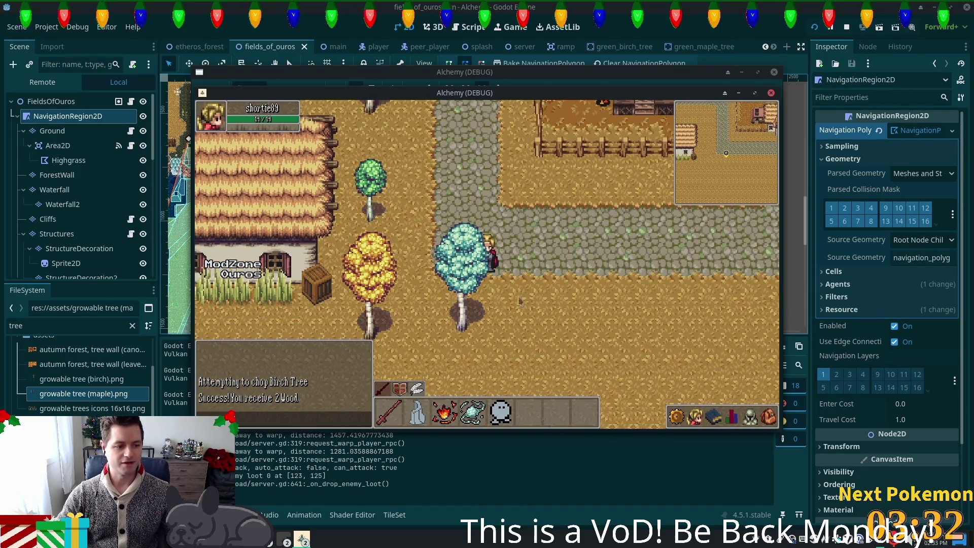
key("w")
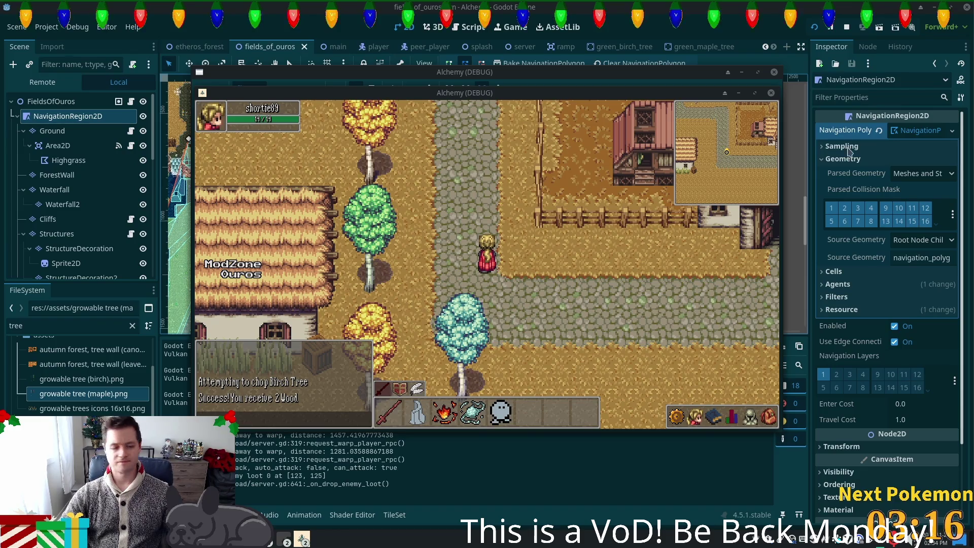
key("s")
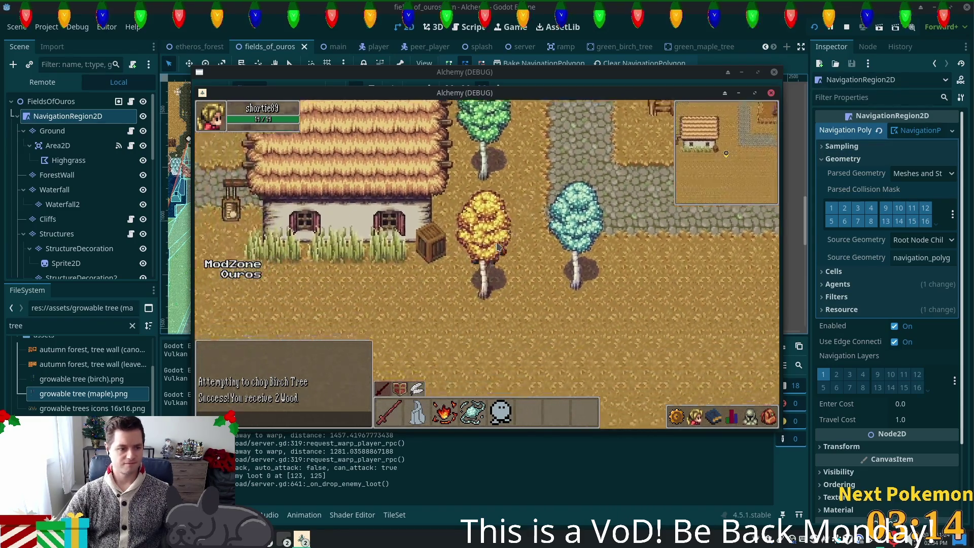
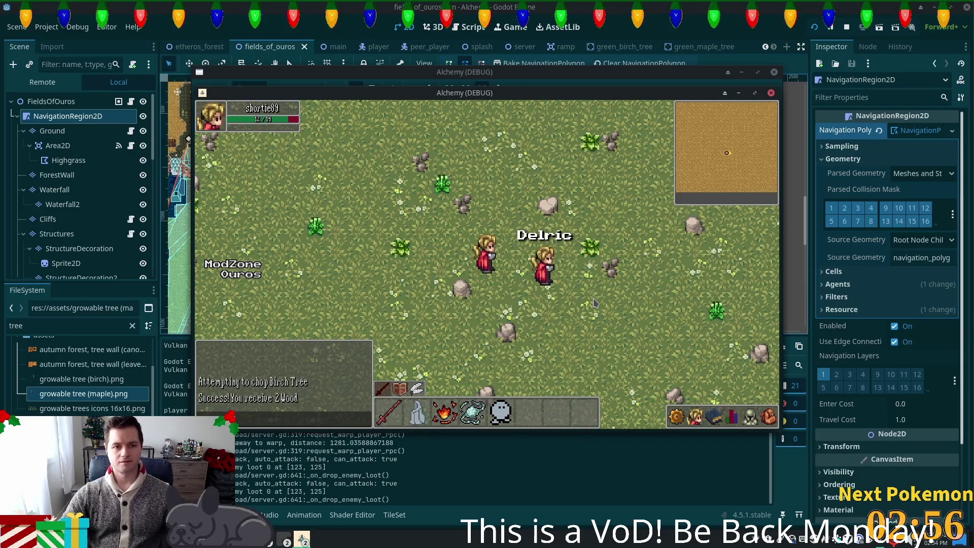
Switch to the green_maple_tree scene, select the Stump node and zoom in on the tree
left_click(691, 51)
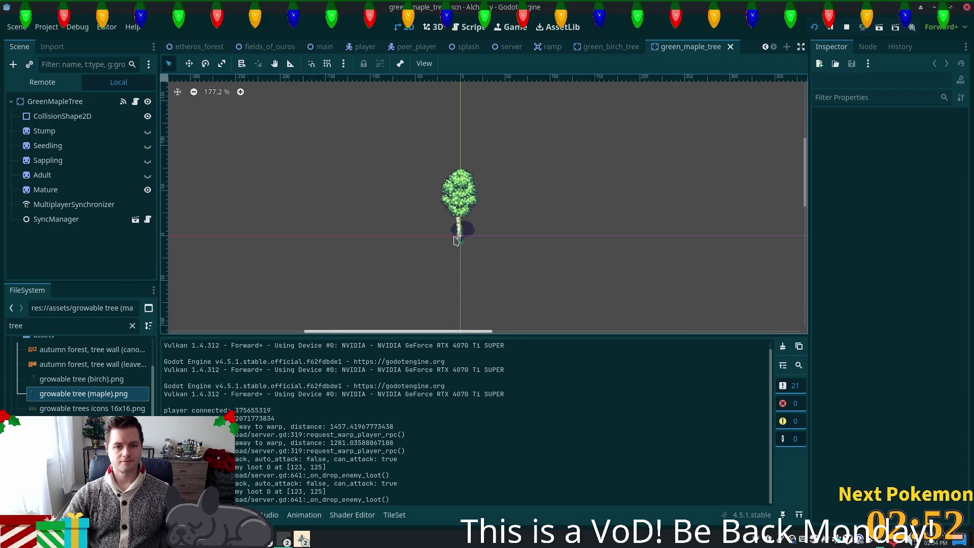
scroll(454, 240, "up", 3)
left_click(454, 240)
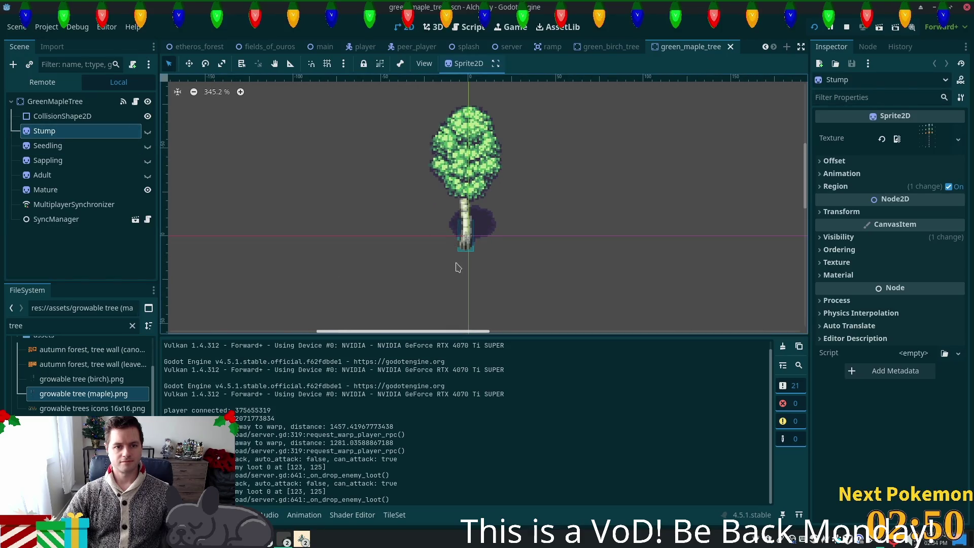
scroll(514, 250, "up", 3)
scroll(441, 238, "up", 2)
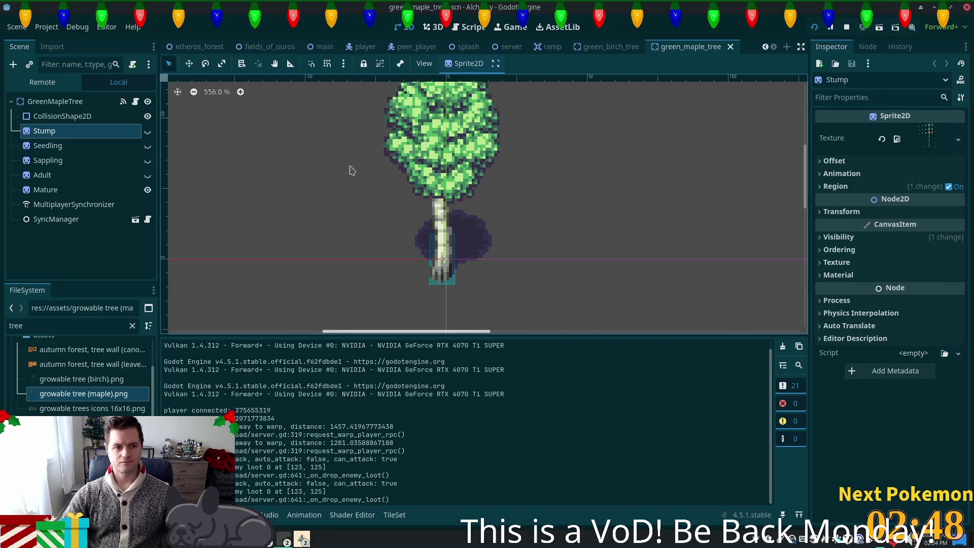
mouse_move(62, 399)
left_mouse_down()
mouse_move(442, 324)
mouse_move(884, 162)
left_mouse_up()
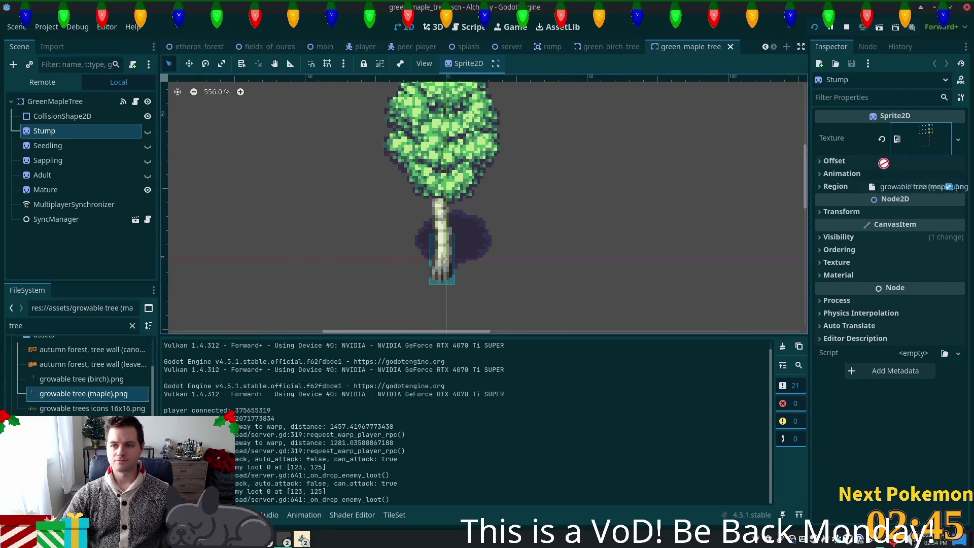
Give Stump the growable tree (maple).png texture cropped to the 15×21 stump region, and save
left_click_drag(931, 141, 929, 142)
left_click(930, 146)
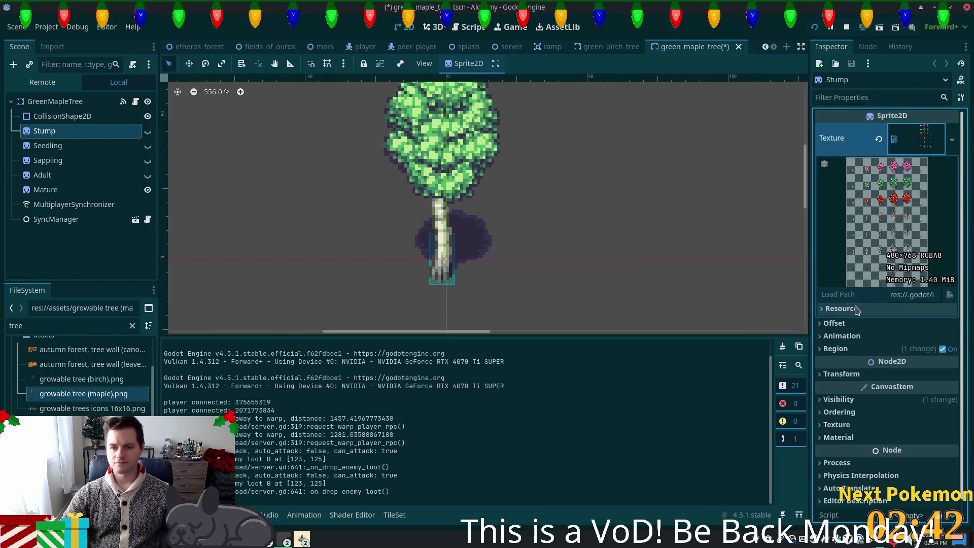
left_click(825, 350)
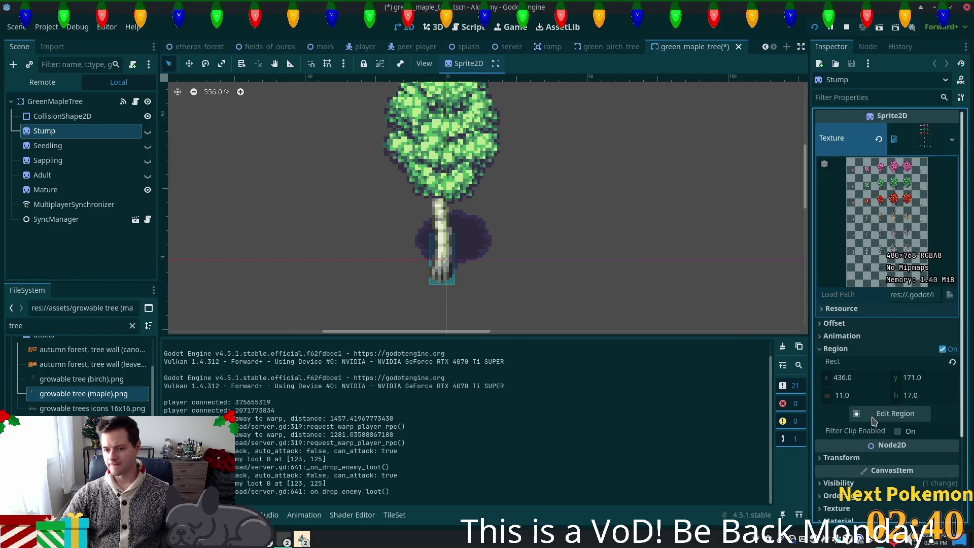
left_click(872, 419)
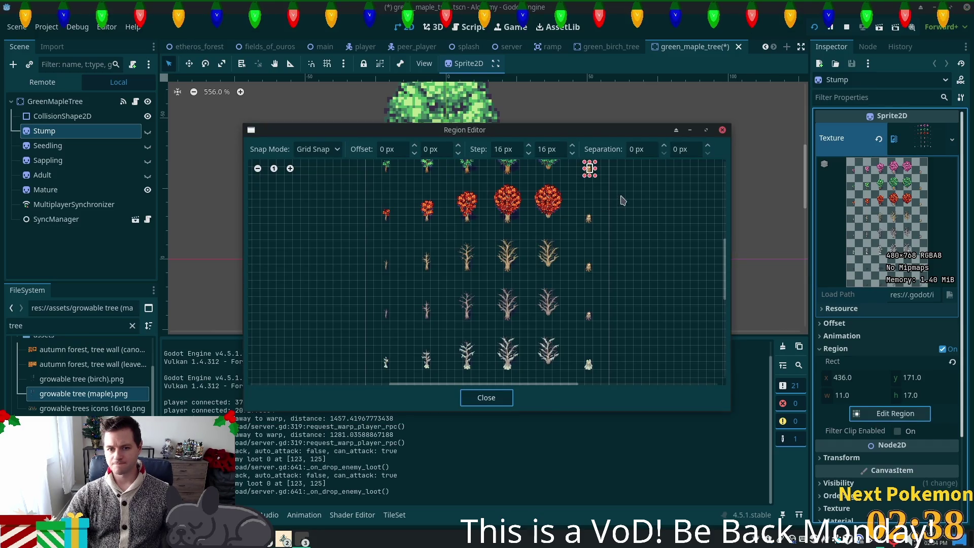
scroll(583, 202, "up", 5)
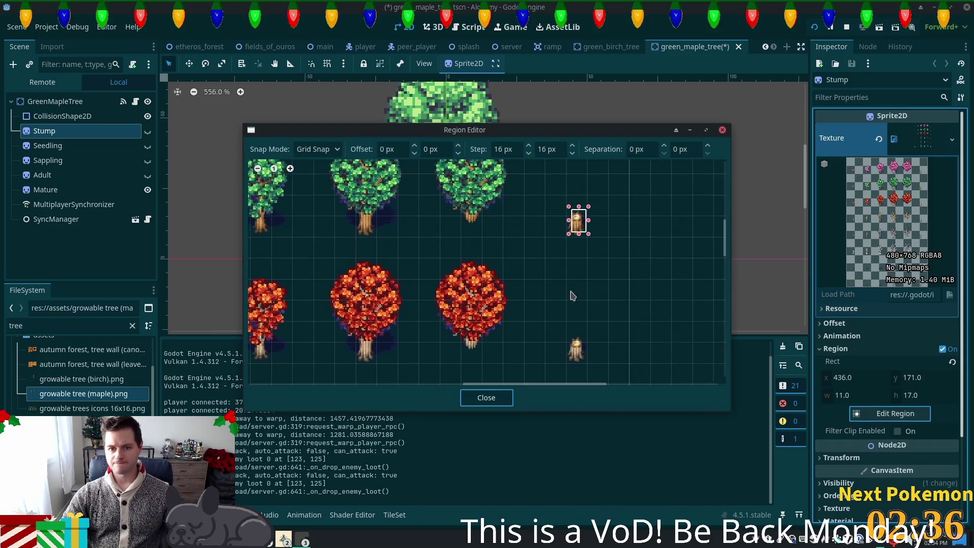
scroll(283, 253, "down", 2)
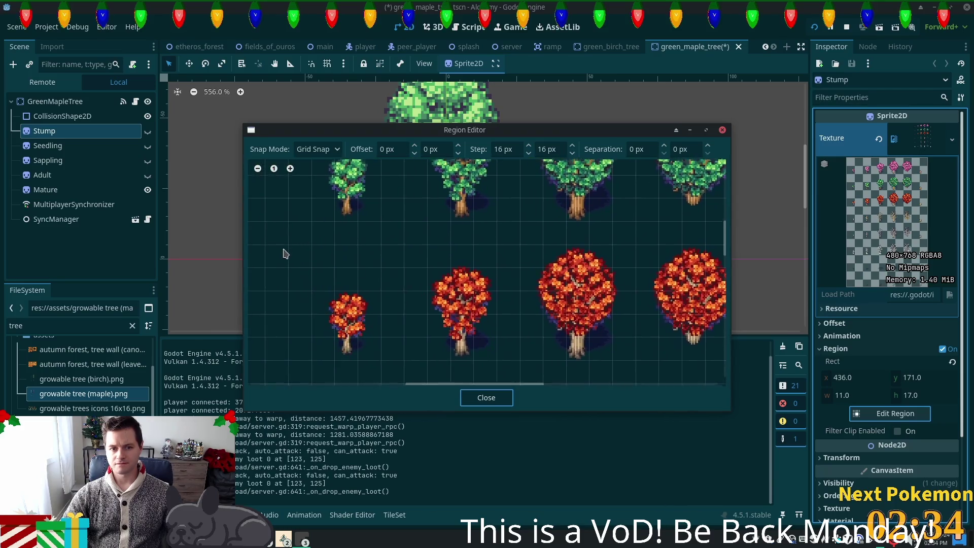
scroll(523, 292, "up", 3)
scroll(552, 260, "up", 2)
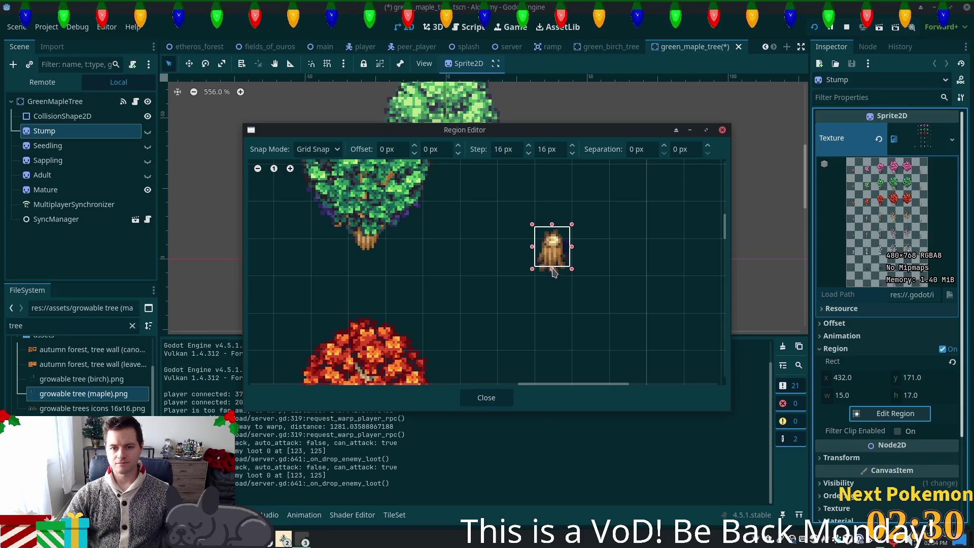
left_click(487, 399)
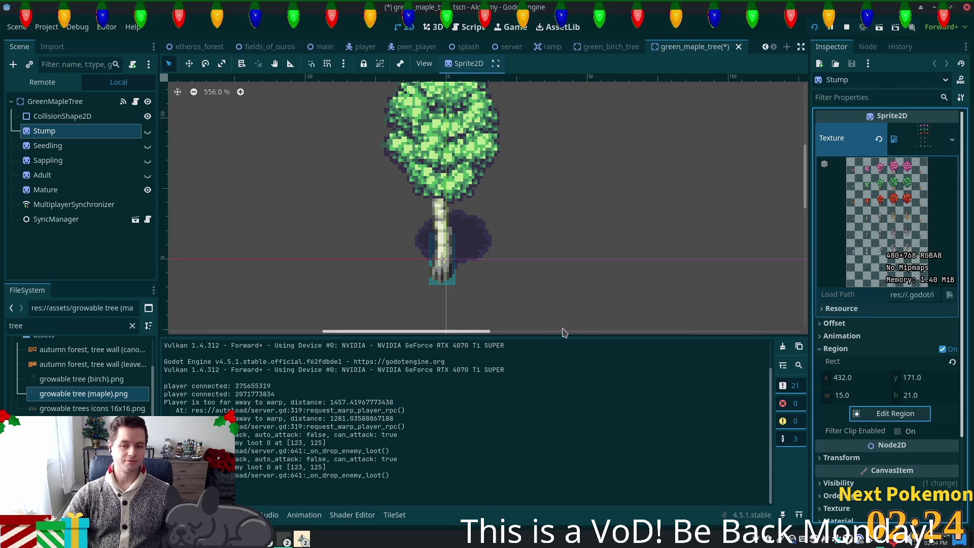
key("ctrl+s")
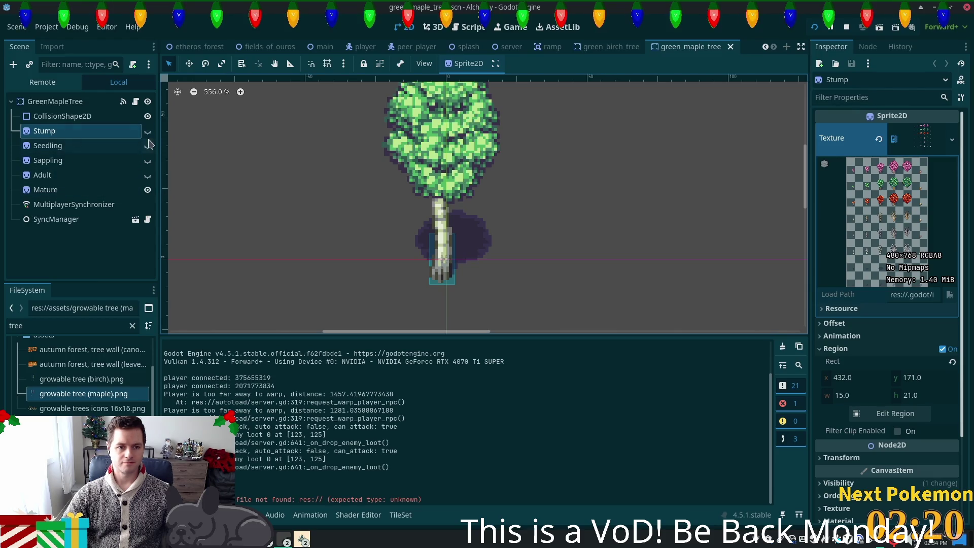
Hide Mature, show Stump, widen the collision rectangle around the stump and save
left_click(148, 189)
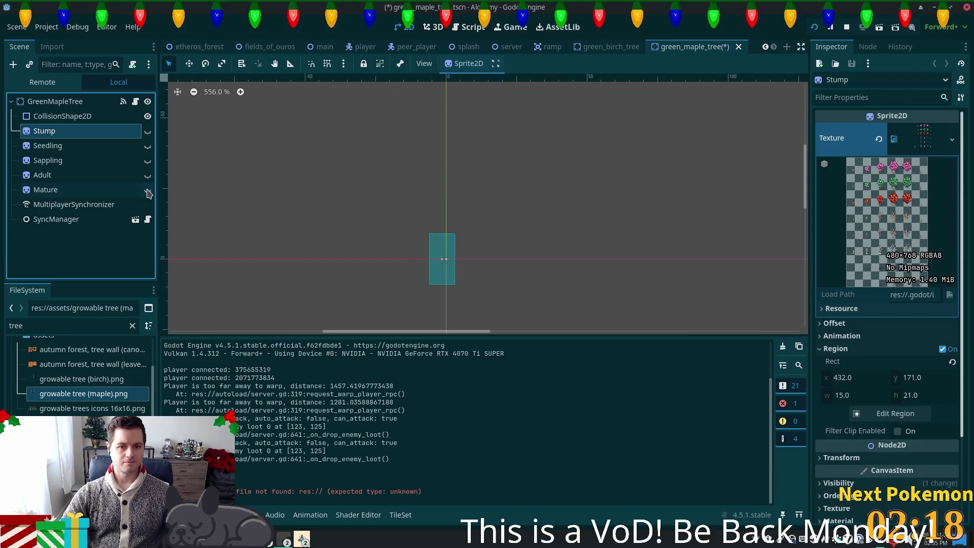
left_click(148, 131)
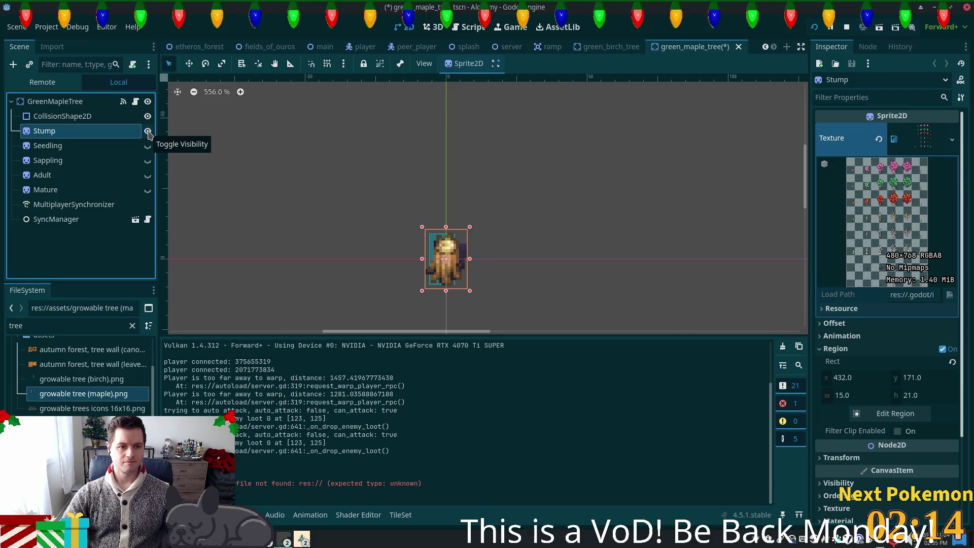
left_click(66, 116)
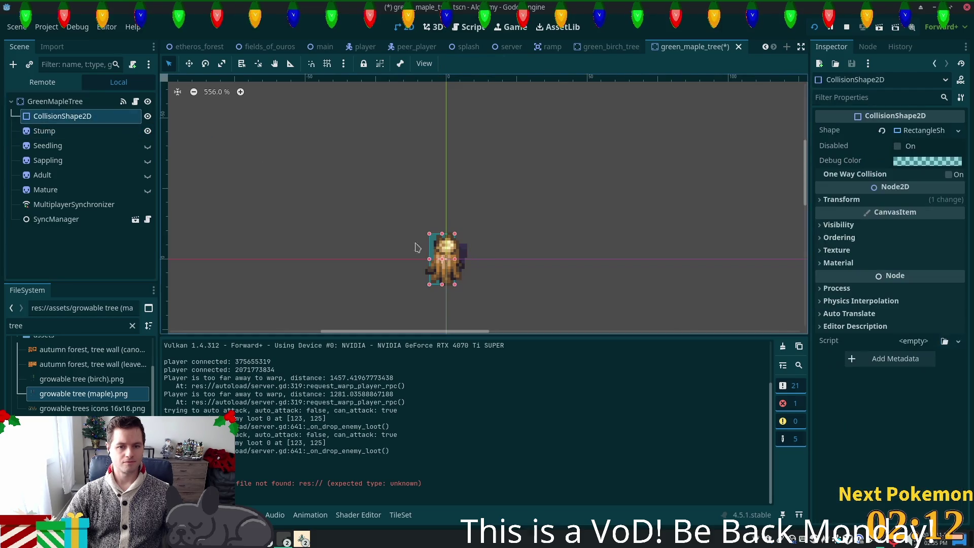
left_click_drag(456, 260, 463, 259)
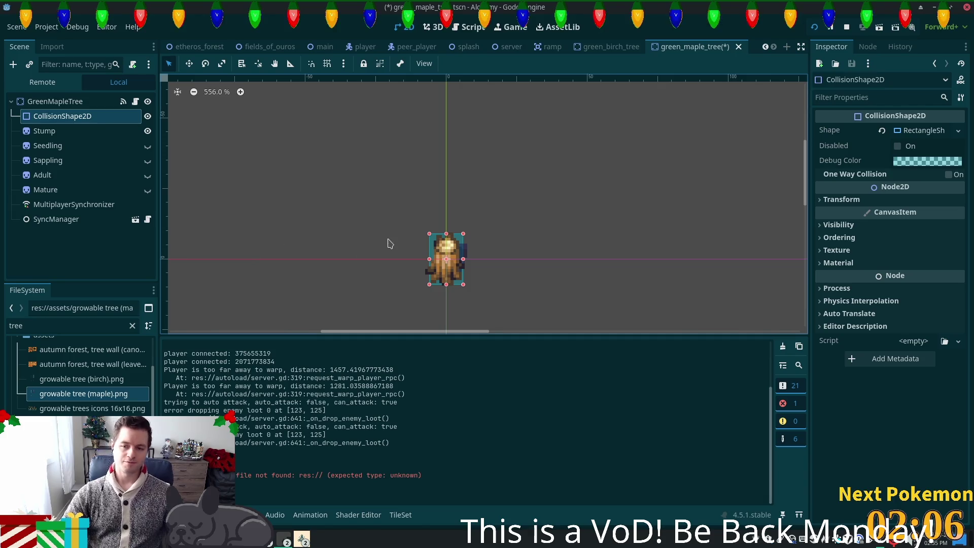
key("ctrl+s")
left_click(87, 146)
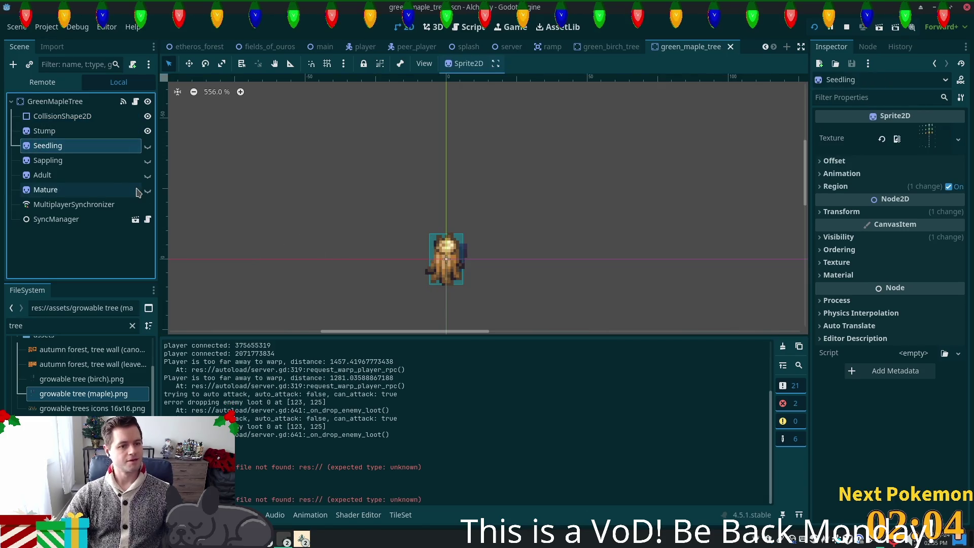
Show Seedling and give it the maple texture with a 17×33 region
left_click(96, 163)
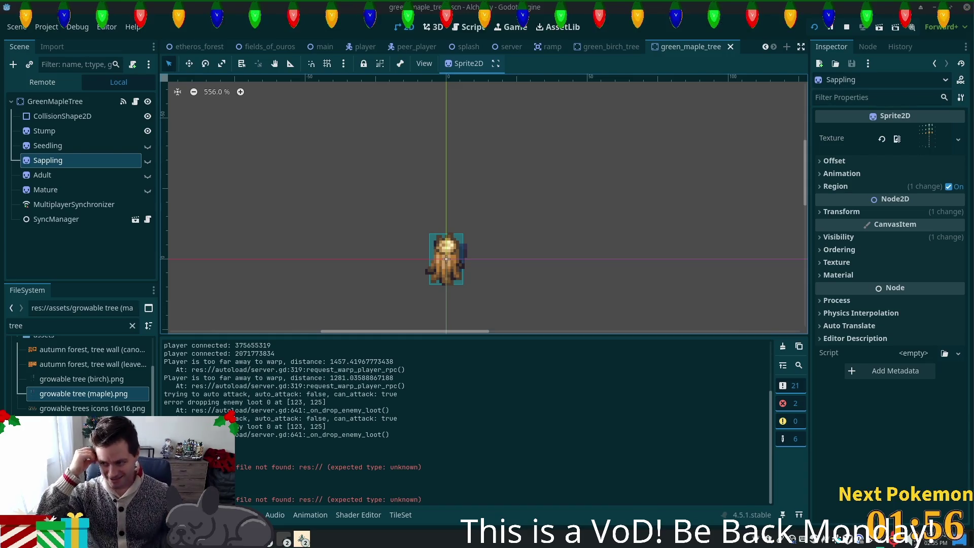
left_click(147, 145)
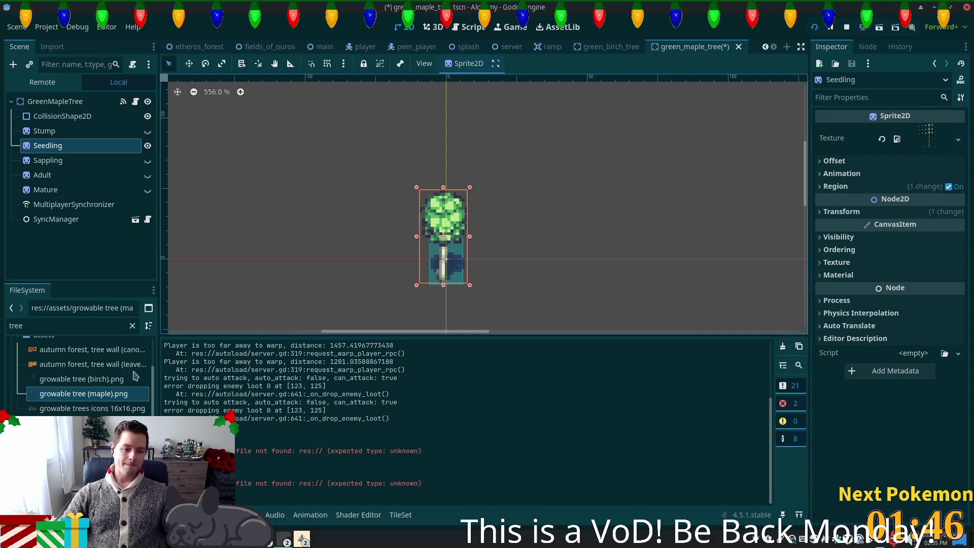
left_click_drag(62, 397, 928, 138)
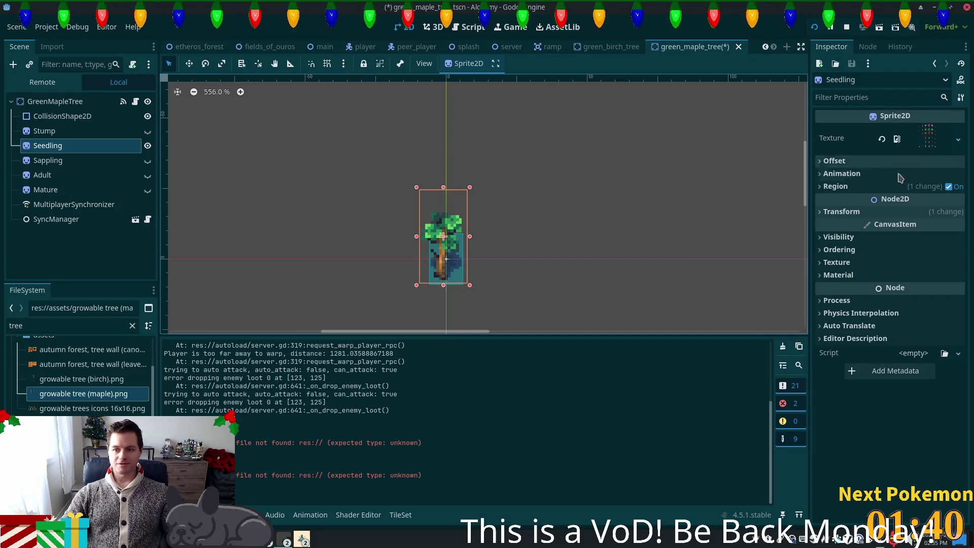
left_click(873, 187)
left_click(858, 254)
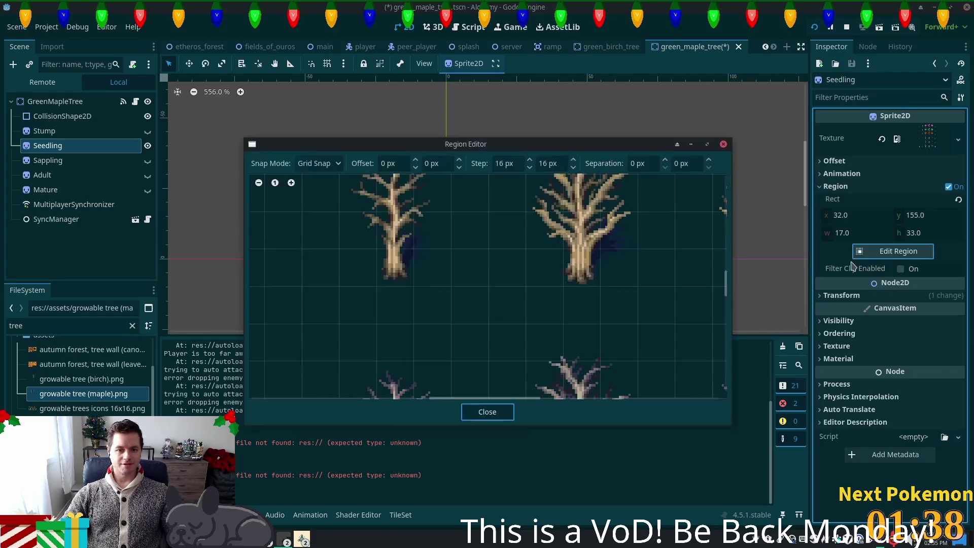
scroll(466, 268, "down", 4)
scroll(467, 273, "up", 5)
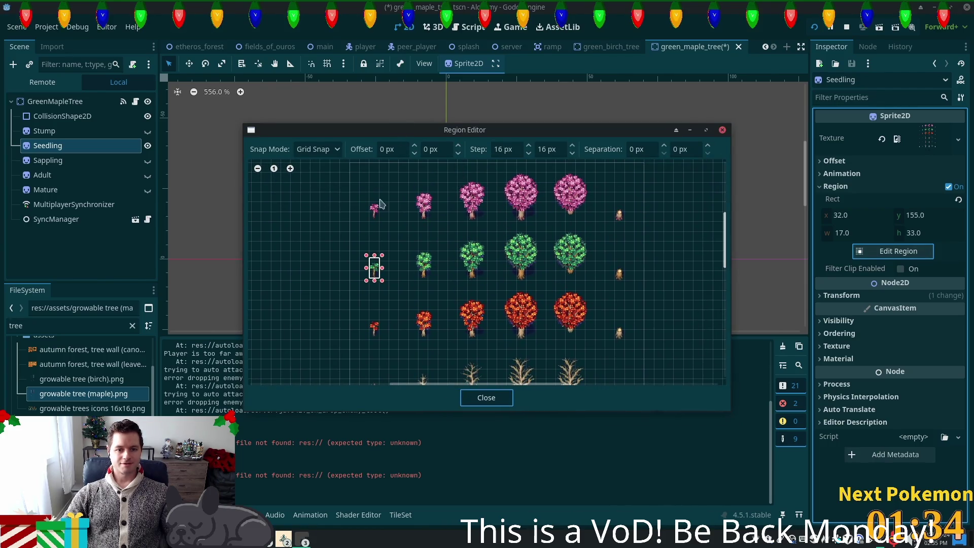
scroll(355, 281, "up", 4)
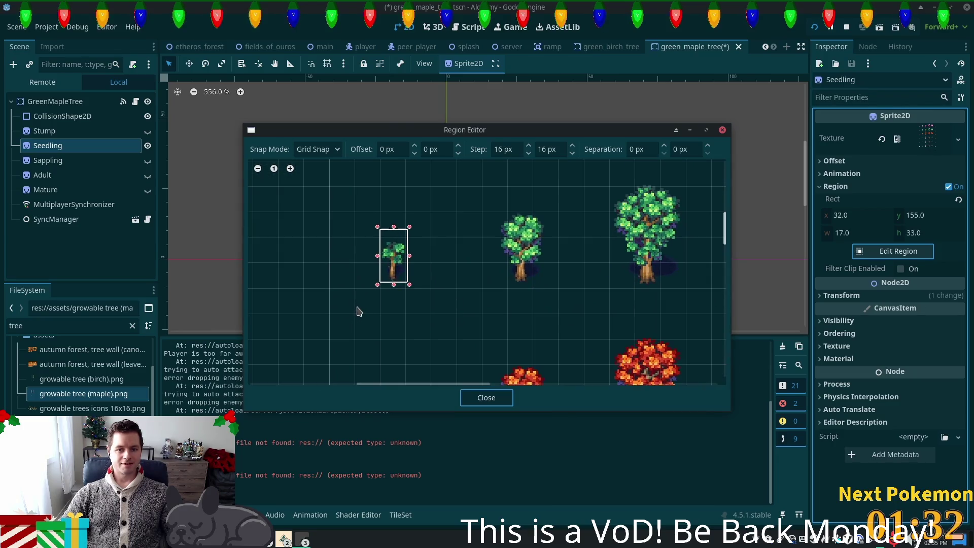
scroll(360, 308, "up", 2)
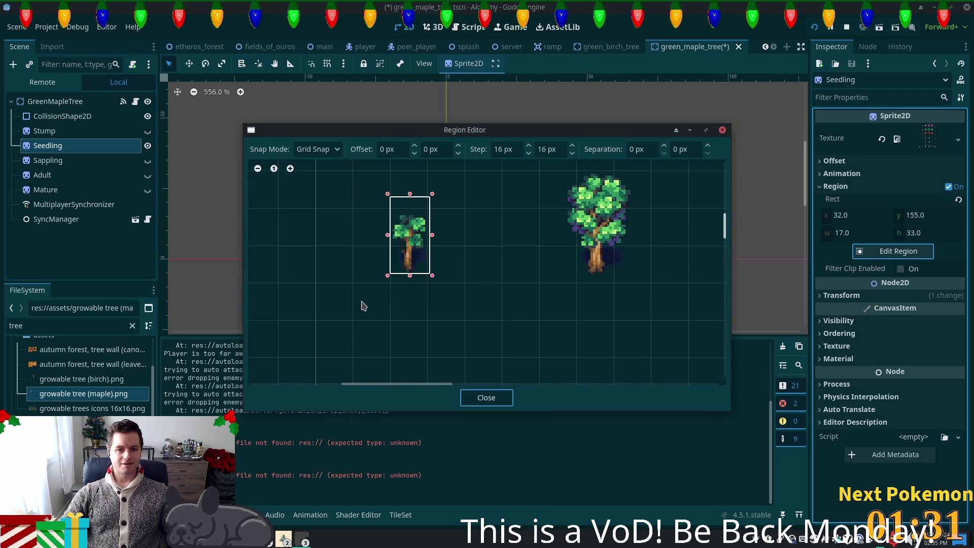
left_click(486, 397)
Hide Seedling, show Sappling, assign it the maple texture and save the scene
left_click(147, 146)
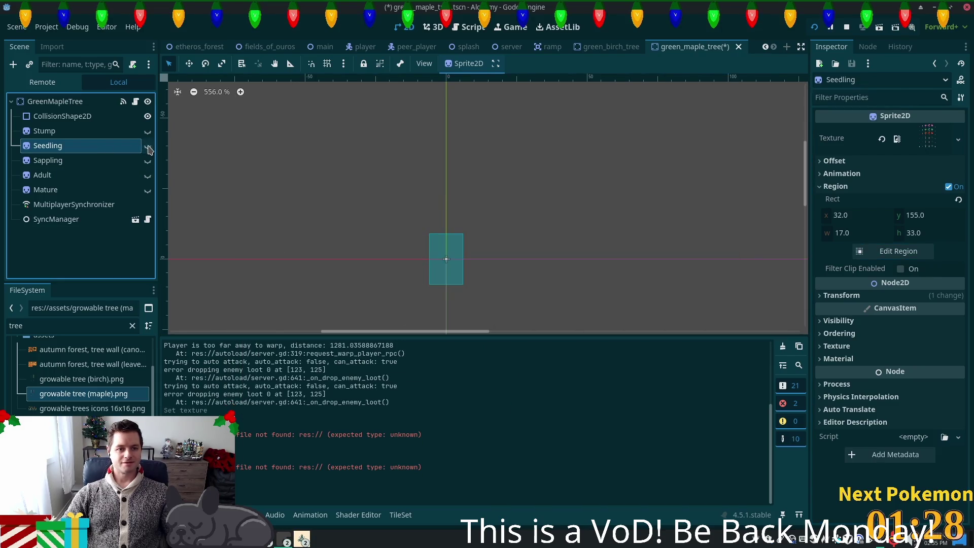
left_click(147, 161)
left_click(113, 161)
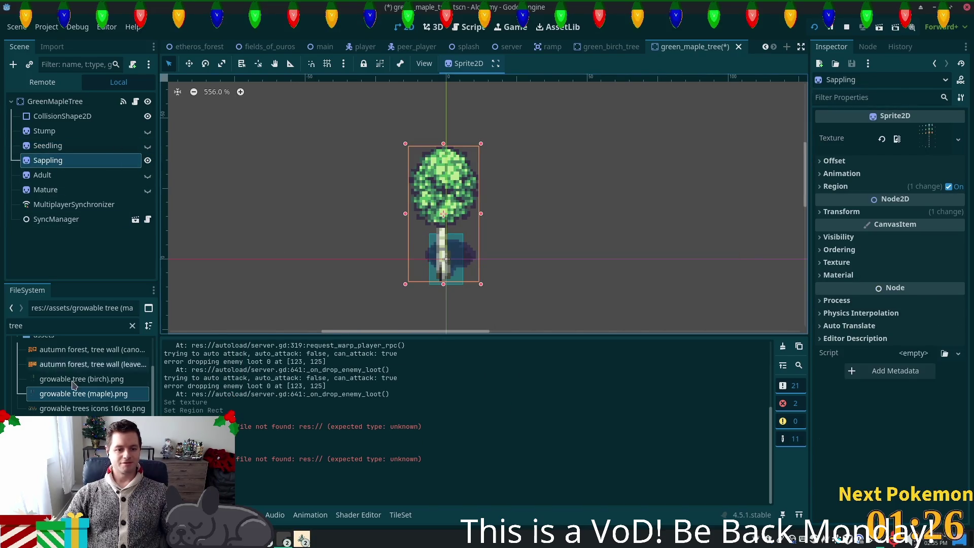
mouse_move(60, 395)
left_mouse_down()
mouse_move(711, 223)
mouse_move(927, 139)
left_mouse_up()
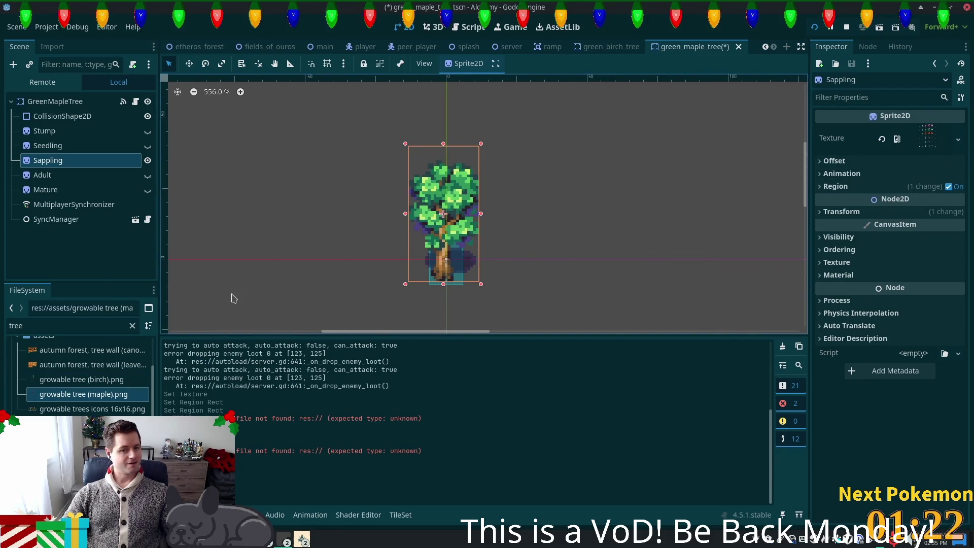
key("ctrl+s")
left_click(55, 175)
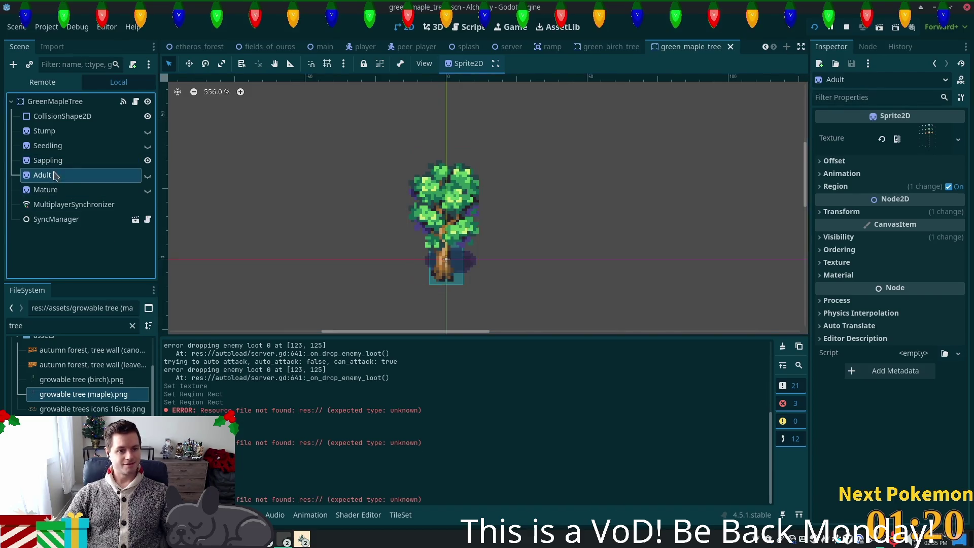
Hide Sappling, show Adult and assign it growable tree (maple).png
left_click(147, 160)
mouse_move(55, 400)
left_mouse_down()
mouse_move(868, 209)
mouse_move(928, 141)
left_mouse_up()
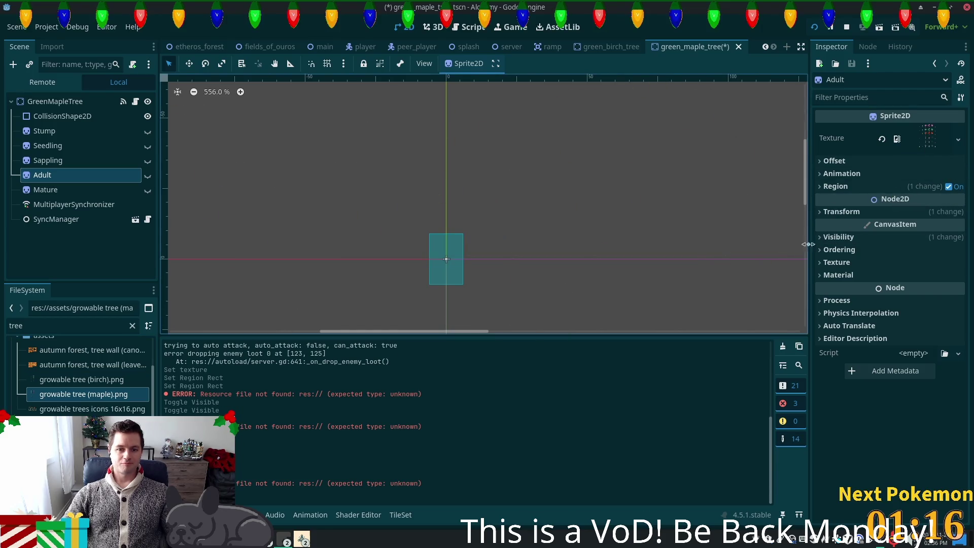
left_click(147, 175)
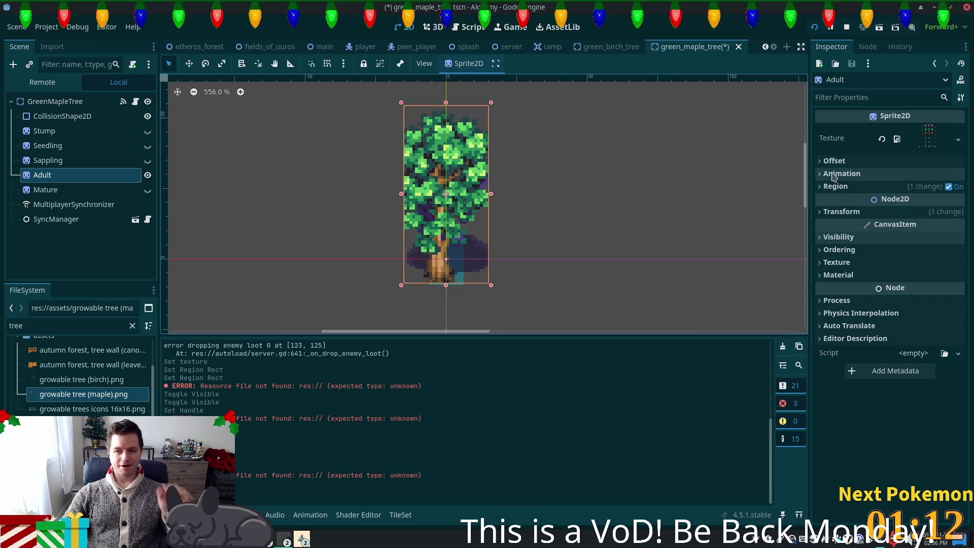
left_click(841, 186)
left_click(895, 251)
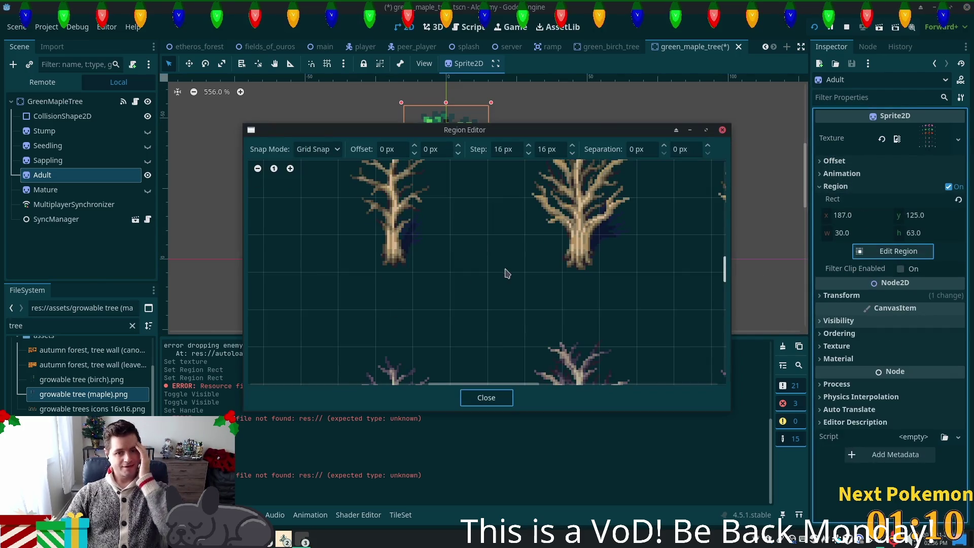
Crop the Adult region to the green maple at 176,125, size 48×67
scroll(509, 276, "up", 5)
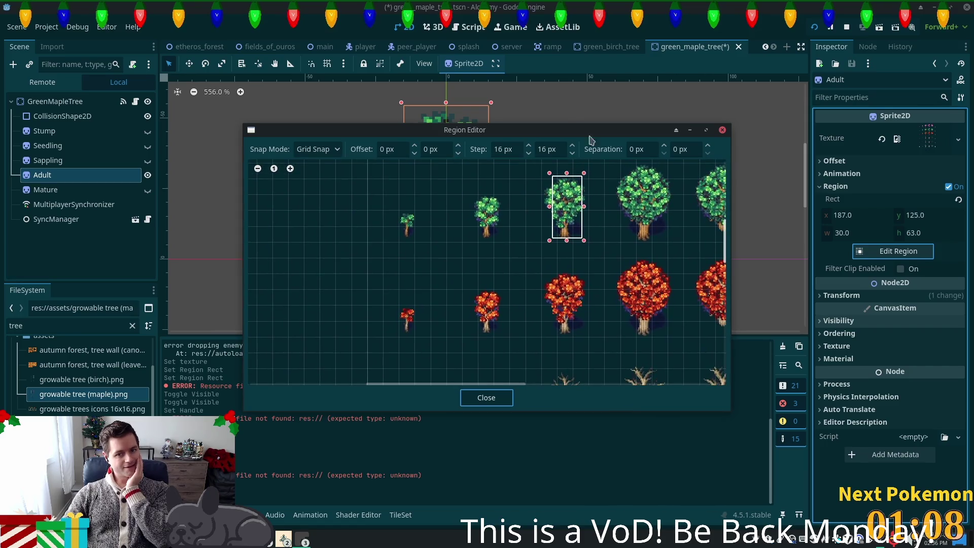
scroll(600, 203, "up", 5)
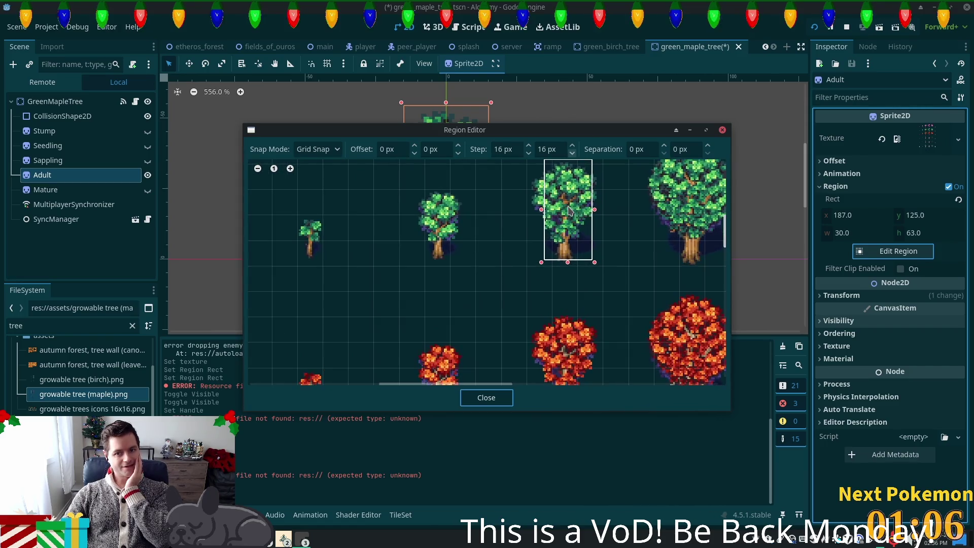
mouse_move(583, 210)
left_mouse_down()
mouse_move(544, 274)
mouse_move(485, 265)
left_mouse_up()
left_click_drag(554, 266, 557, 267)
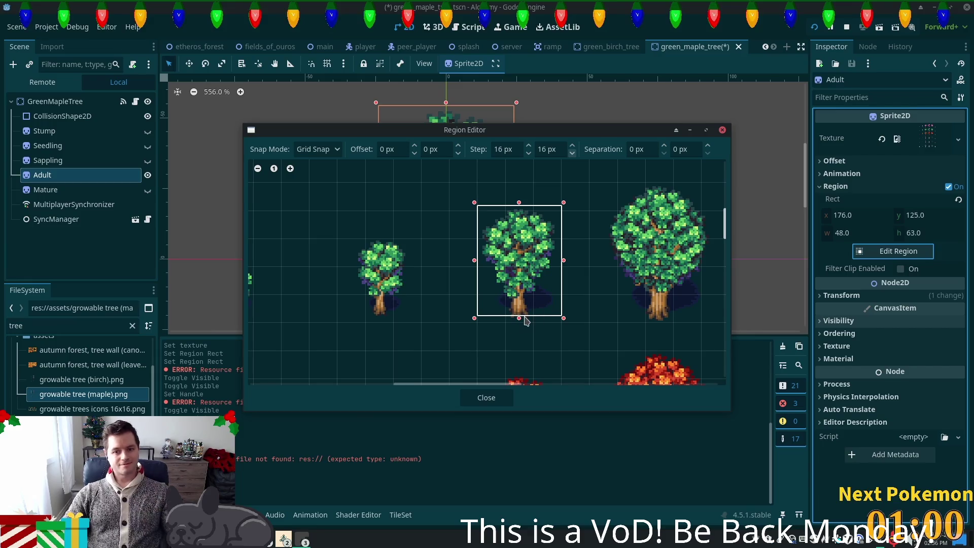
left_click_drag(525, 321, 527, 326)
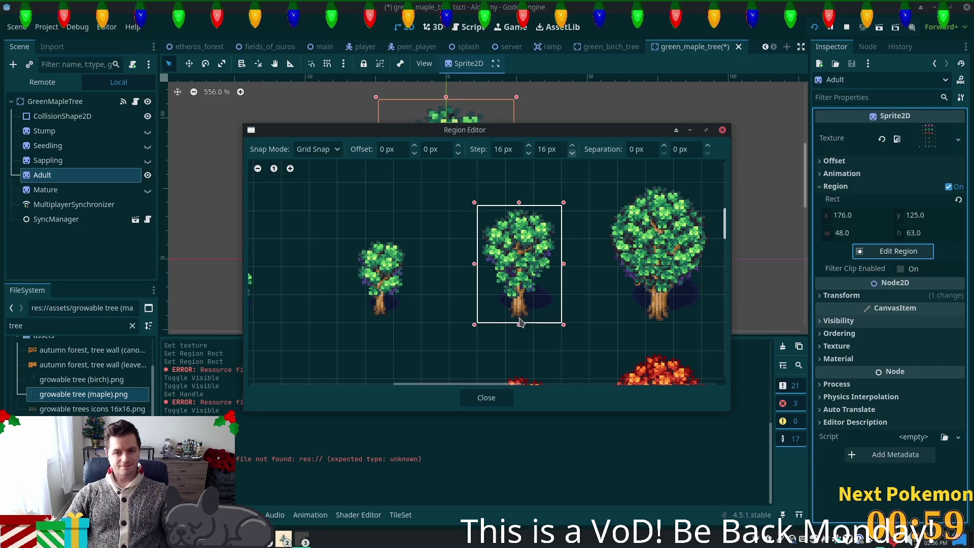
left_click(484, 403)
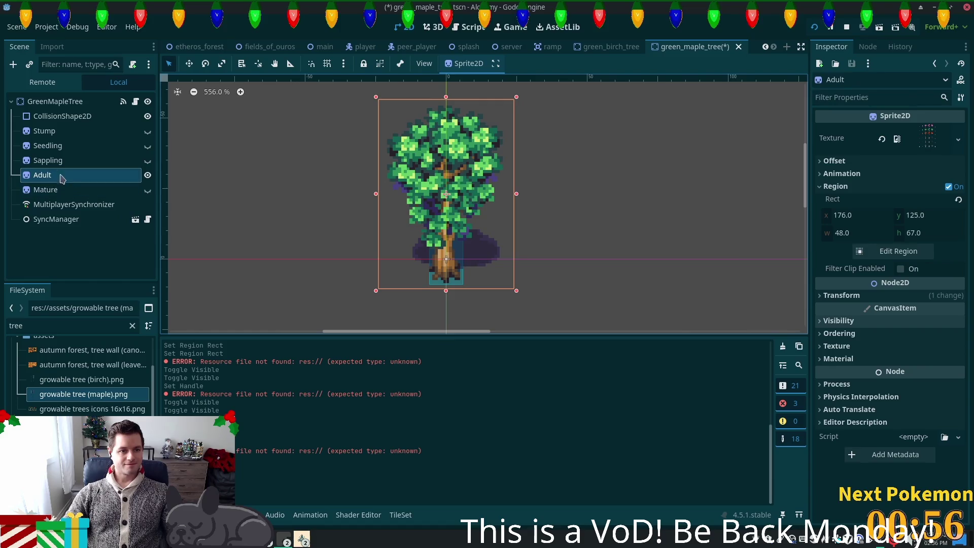
left_click(148, 175)
left_click(148, 175)
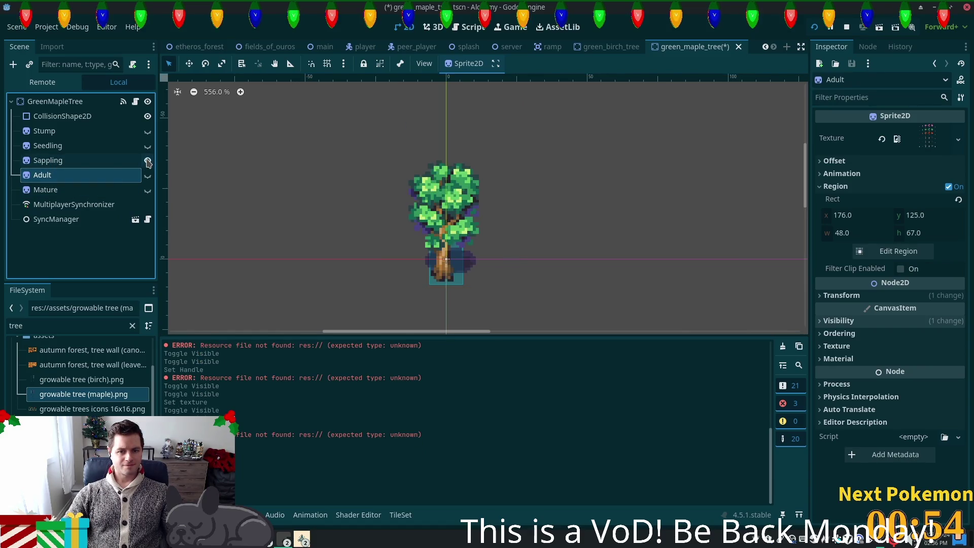
Hide Adult, show the Mature sprite and assign it the maple tree image
left_click(147, 174)
left_click(82, 190)
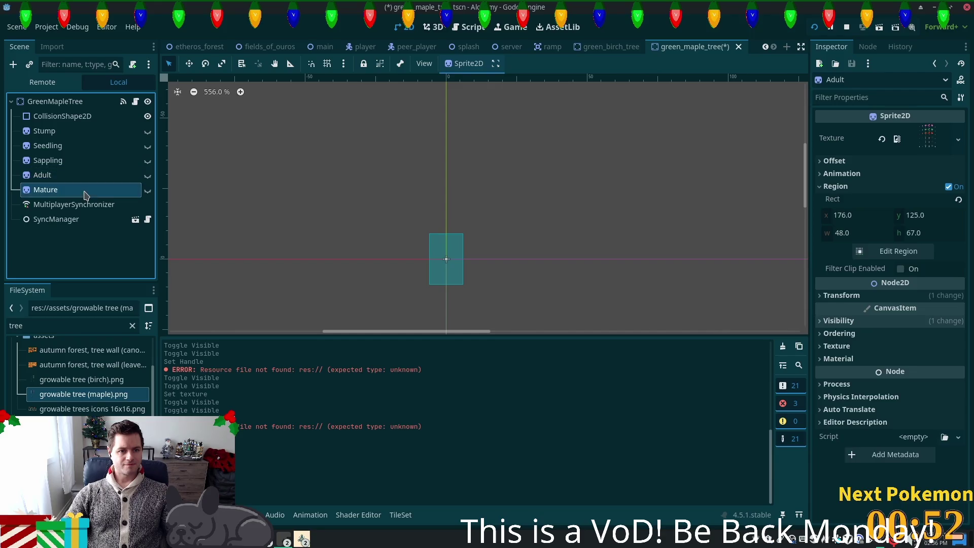
left_click(148, 189)
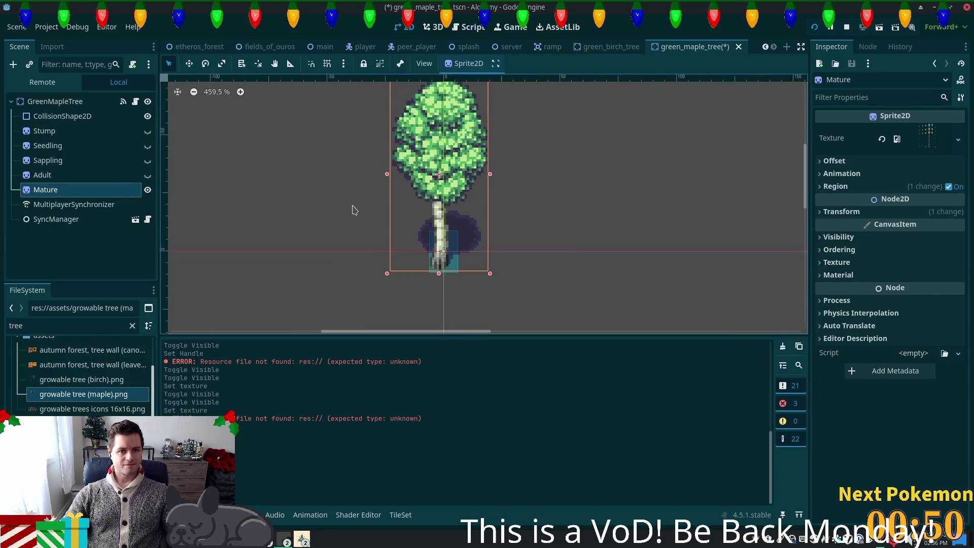
scroll(334, 239, "down", 3)
mouse_move(61, 403)
left_mouse_down()
mouse_move(116, 396)
mouse_move(928, 138)
left_mouse_up()
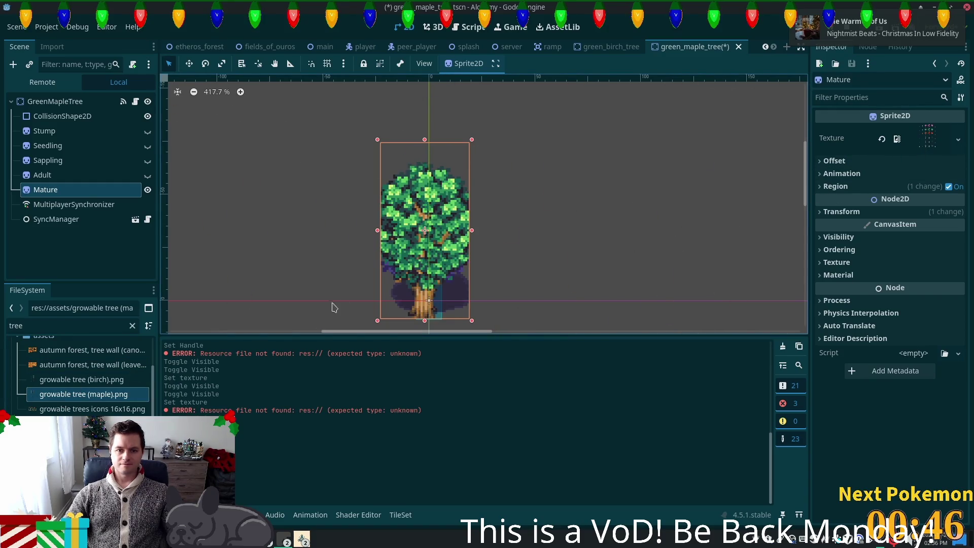
scroll(388, 249, "up", 2)
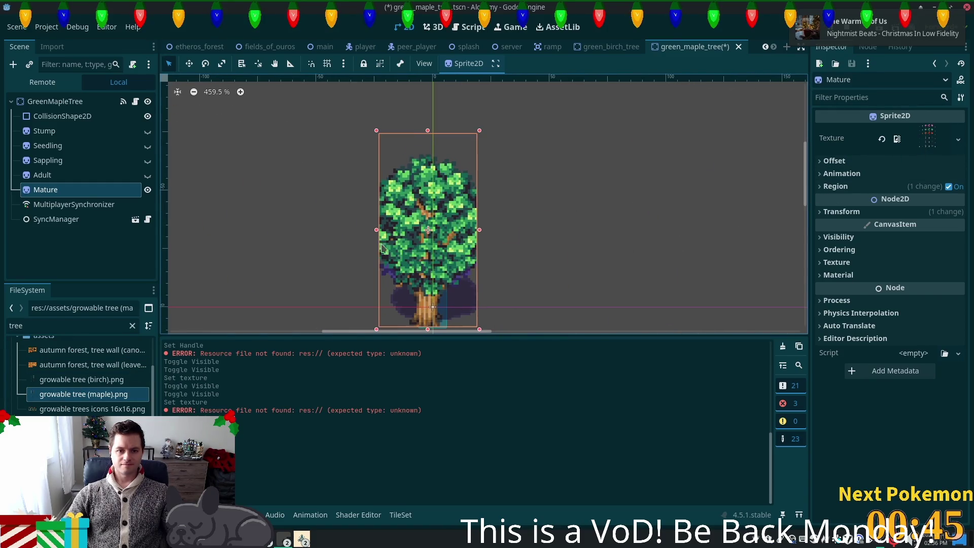
left_click(861, 186)
left_click(862, 251)
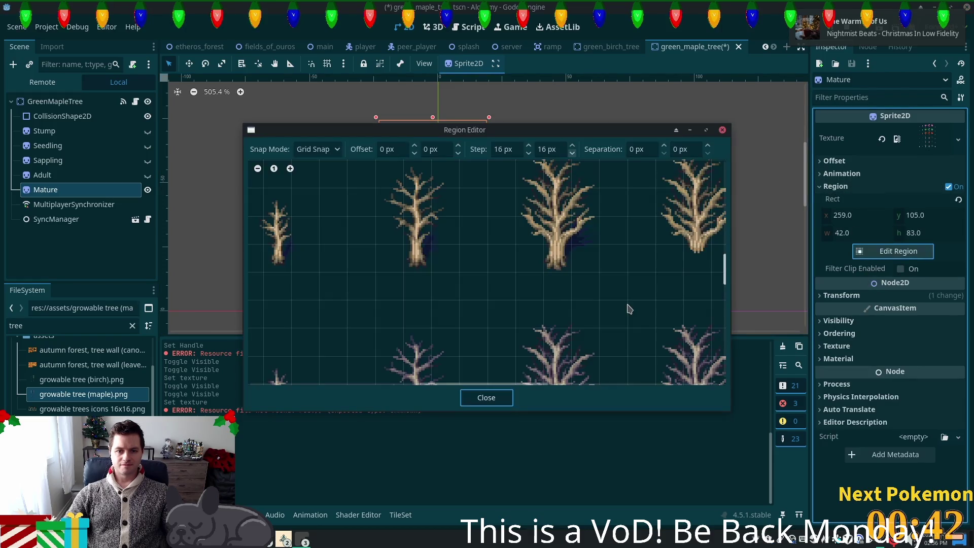
Resize the Mature region to the big maple at 240,105, 80×87, and save
scroll(546, 312, "down", 4)
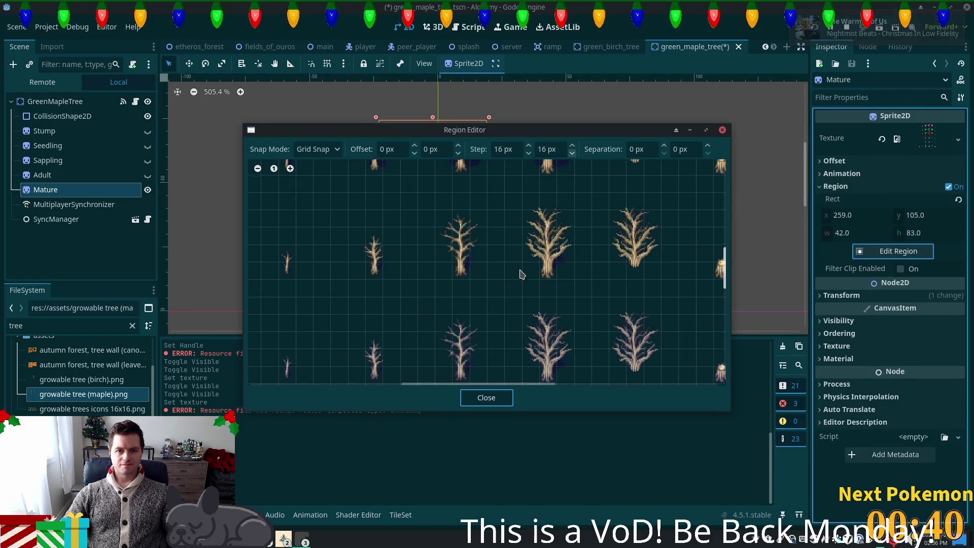
scroll(521, 274, "up", 5)
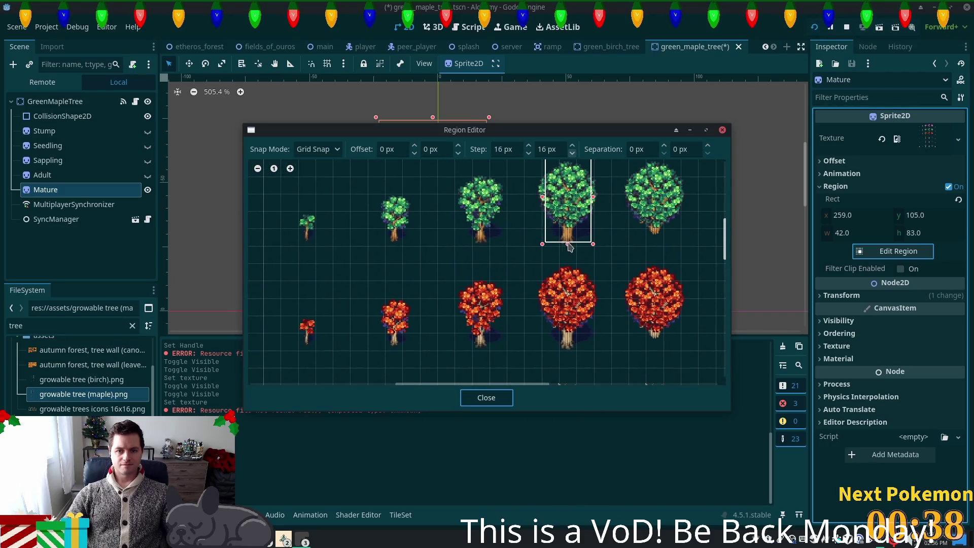
left_click_drag(569, 247, 567, 249)
left_click_drag(542, 198, 542, 206)
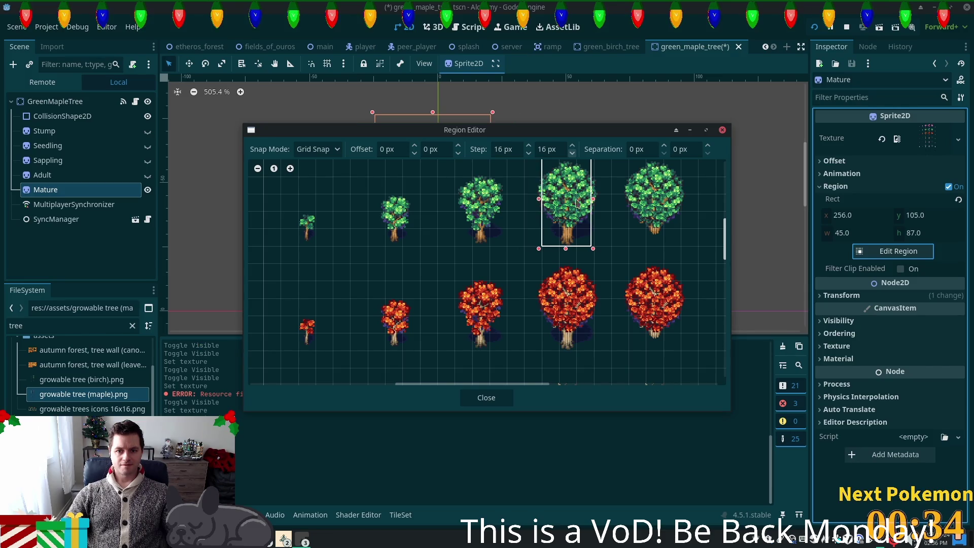
scroll(543, 205, "up", 3)
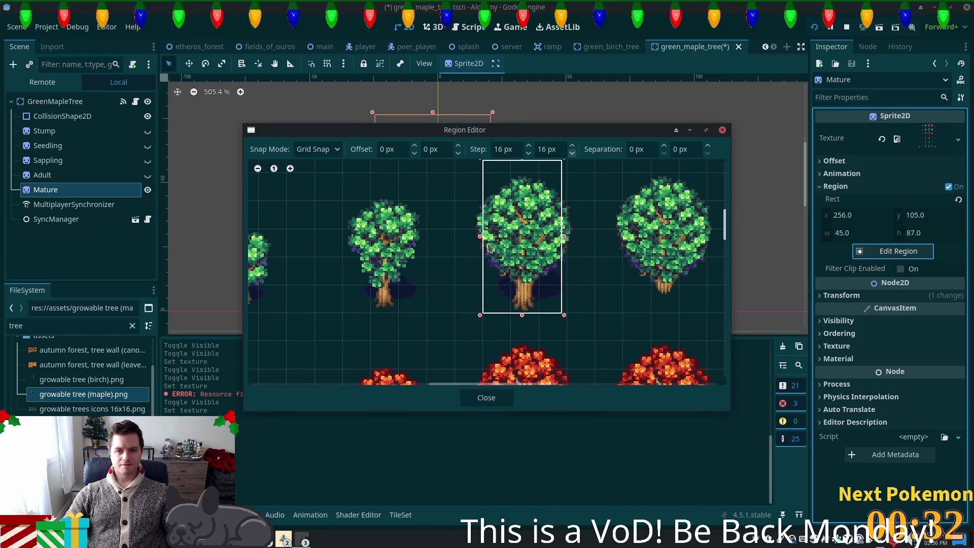
left_click_drag(467, 239, 463, 240)
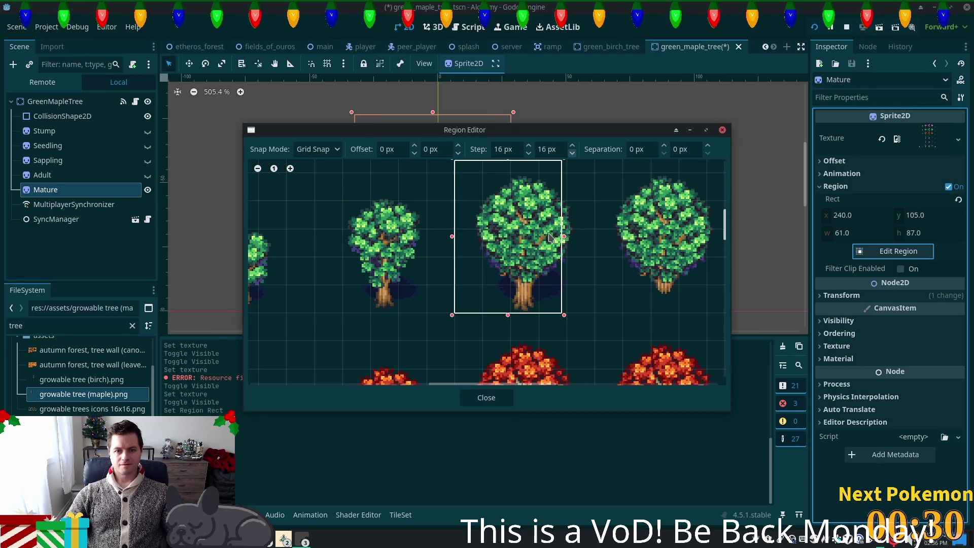
left_click_drag(564, 237, 592, 242)
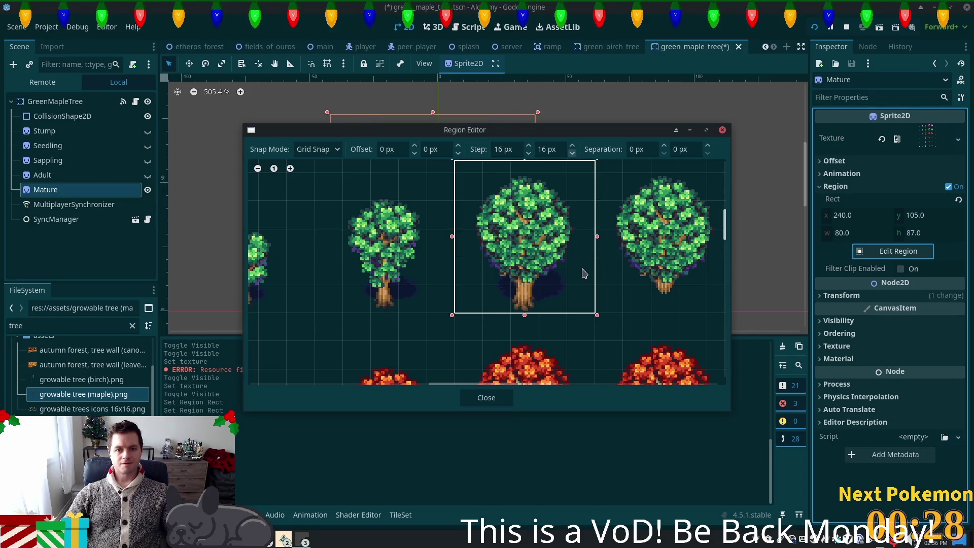
left_click(732, 9)
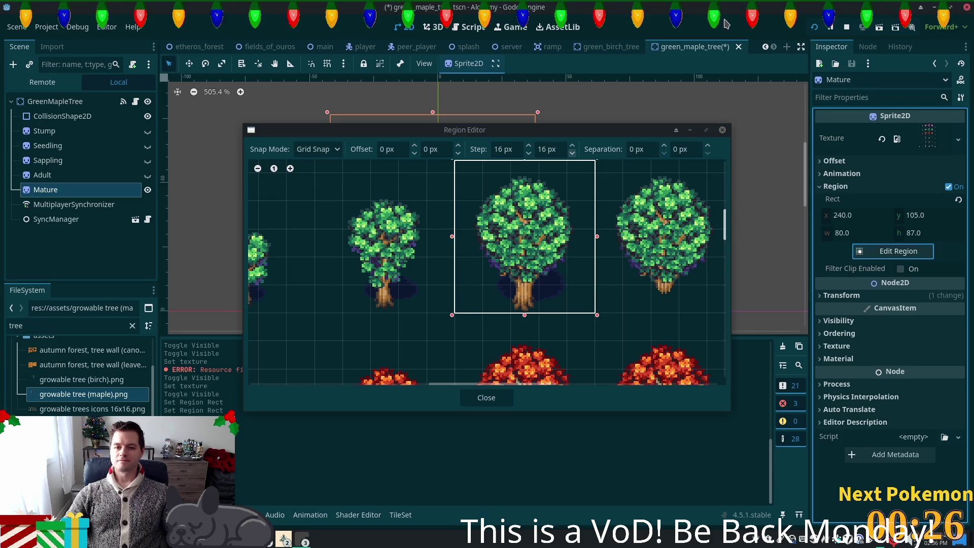
left_click(722, 130)
key("ctrl+s")
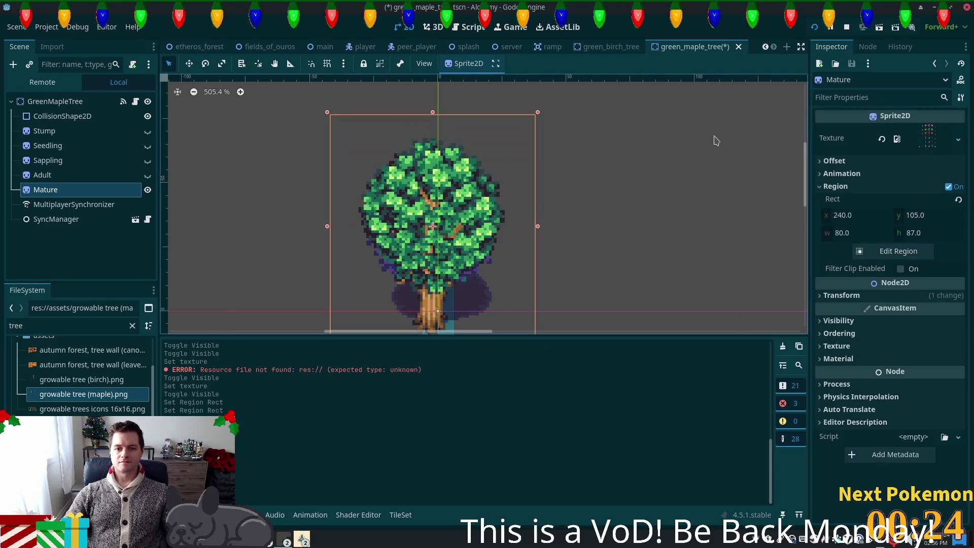
Toggle the Mature sprite's visibility and switch to the fields_of_ouros scene
scroll(607, 161, "down", 5)
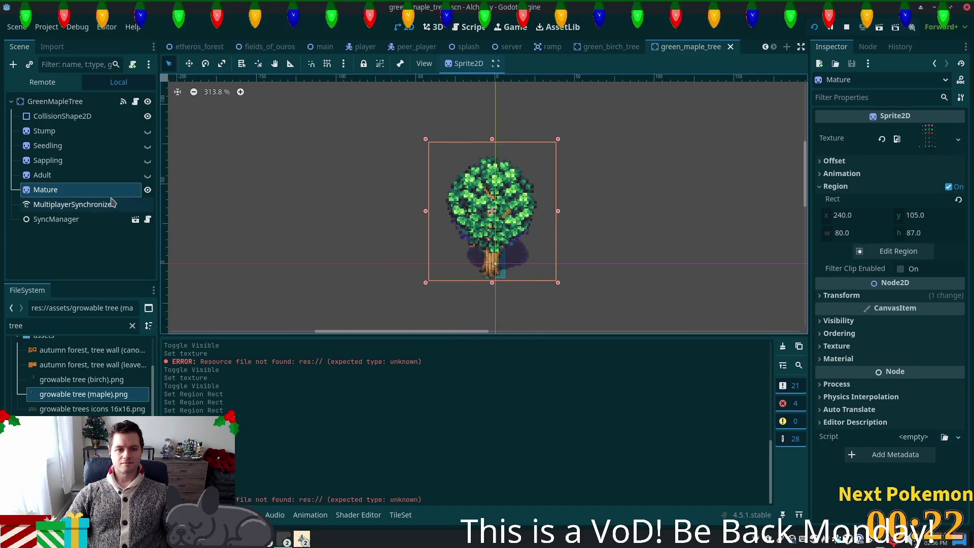
left_click(148, 190)
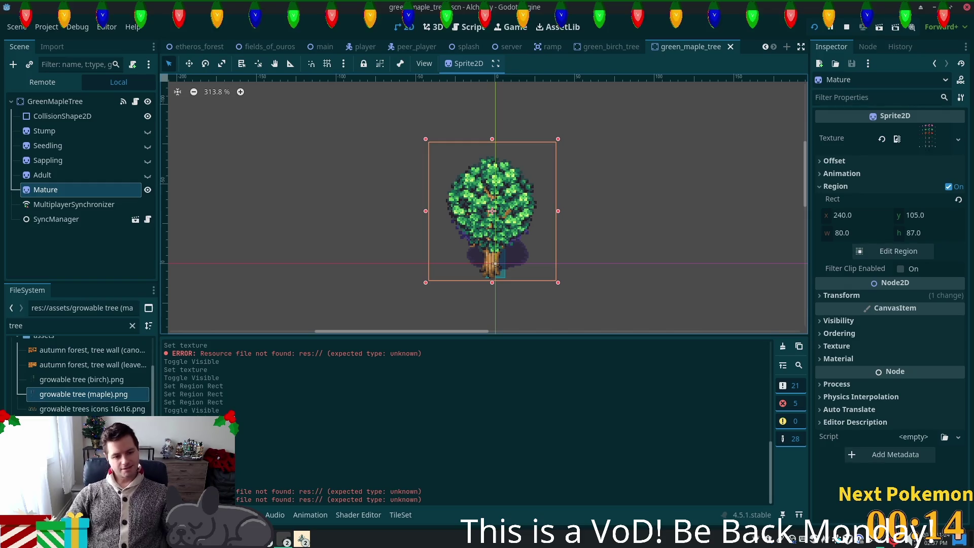
scroll(81, 375, "down", 2)
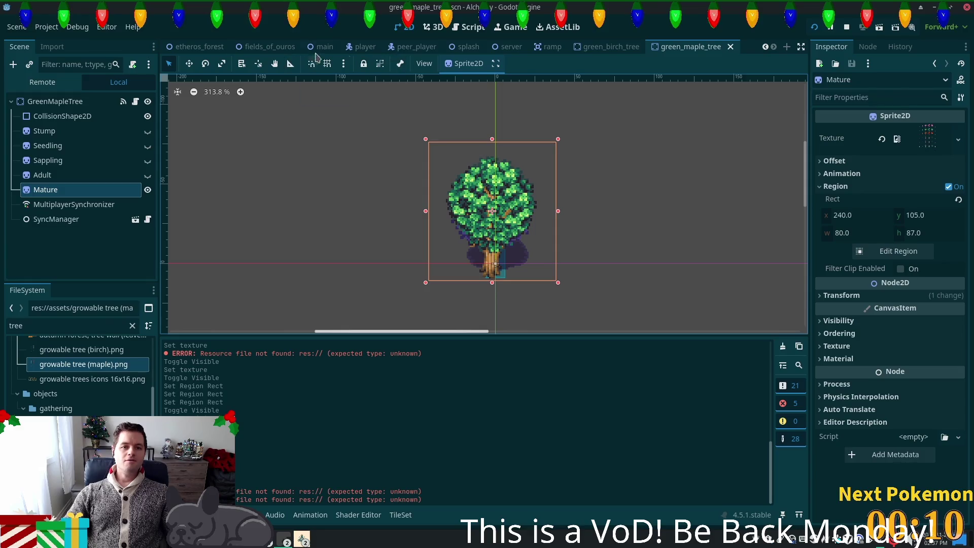
left_click(254, 46)
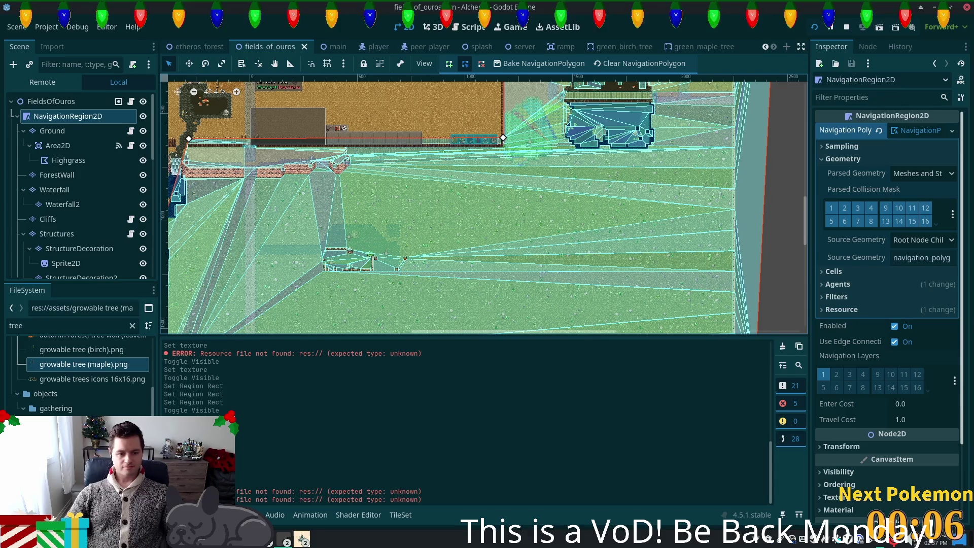
Drag green_maple_tree.tscn into the map, then bring the debug game window forward
mouse_move(76, 452)
left_mouse_down()
mouse_move(311, 383)
mouse_move(409, 286)
left_mouse_up()
scroll(410, 286, "up", 3)
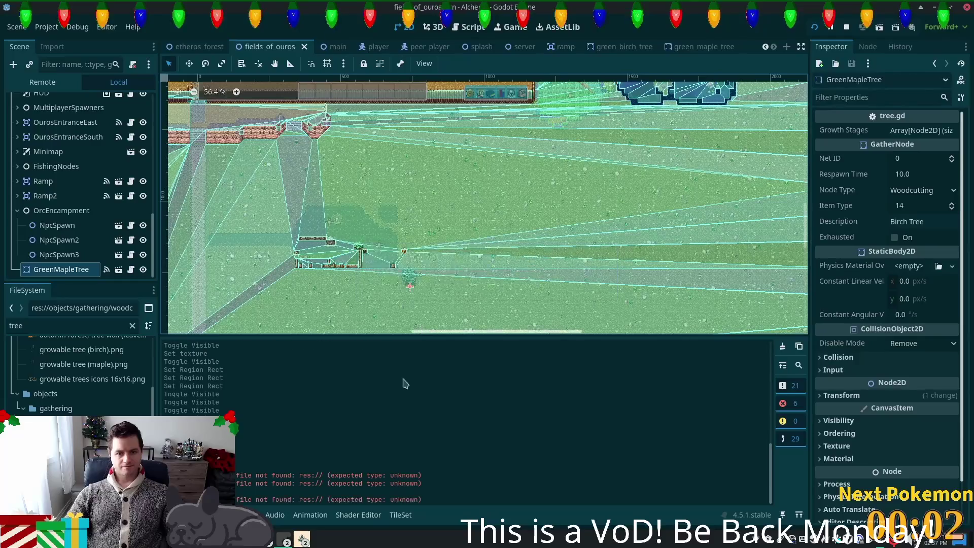
mouse_move(307, 539)
left_click(334, 472)
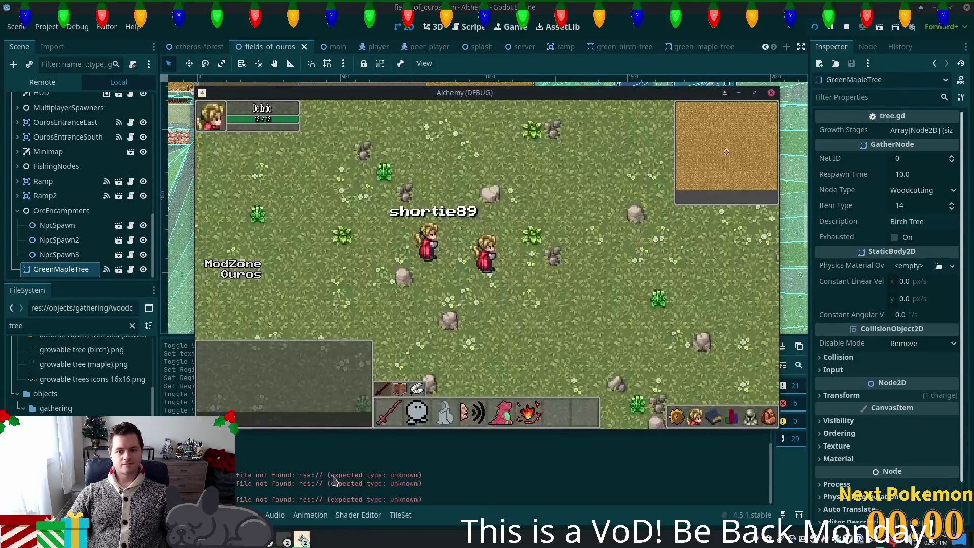
Walk toward the new tree and defeat the Orc Grunt
key("d")
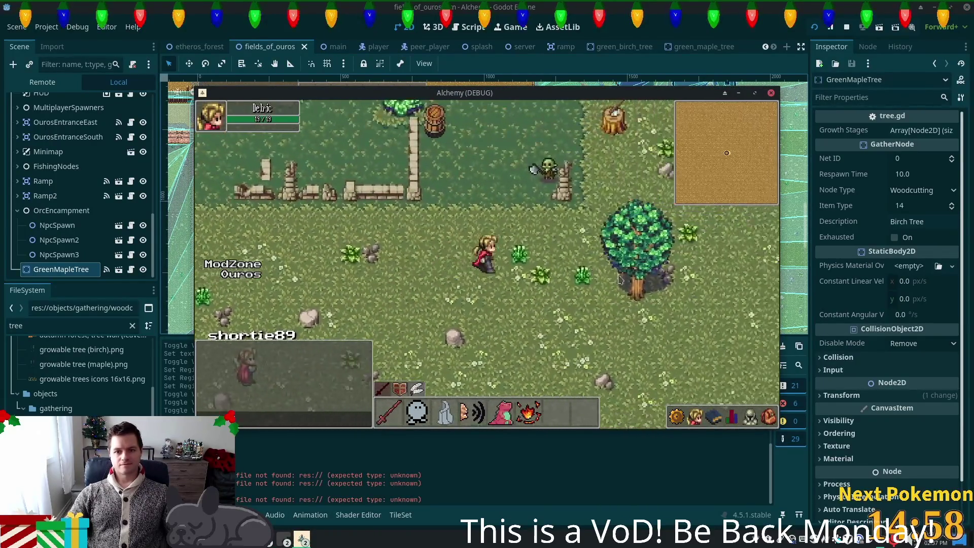
left_click(768, 418)
left_click(768, 417)
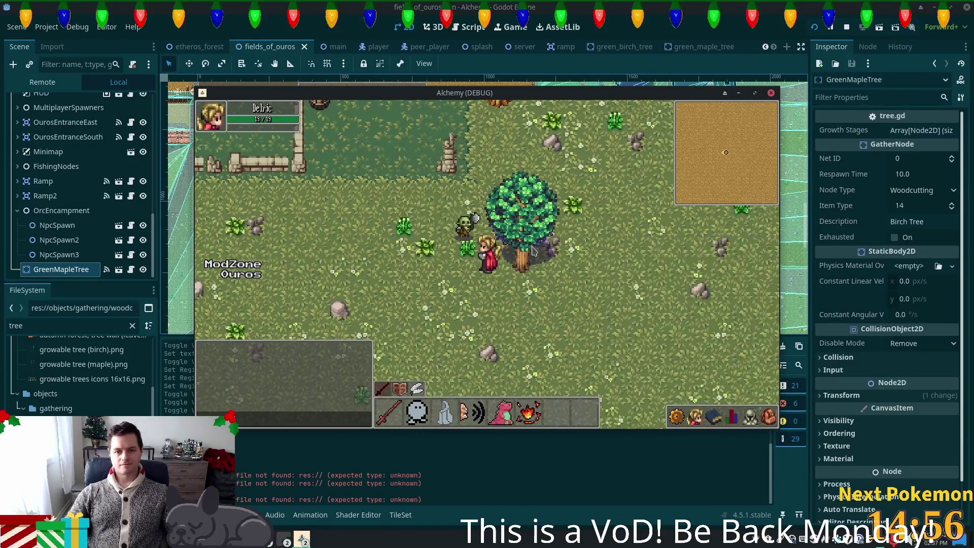
left_click(464, 236)
key("d")
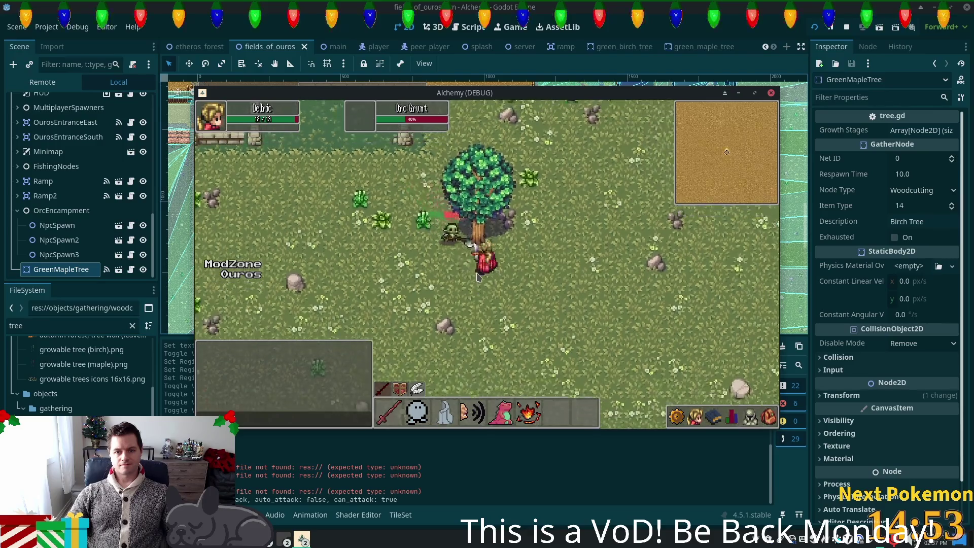
key("w")
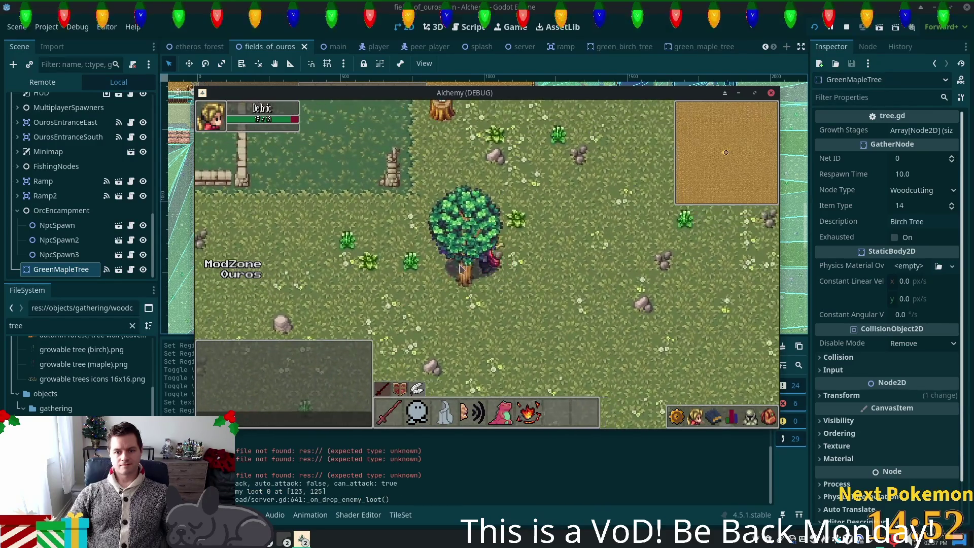
Circle the maple tree, walking into its trunk to test the collision
key("a")
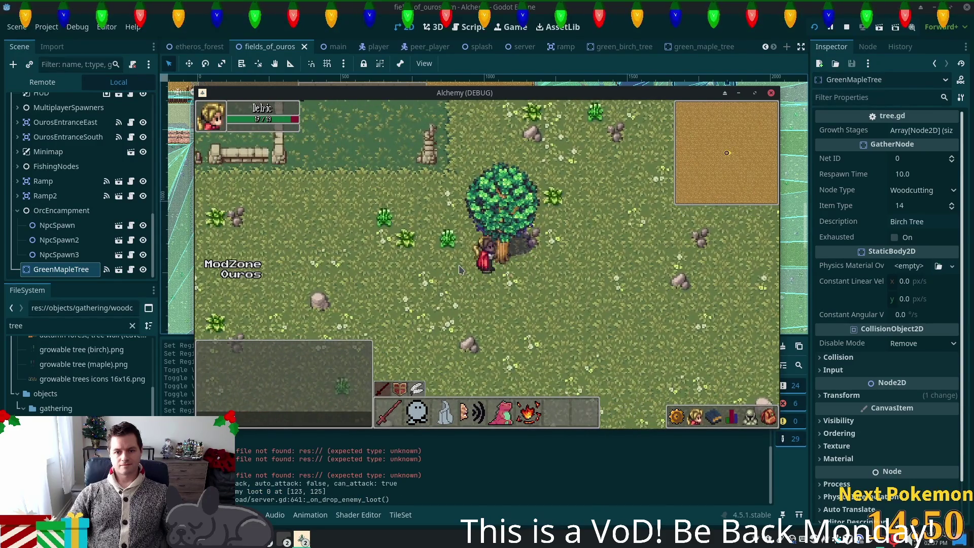
key("d")
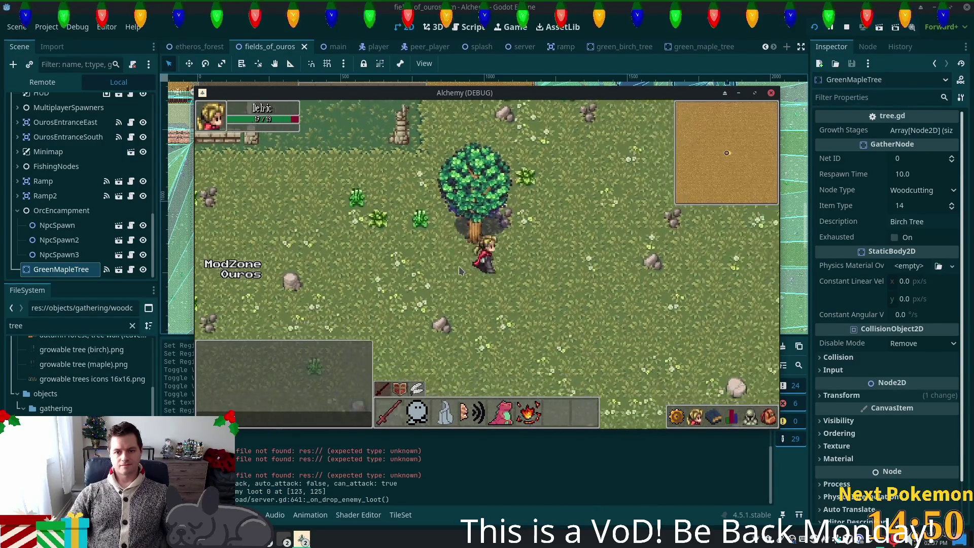
key("w")
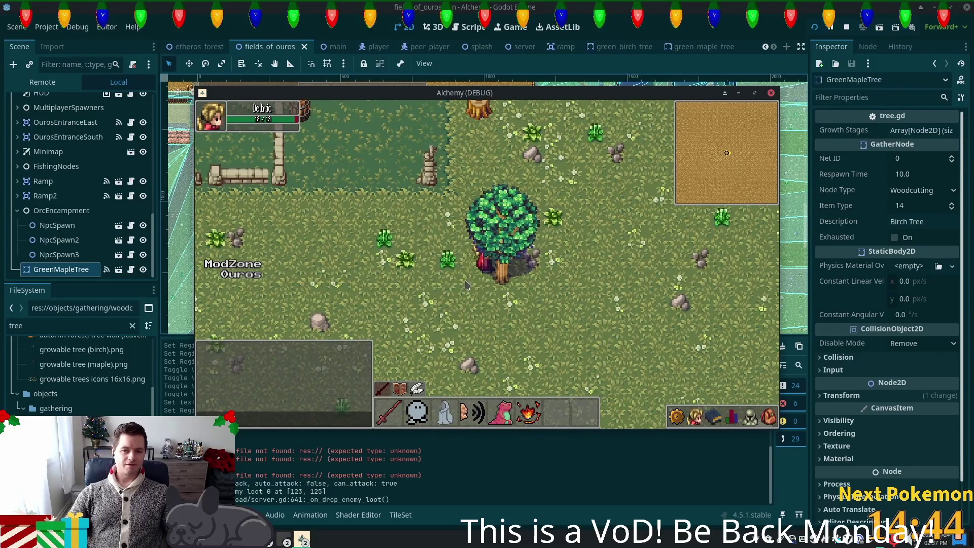
key("s")
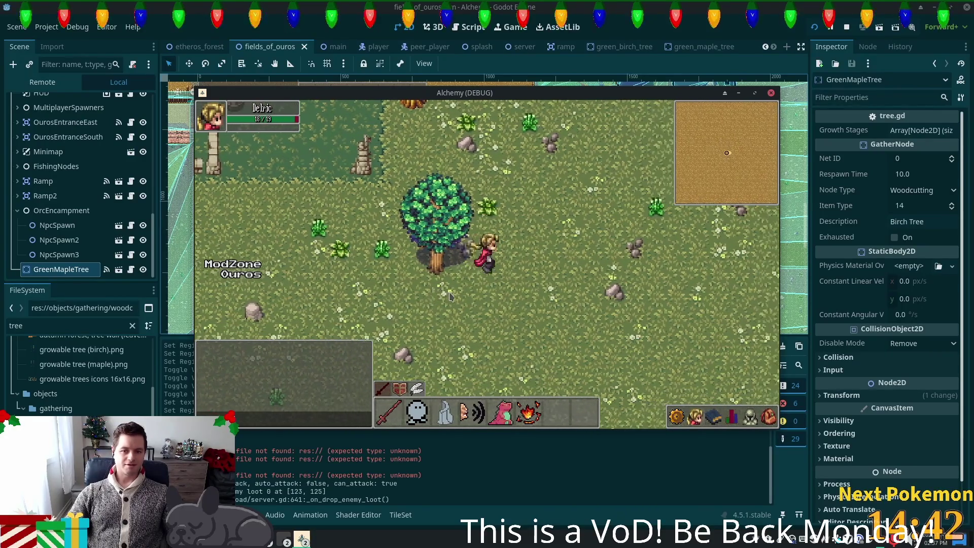
key("a")
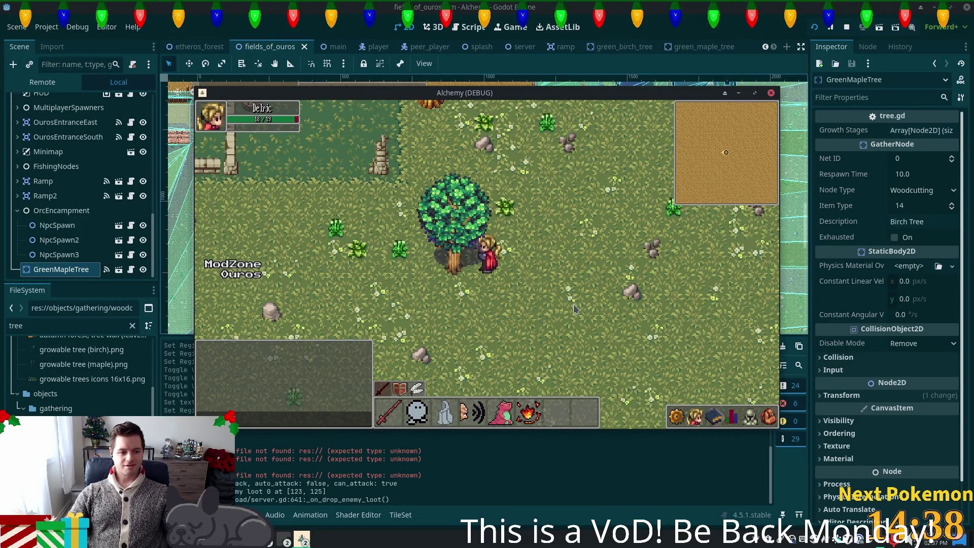
key("a")
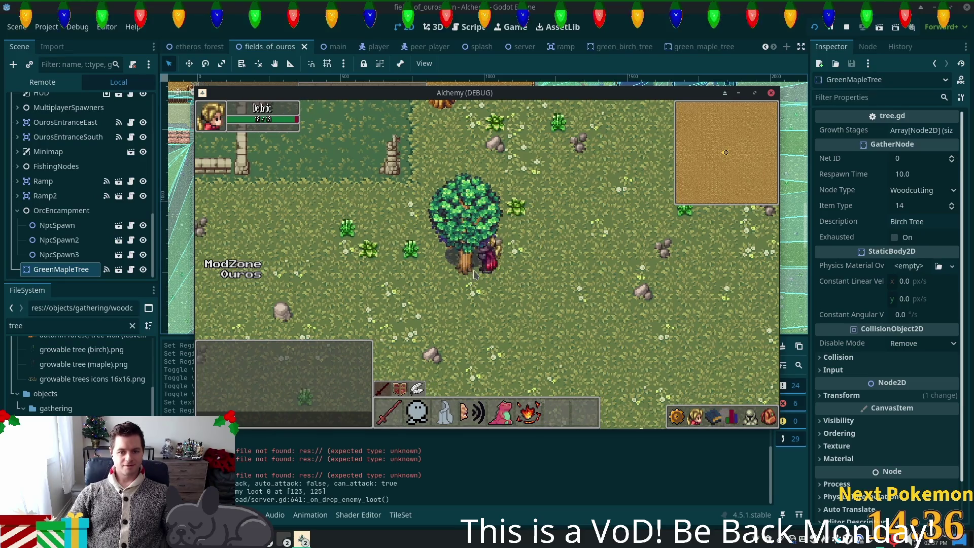
key("s")
key("a")
key("d")
key("w")
key("d")
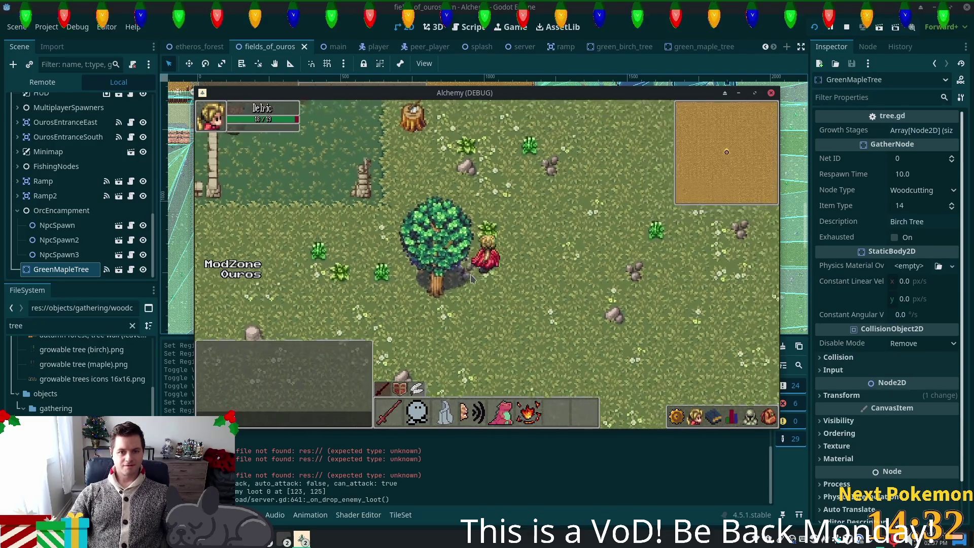
key("s")
Try chopping the maple tree and check the inventory for an axe
left_click(458, 263)
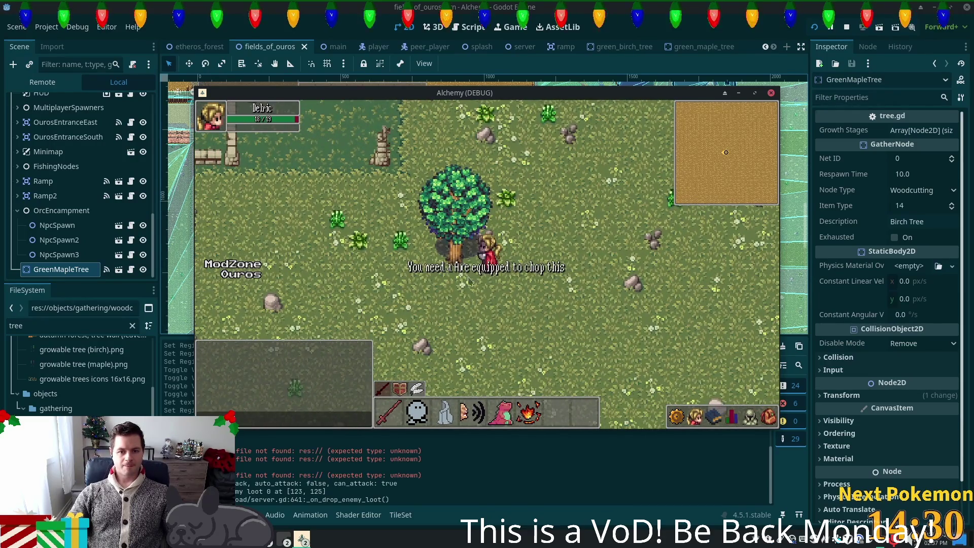
left_click(764, 413)
left_click(763, 413)
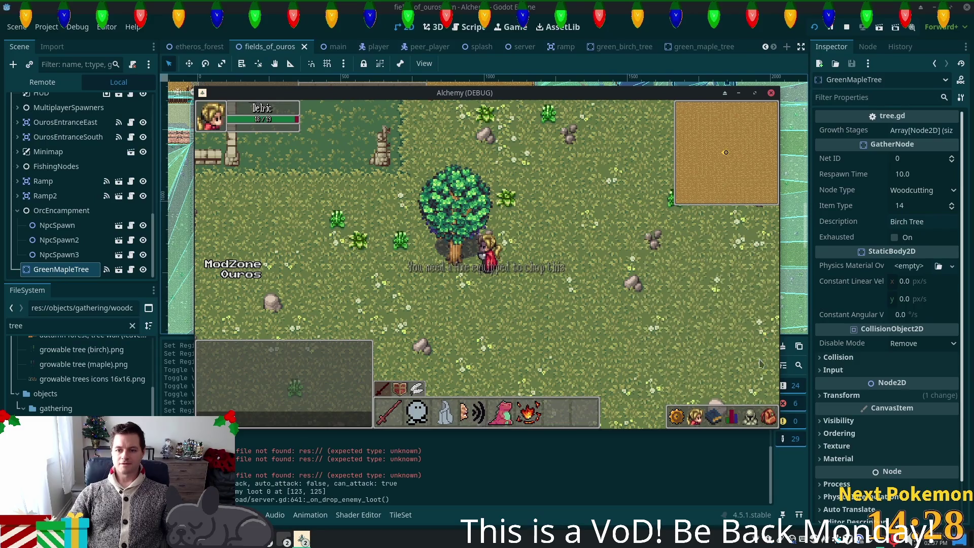
left_click(769, 415)
left_click(604, 362)
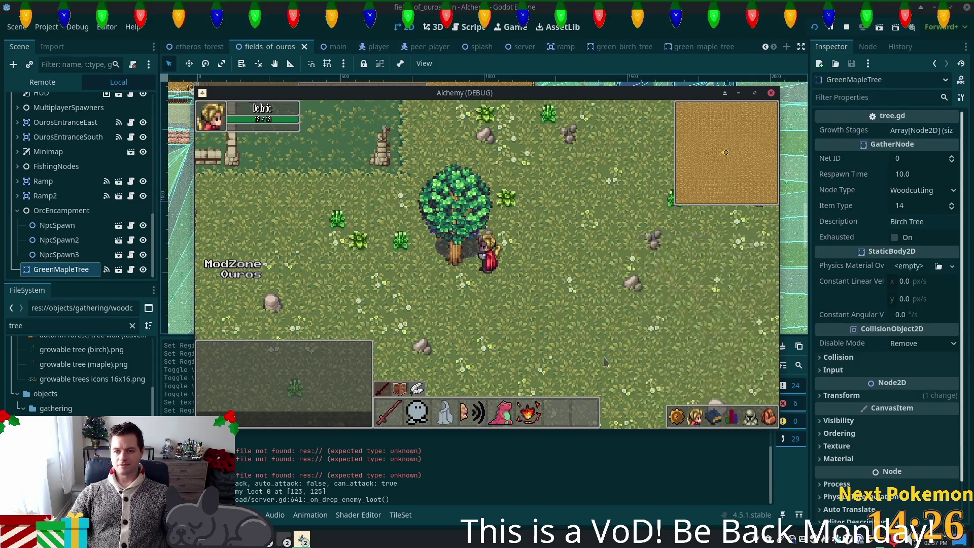
left_click(768, 416)
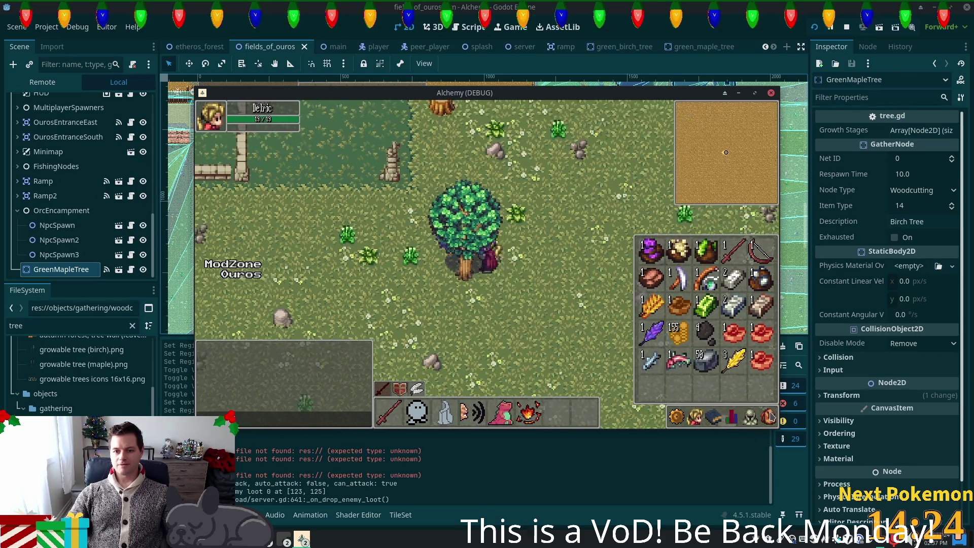
Chop the maple tree and confirm 2 Wood in the inventory
left_click(768, 416)
left_click(467, 266)
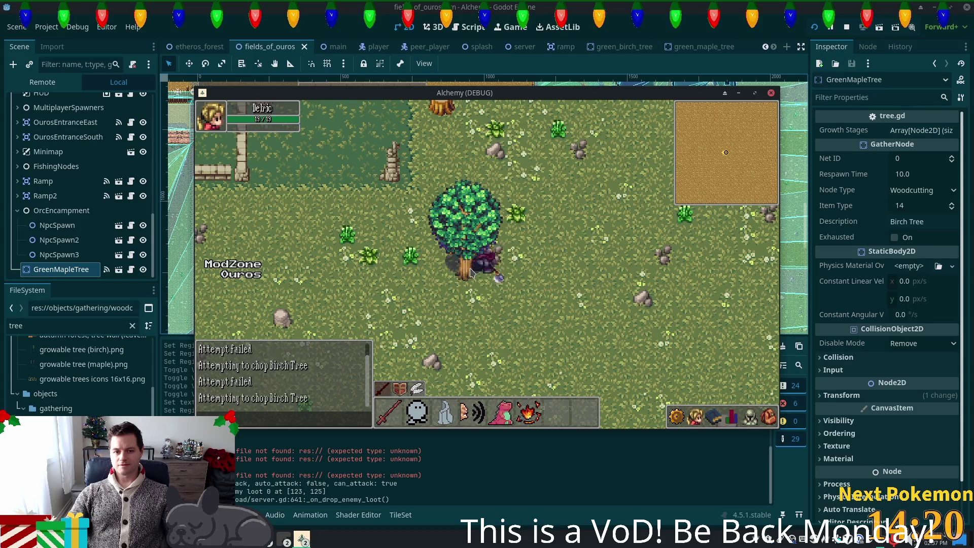
left_click(768, 418)
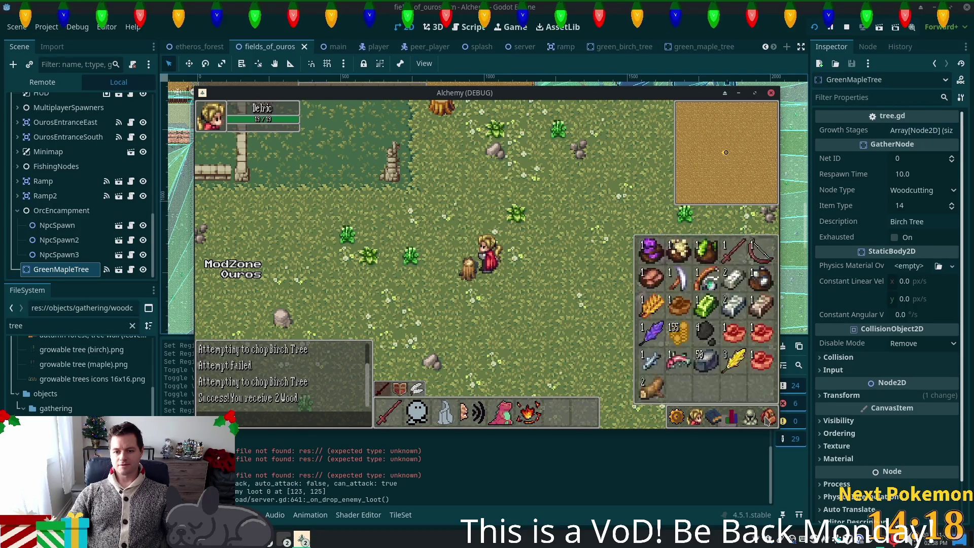
left_click(767, 418)
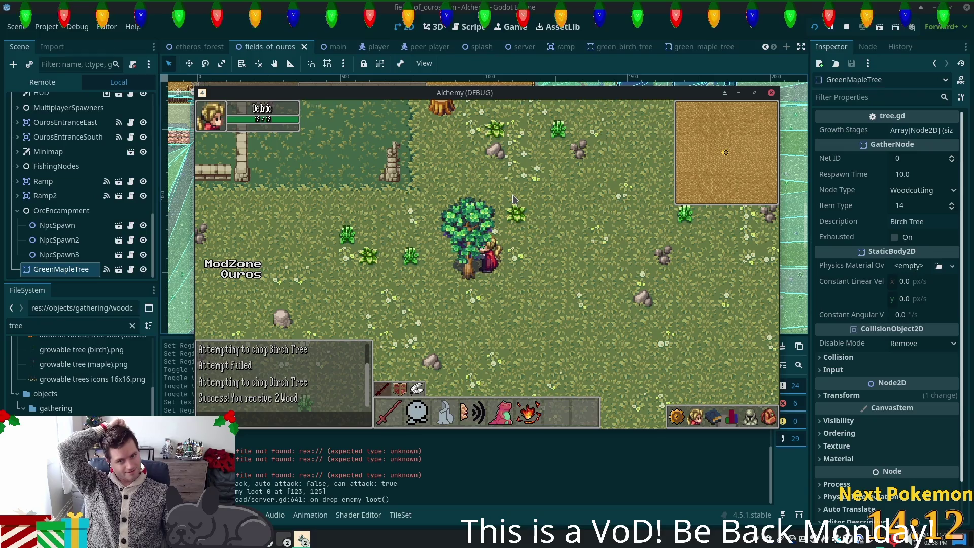
Walk around the field while the tree respawns, then return to the Godot editor
key("d")
key("d")
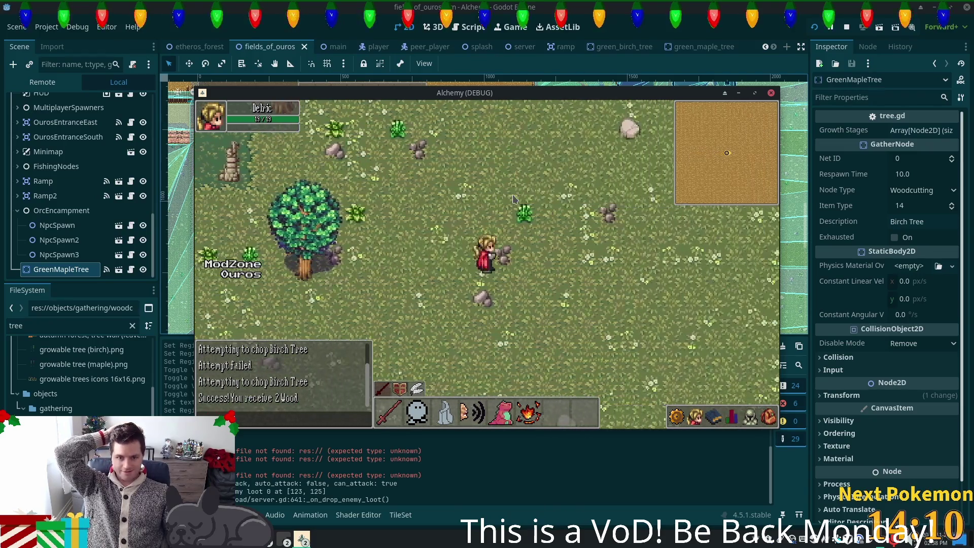
key("a")
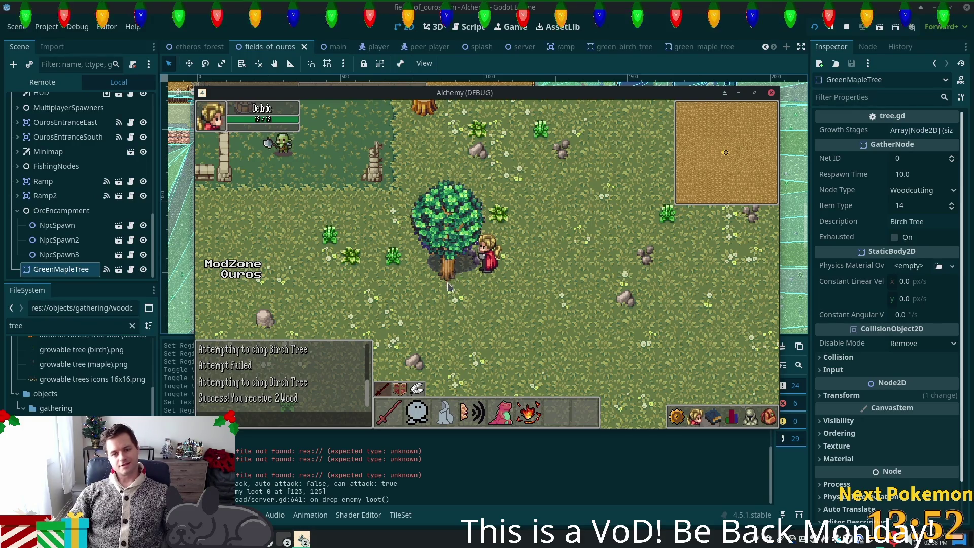
key("d")
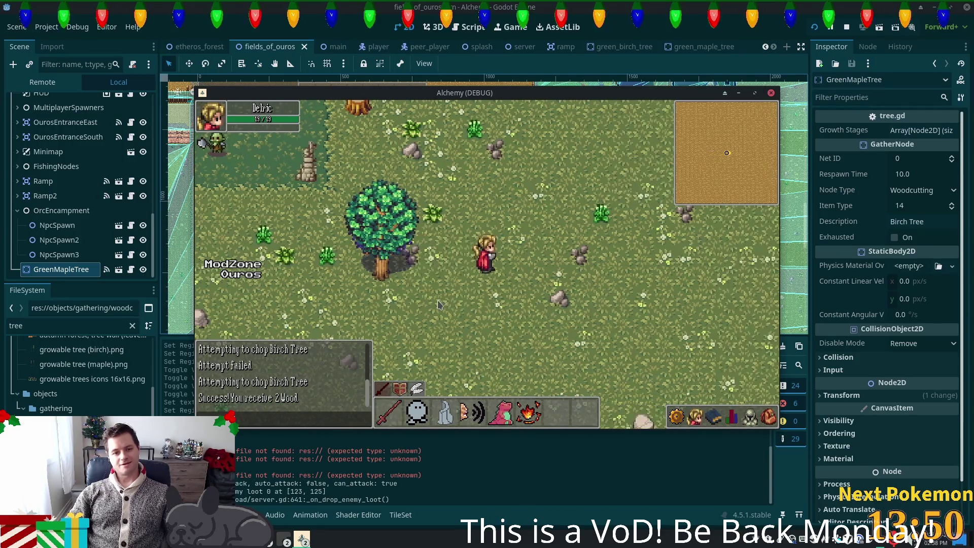
key("d")
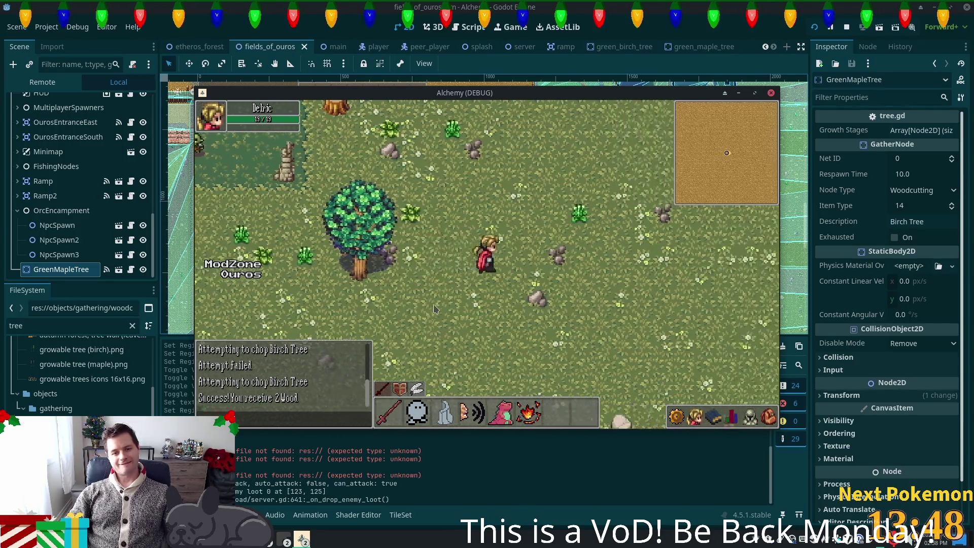
key("a")
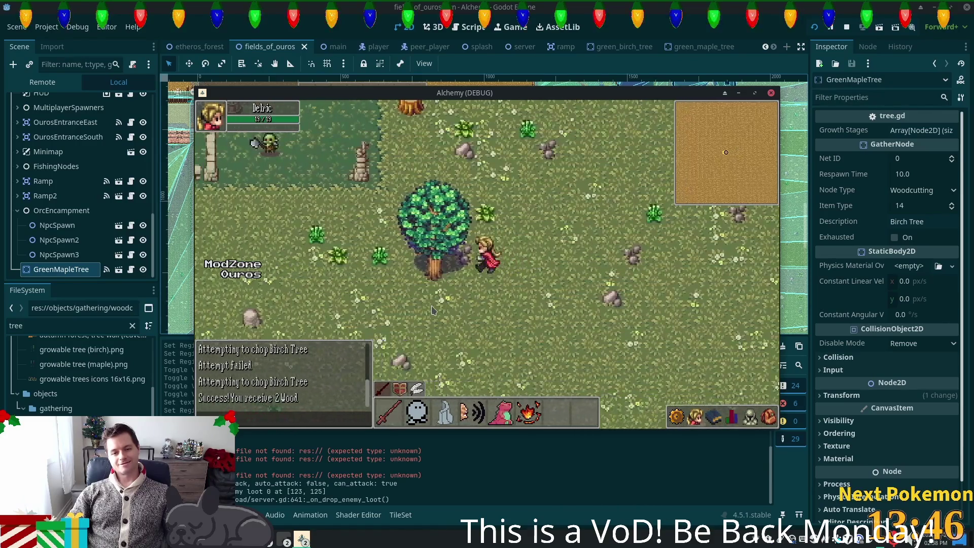
key("d")
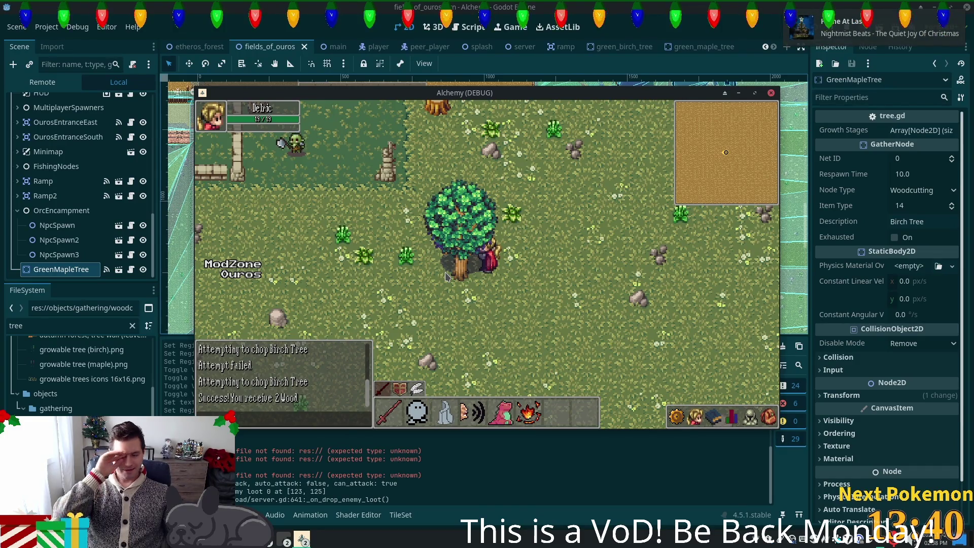
key("d")
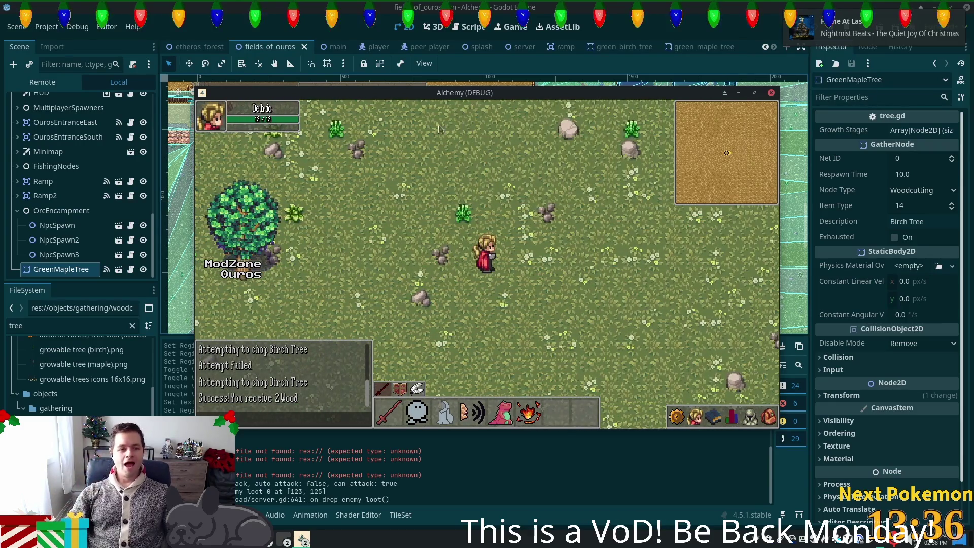
left_click(68, 268)
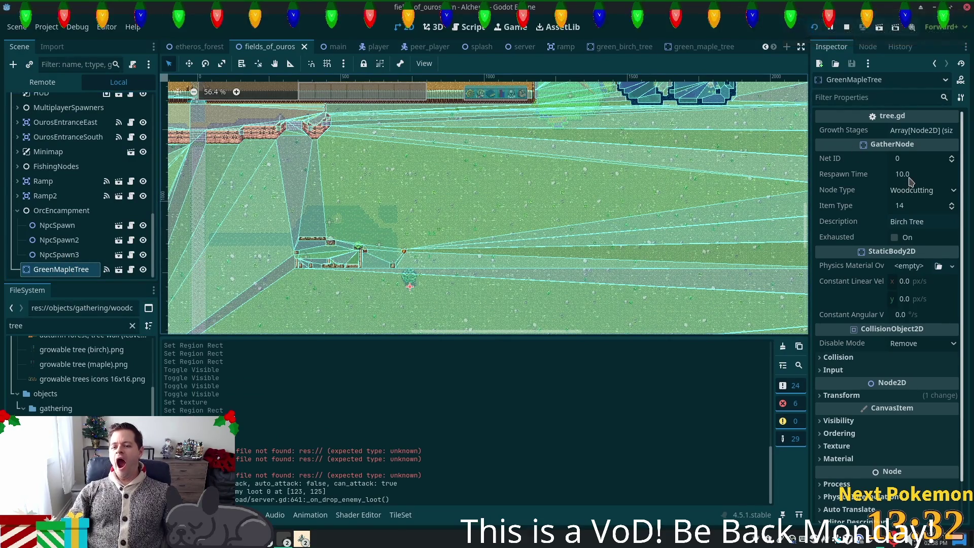
Enter 20 in the GreenMapleTree's Respawn Time field in the Inspector
left_click(924, 172)
type("20")
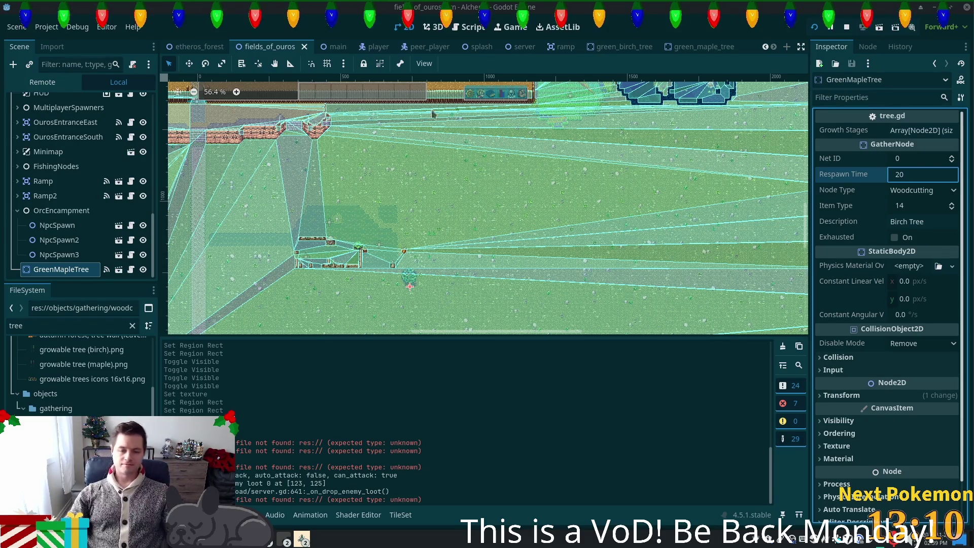
scroll(545, 218, "down", 2)
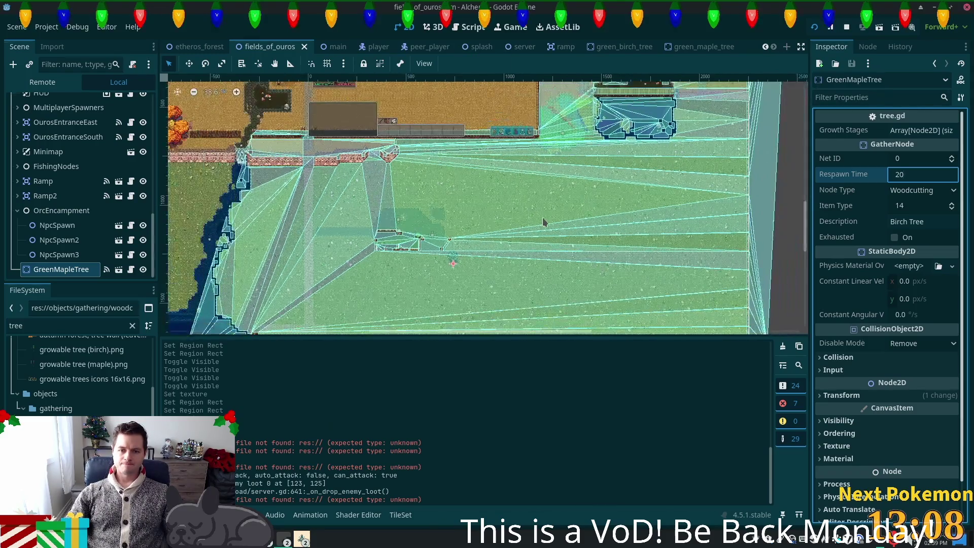
scroll(451, 260, "up", 2)
scroll(451, 260, "up", 2)
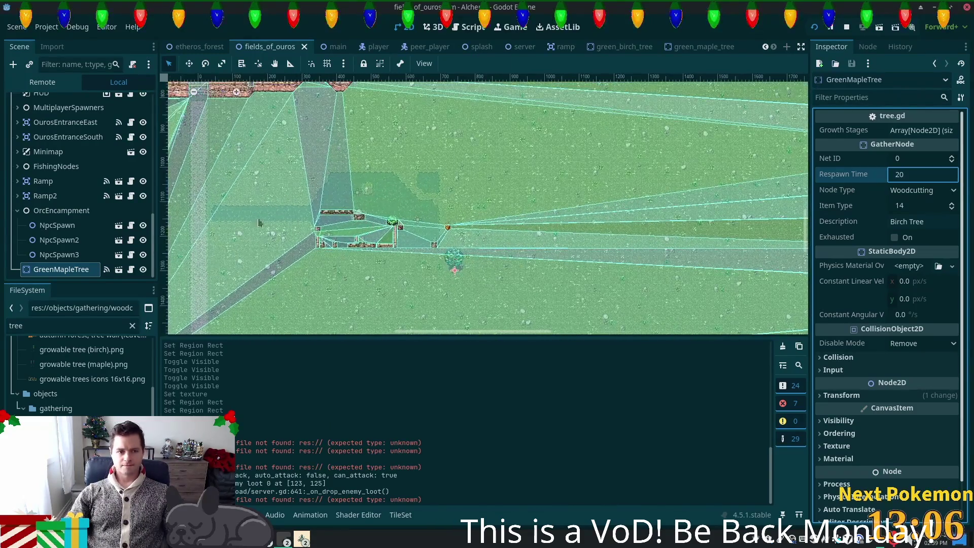
scroll(17, 215, "up", 2)
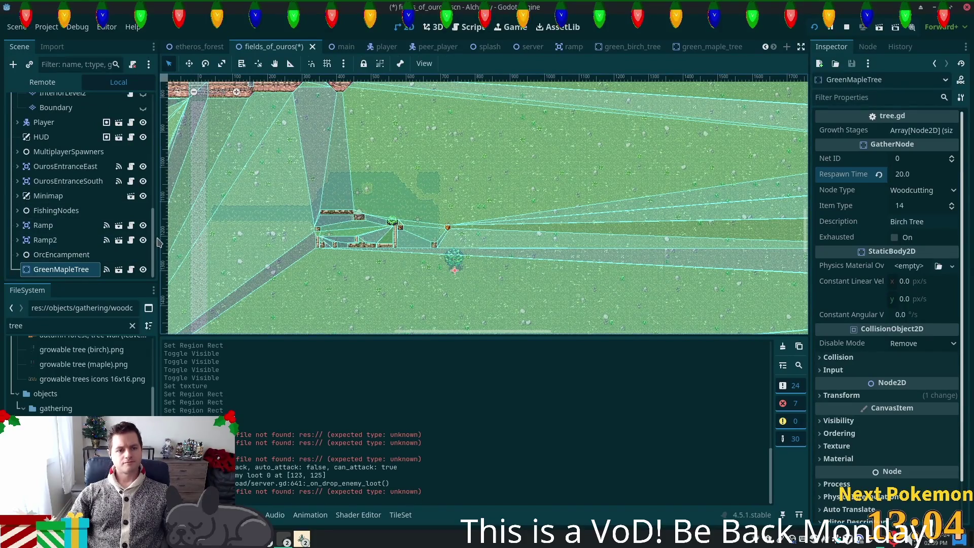
scroll(152, 239, "up", 5)
Add a plain Node under FieldsOfOuros and rename it Trees
left_click(50, 102)
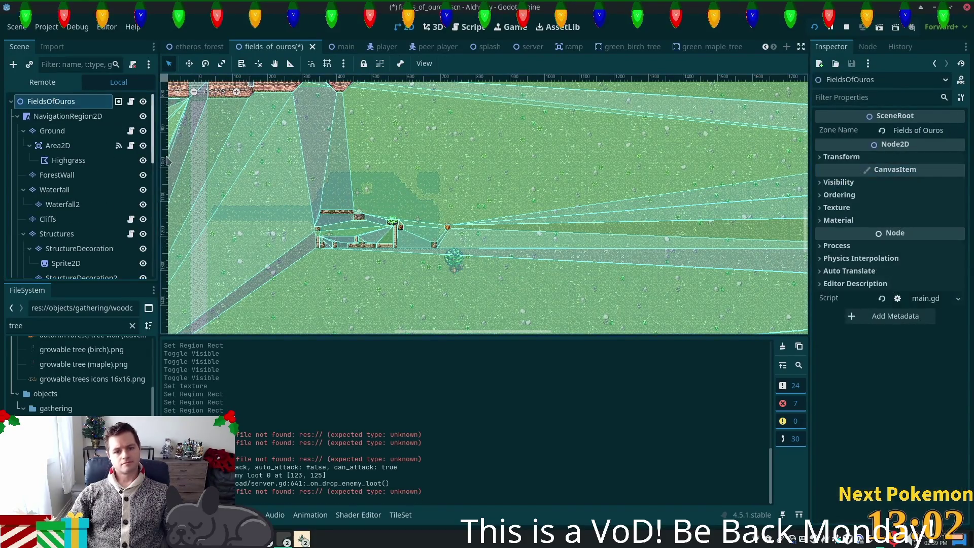
key("ctrl+d")
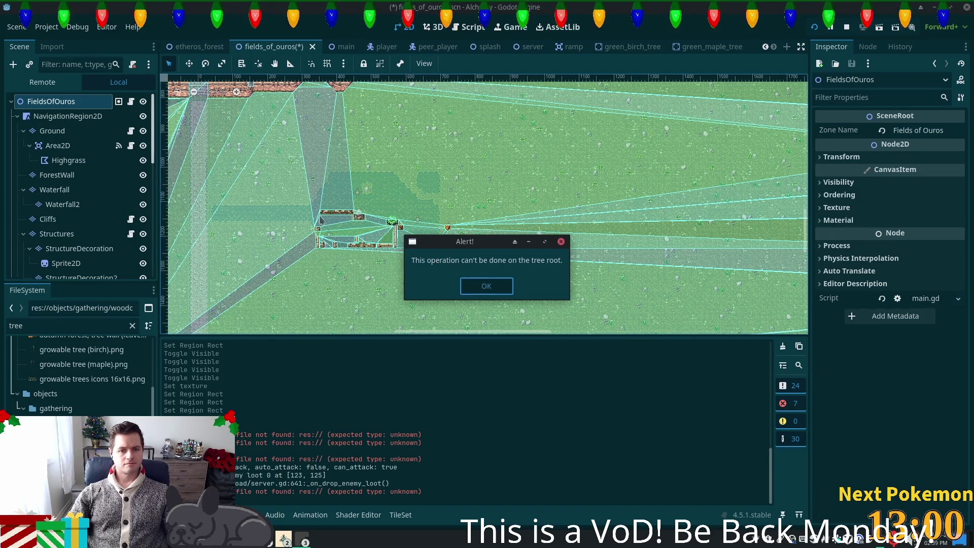
key("Return")
key("ctrl+a")
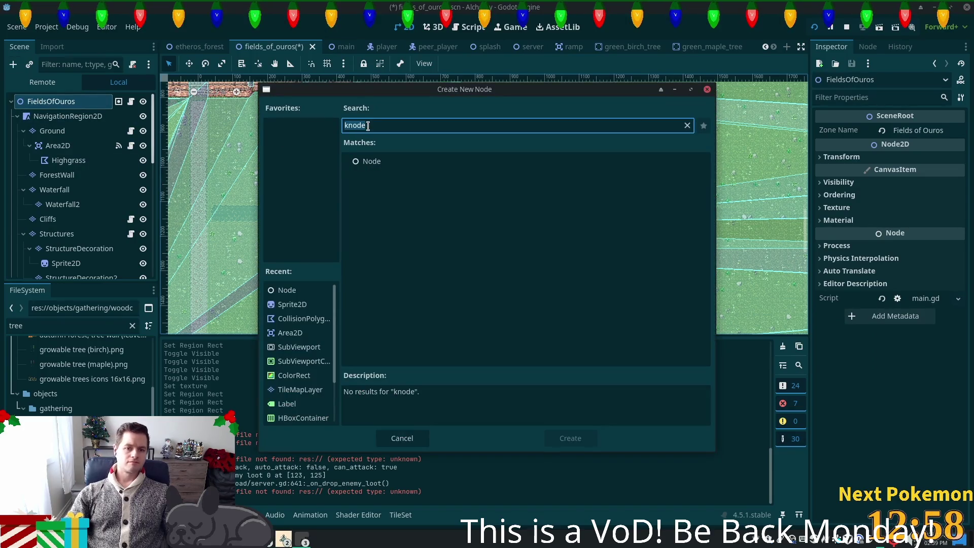
type("node")
key("Return")
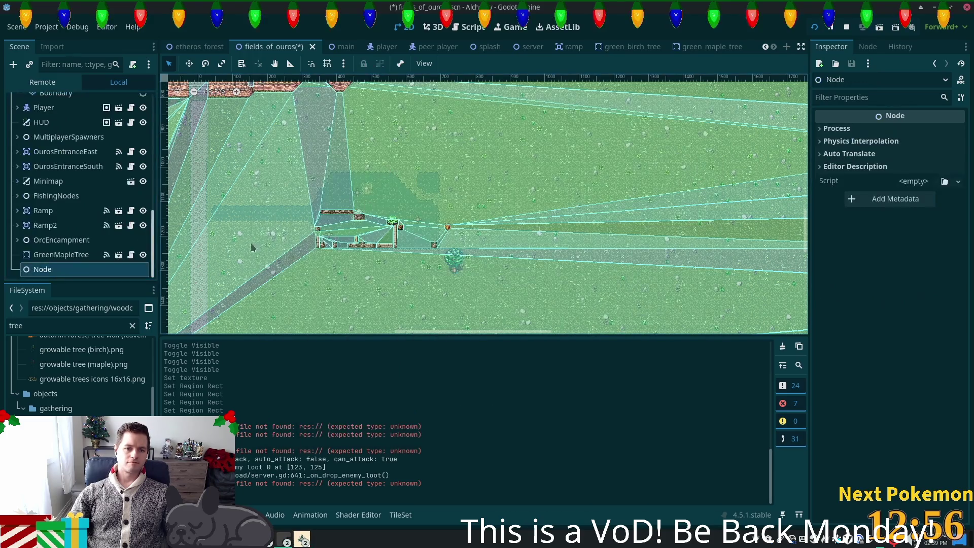
key("F2")
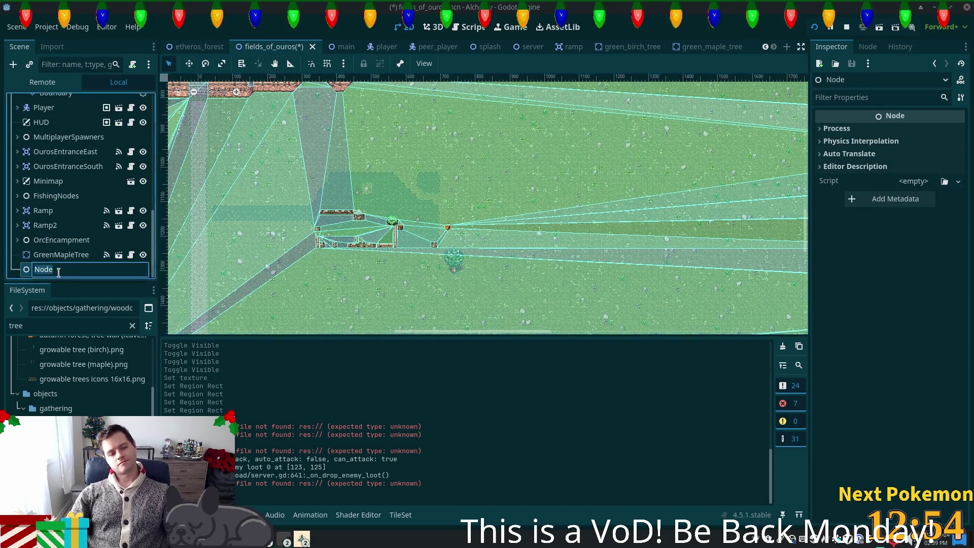
type("Node")
key("Return")
type("Trees")
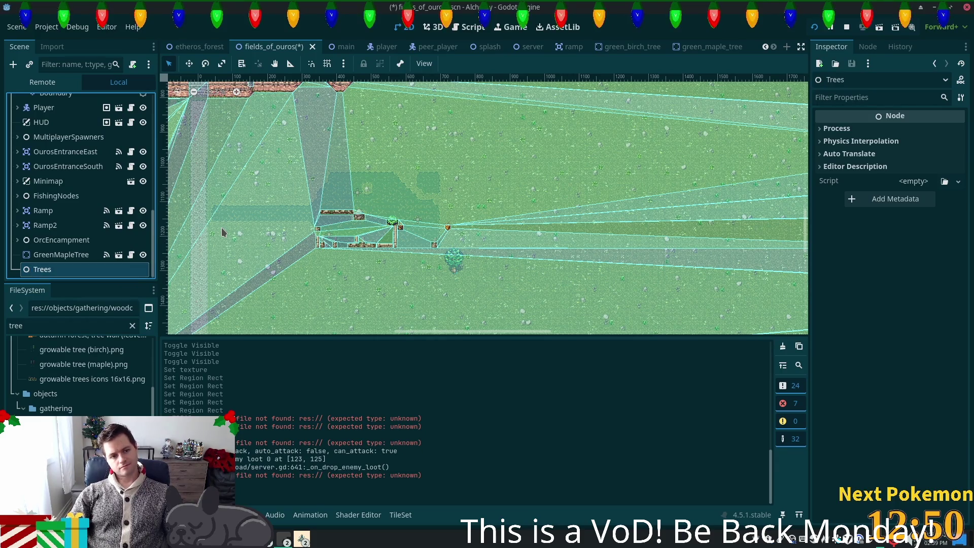
key("Return")
Reparent GreenMapleTree beneath the Trees node in the Scene dock
scroll(447, 275, "up", 1)
scroll(416, 261, "up", 2)
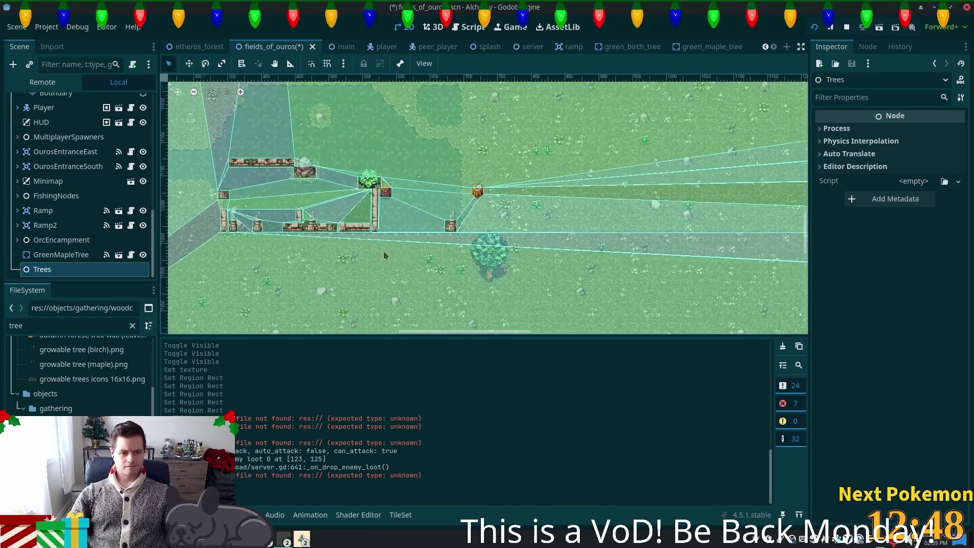
left_click_drag(61, 254, 53, 272)
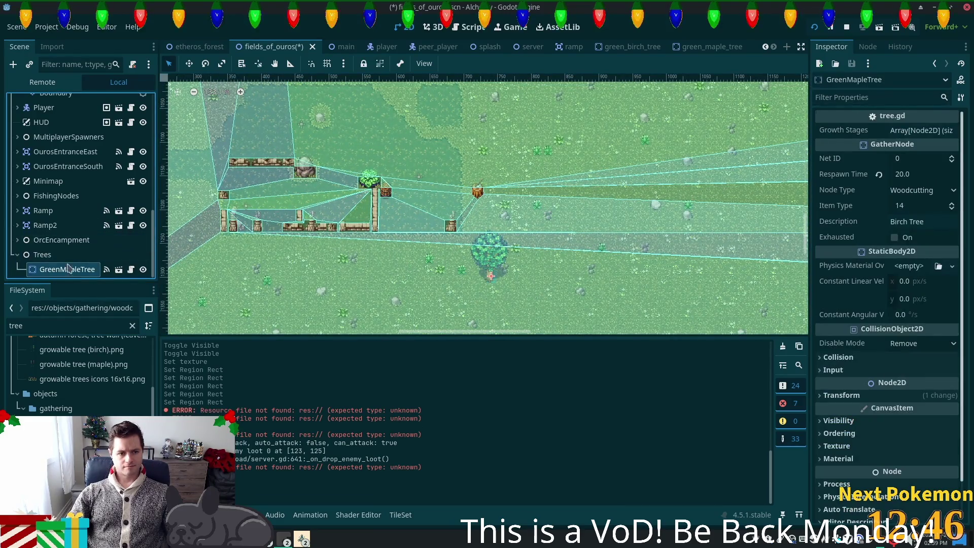
scroll(541, 210, "down", 2)
scroll(540, 210, "down", 2)
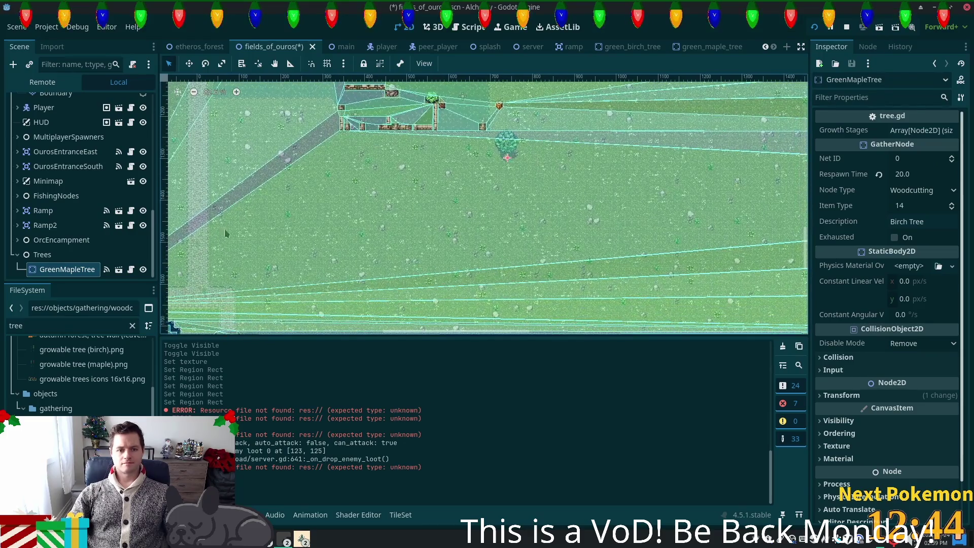
Make six GreenMapleTree copies and drag them to spots across the grassy field
key("ctrl+d")
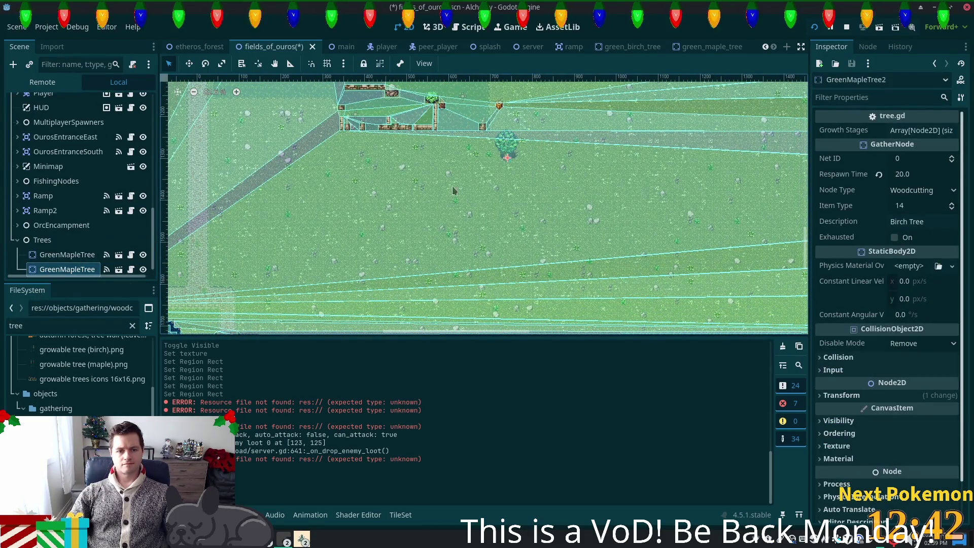
left_click(189, 65)
mouse_move(507, 155)
left_mouse_down()
mouse_move(575, 185)
mouse_move(466, 258)
mouse_move(506, 236)
left_mouse_up()
key("ctrl+d")
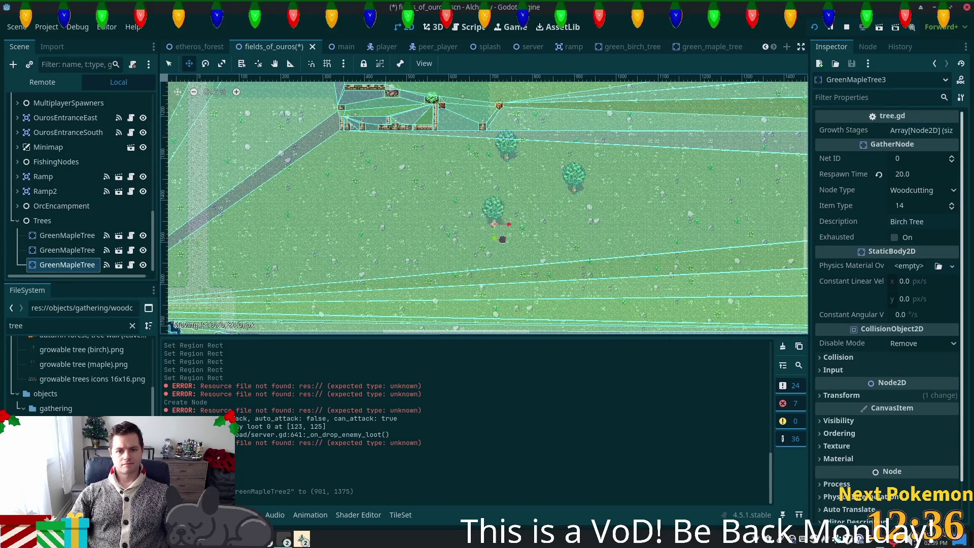
key("ctrl+d")
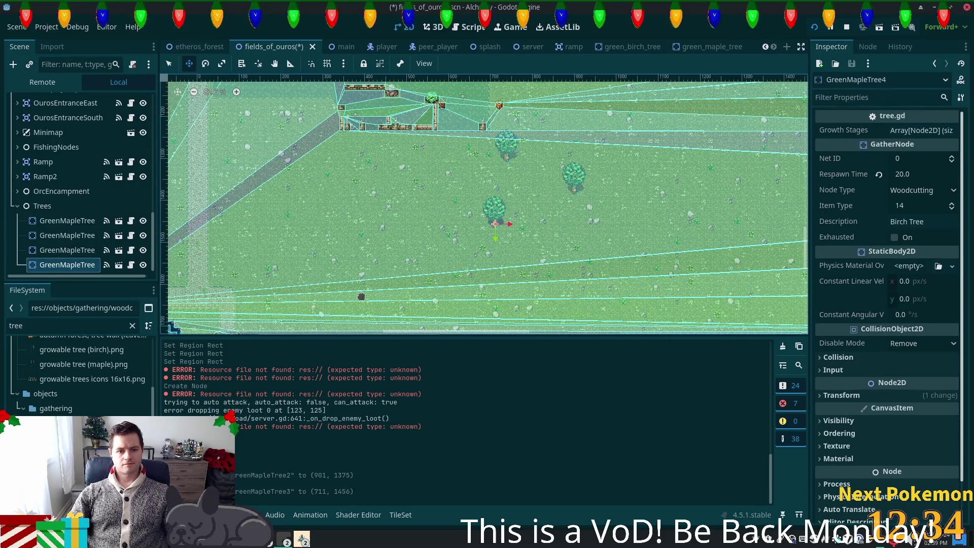
mouse_move(499, 255)
left_mouse_down()
mouse_move(582, 282)
mouse_move(576, 294)
left_mouse_up()
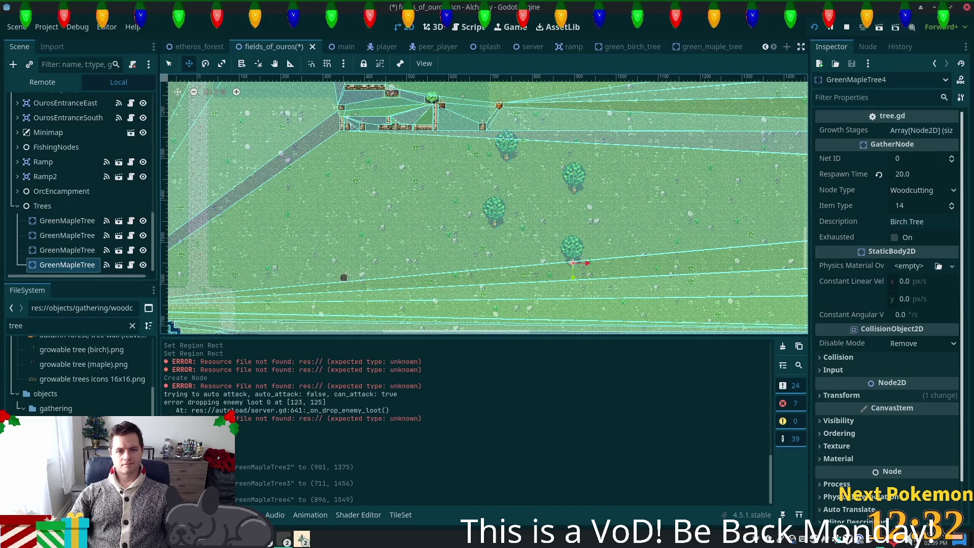
key("ctrl+d")
mouse_move(450, 259)
left_mouse_down()
mouse_move(310, 277)
mouse_move(303, 227)
mouse_move(281, 230)
mouse_move(256, 169)
mouse_move(238, 190)
left_mouse_up()
key("ctrl+d")
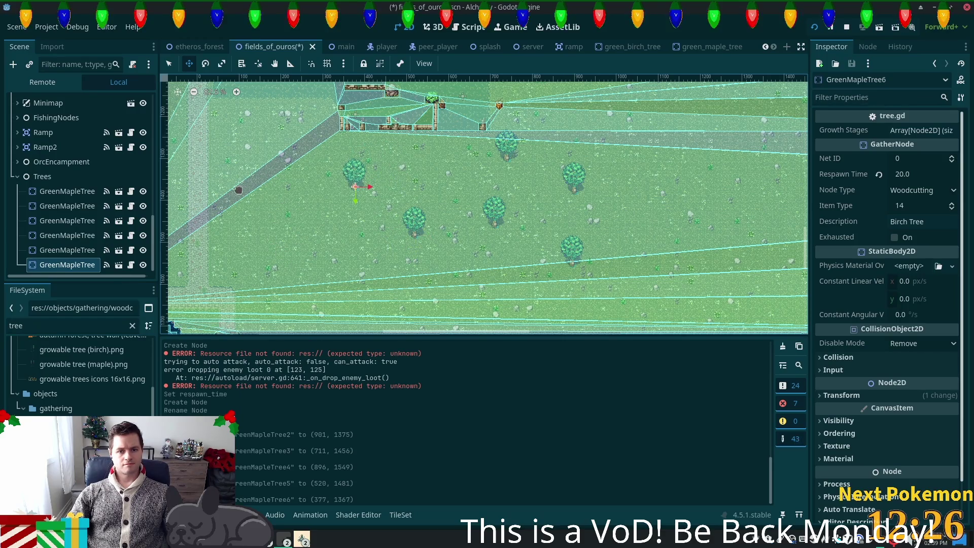
key("ctrl+d")
mouse_move(382, 265)
left_mouse_down()
mouse_move(343, 329)
mouse_move(512, 313)
left_mouse_up()
Place four more copies around the field's edges, up to GreenMapleTree11, and save fields_of_ouros
key("ctrl+d")
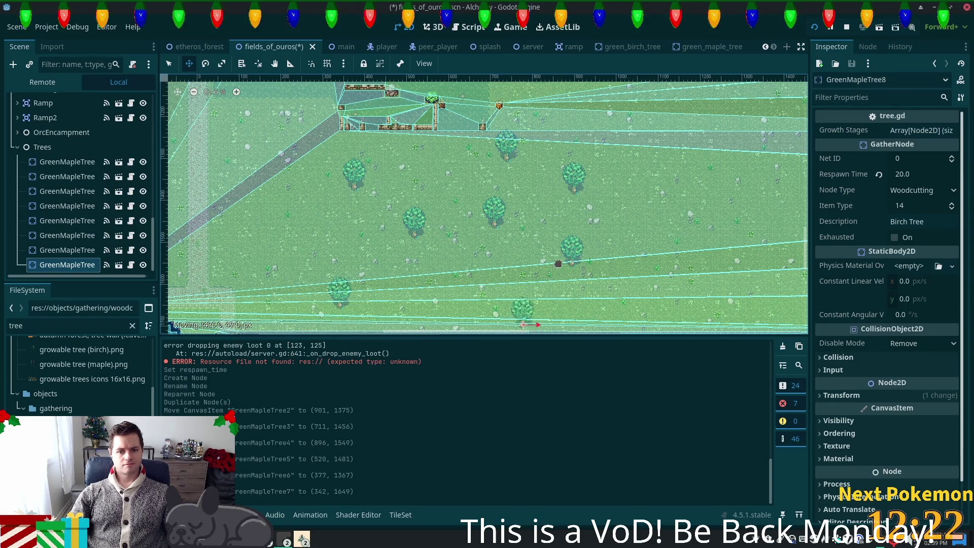
mouse_move(633, 299)
left_mouse_down()
mouse_move(532, 162)
mouse_move(523, 241)
left_mouse_up()
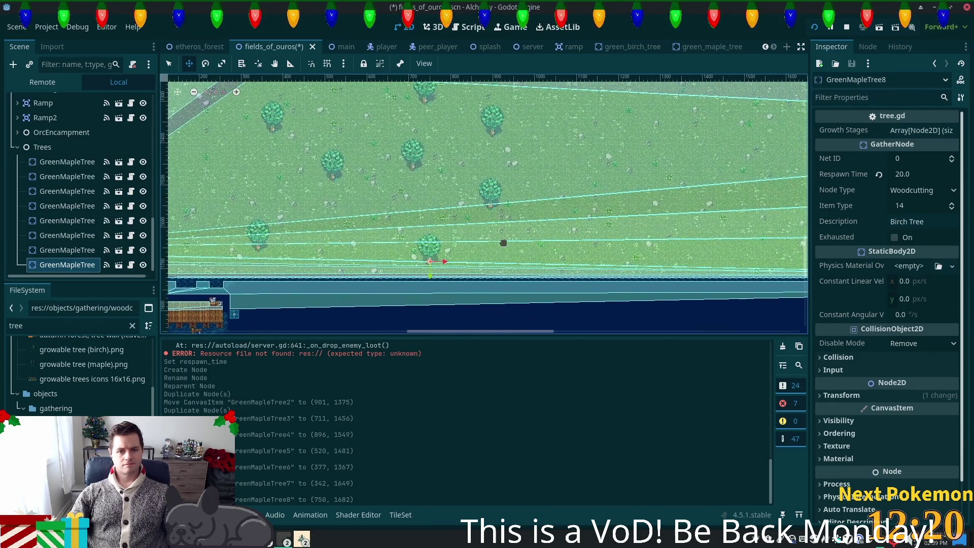
key("ctrl+d")
left_click_drag(330, 196, 658, 122)
mouse_move(575, 191)
left_mouse_down()
mouse_move(553, 175)
mouse_move(541, 225)
mouse_move(467, 276)
mouse_move(423, 147)
mouse_move(437, 136)
left_mouse_up()
key("ctrl+d")
mouse_move(557, 169)
left_mouse_down()
mouse_move(548, 188)
mouse_move(479, 64)
left_mouse_up()
key("ctrl+d")
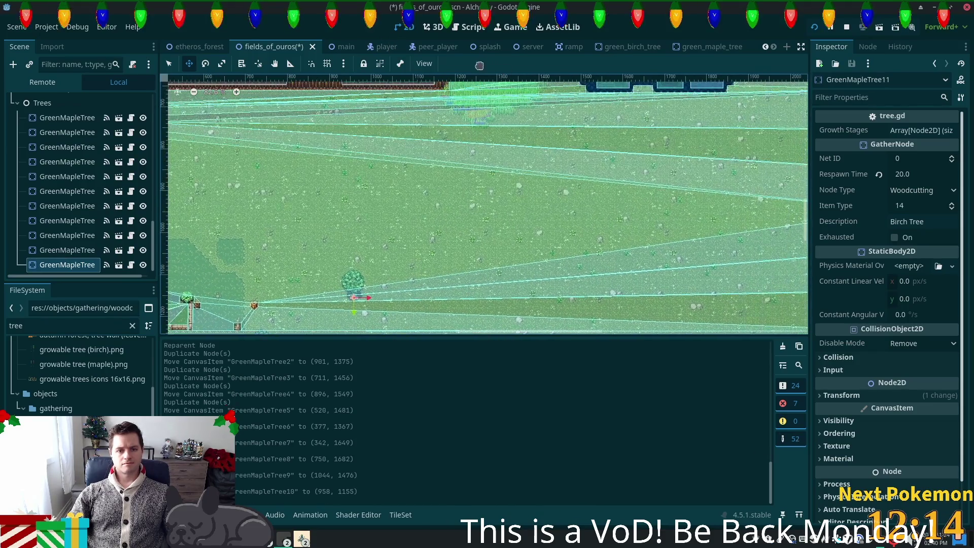
left_click_drag(504, 233, 635, 244)
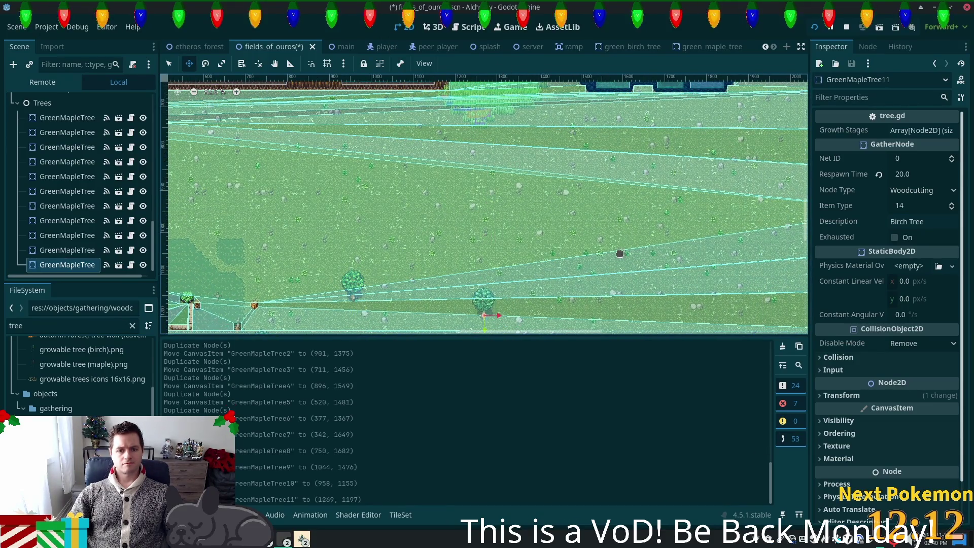
scroll(588, 304, "down", 5)
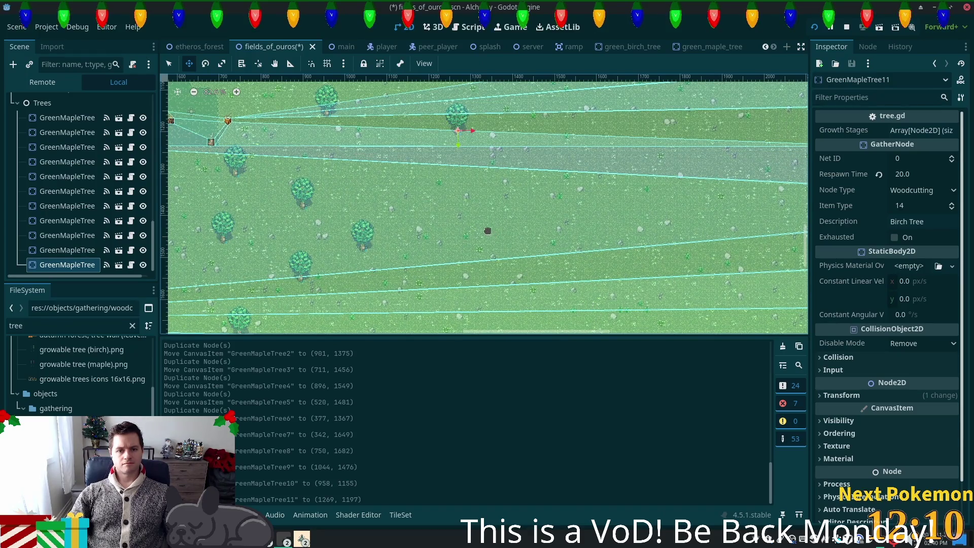
scroll(482, 231, "down", 5)
key("ctrl+s")
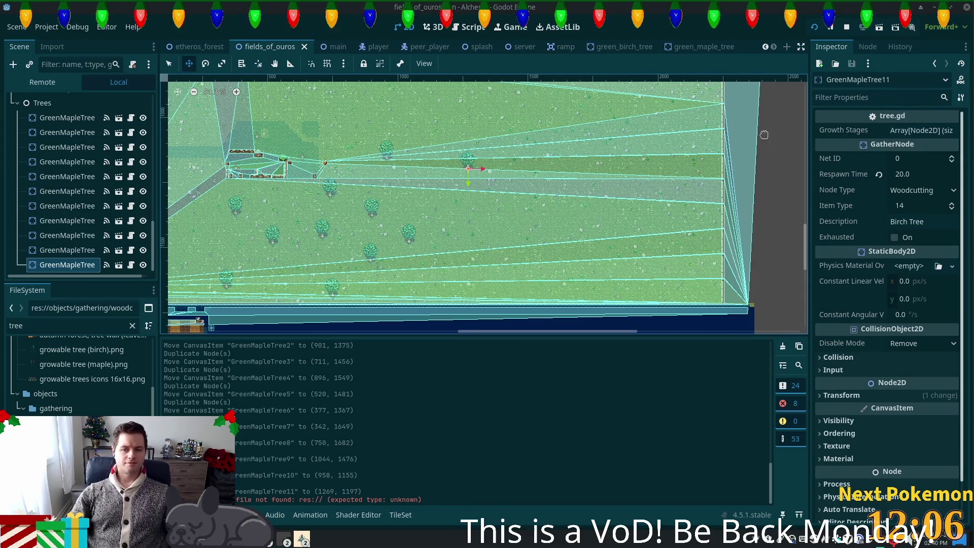
Walk the character down and then up in the running Alchemy game window
mouse_move(302, 539)
left_click(329, 473)
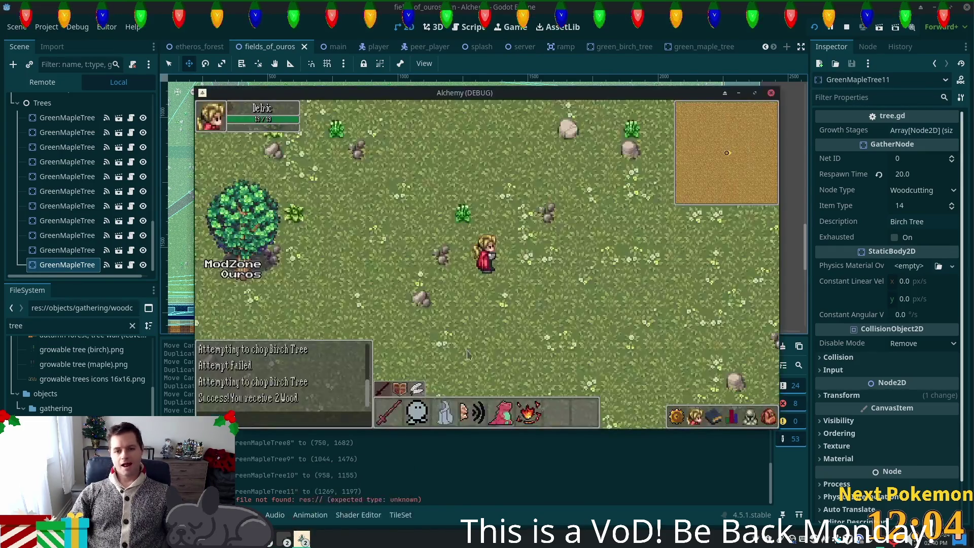
key("s")
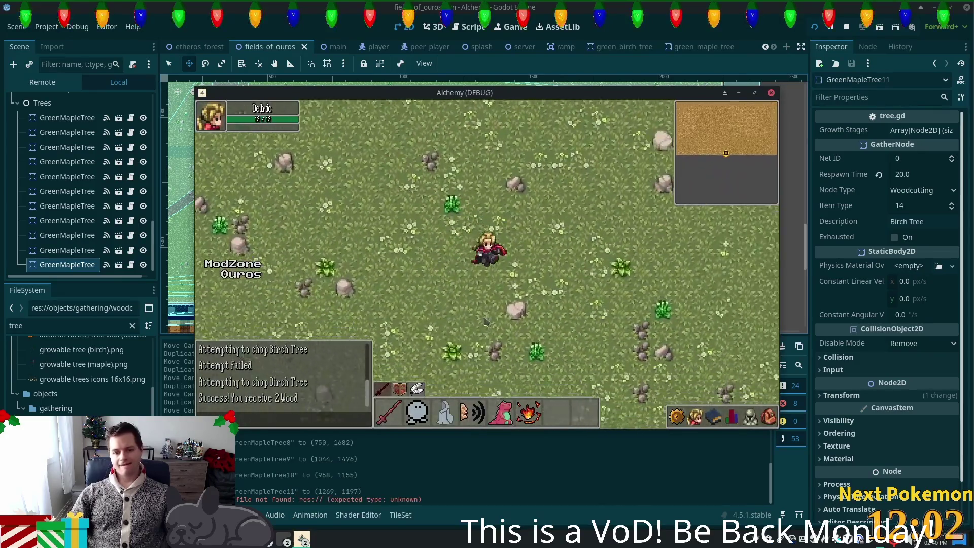
key("w")
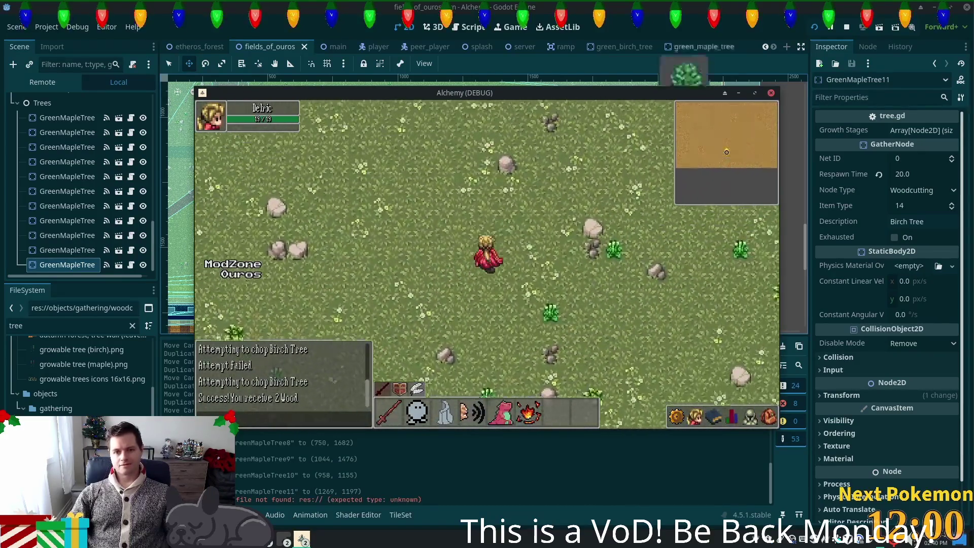
key("w")
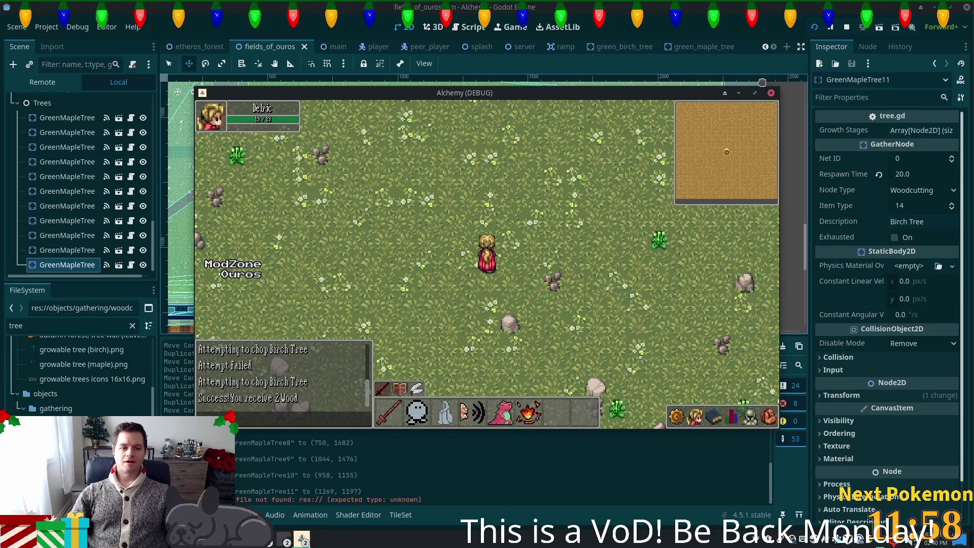
Rerun the game, walk north and east past the maples, then stop it with F8
left_click(52, 130)
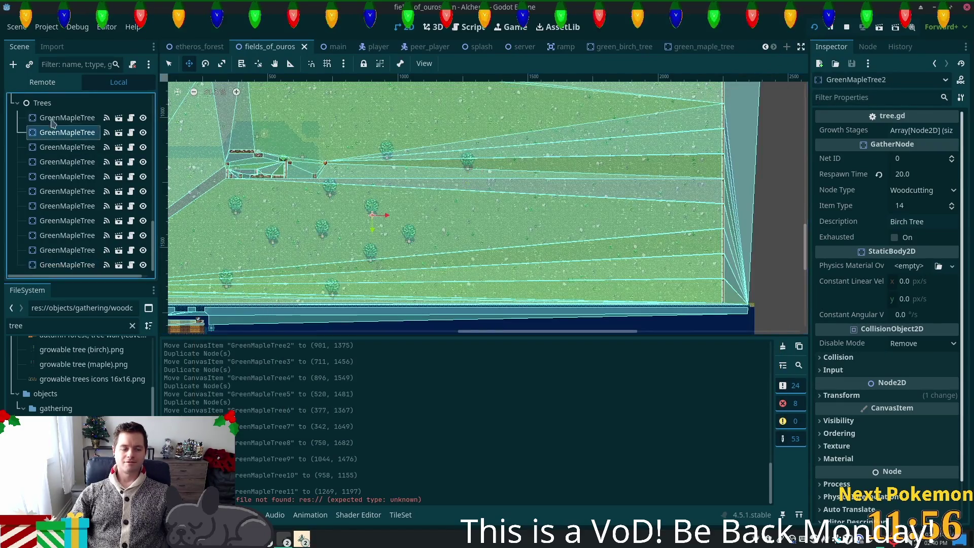
left_click(54, 118)
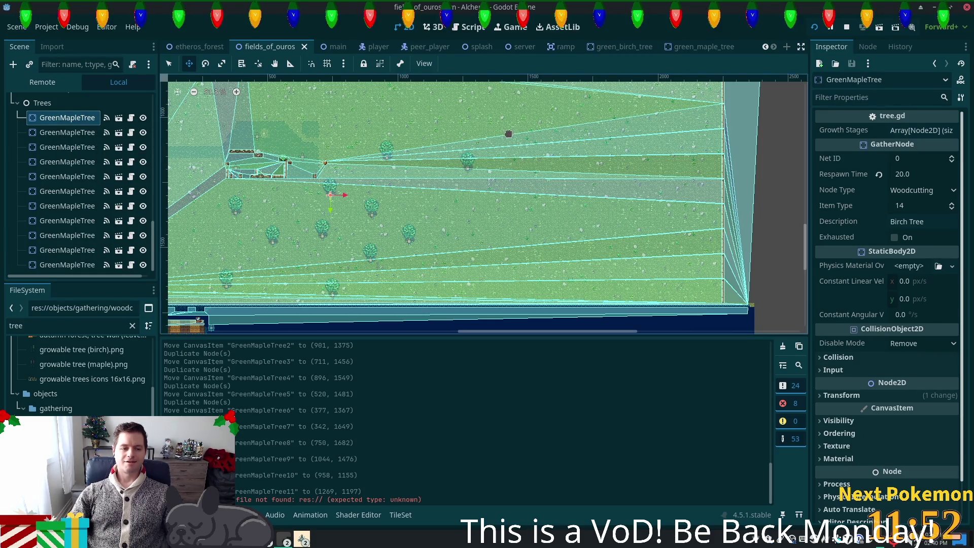
left_click(812, 27)
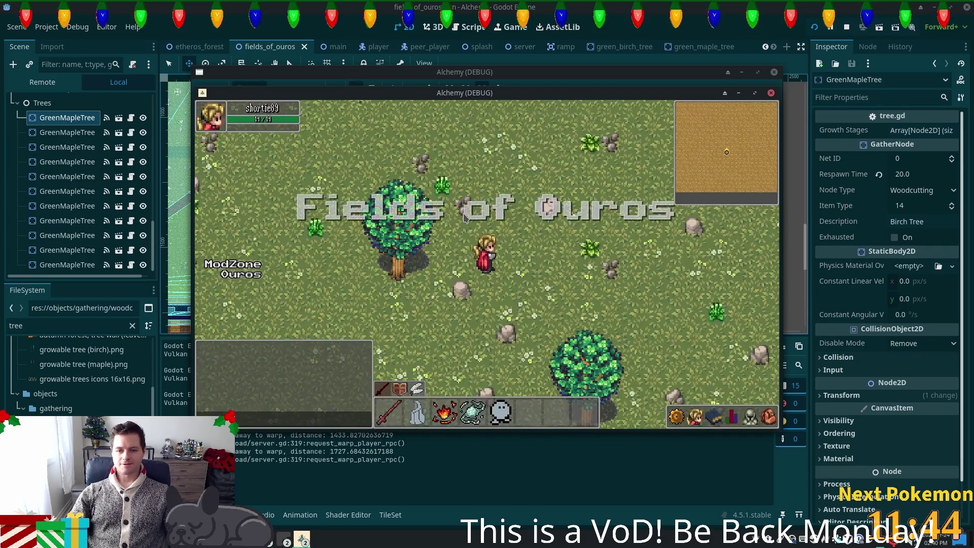
key("Down")
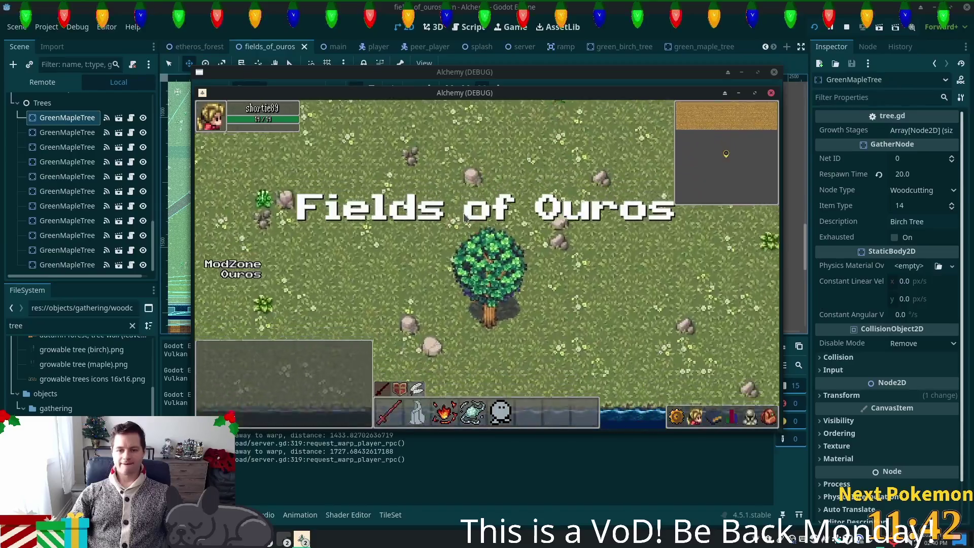
key("Up")
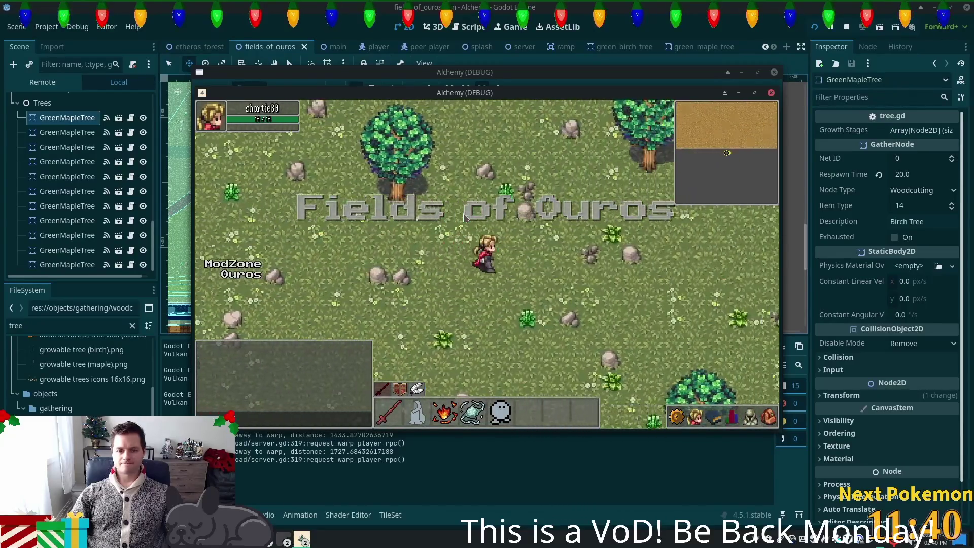
key("Up")
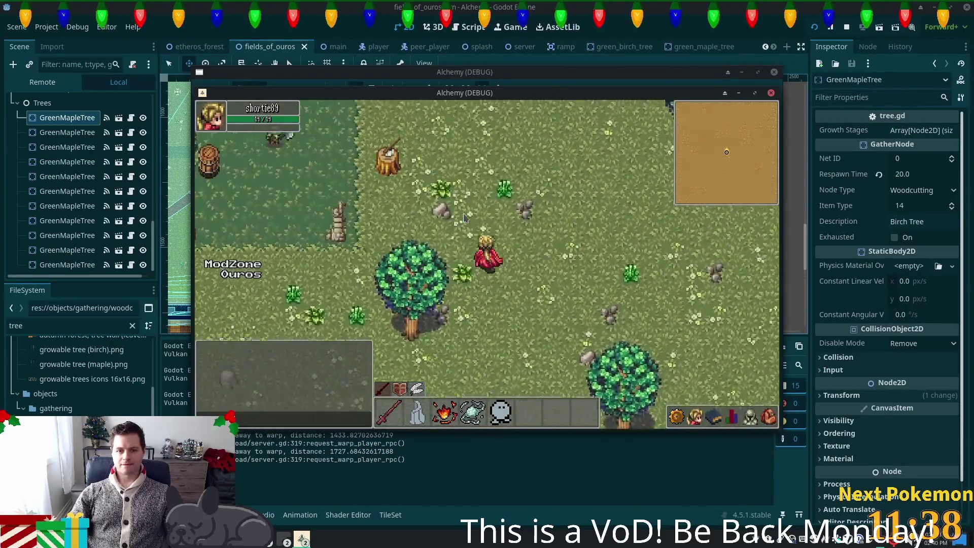
key("Up")
key("Right")
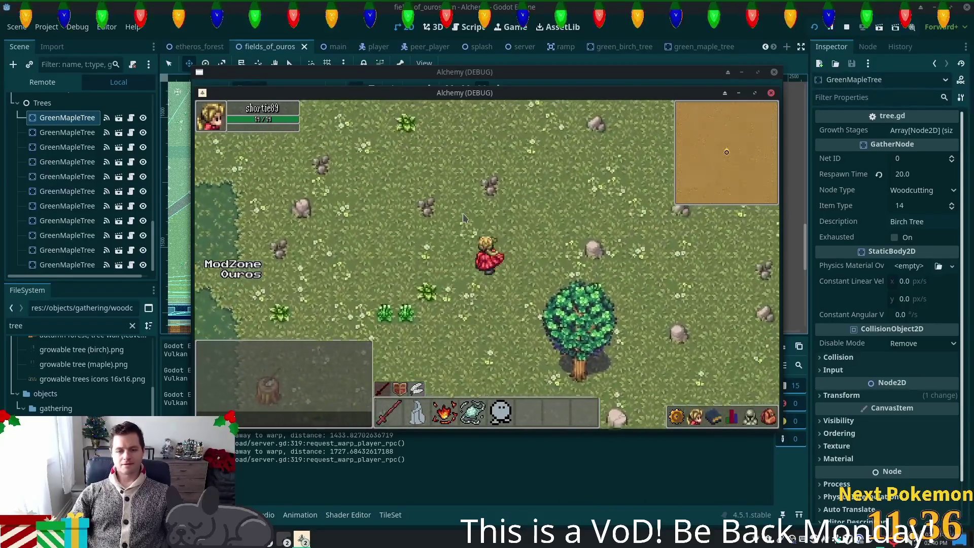
key("Down")
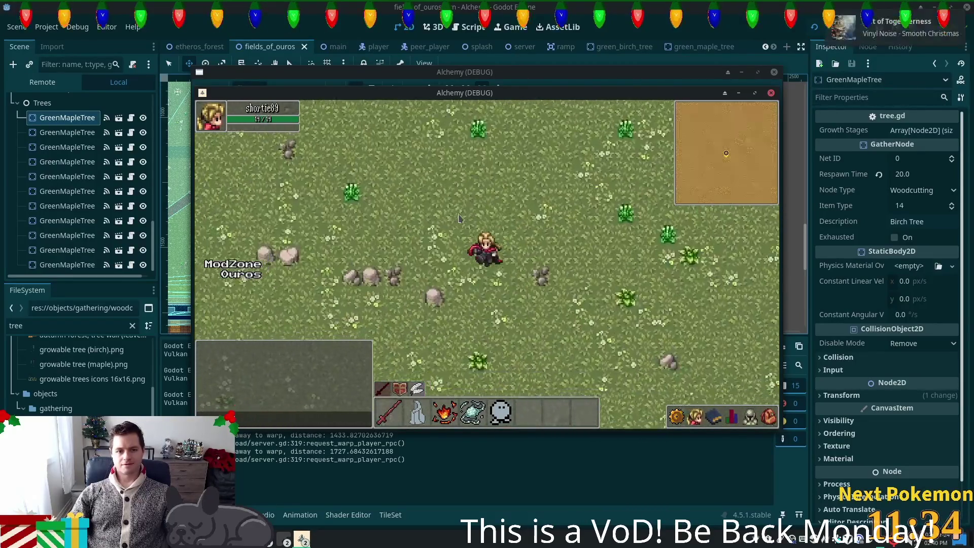
key("F8")
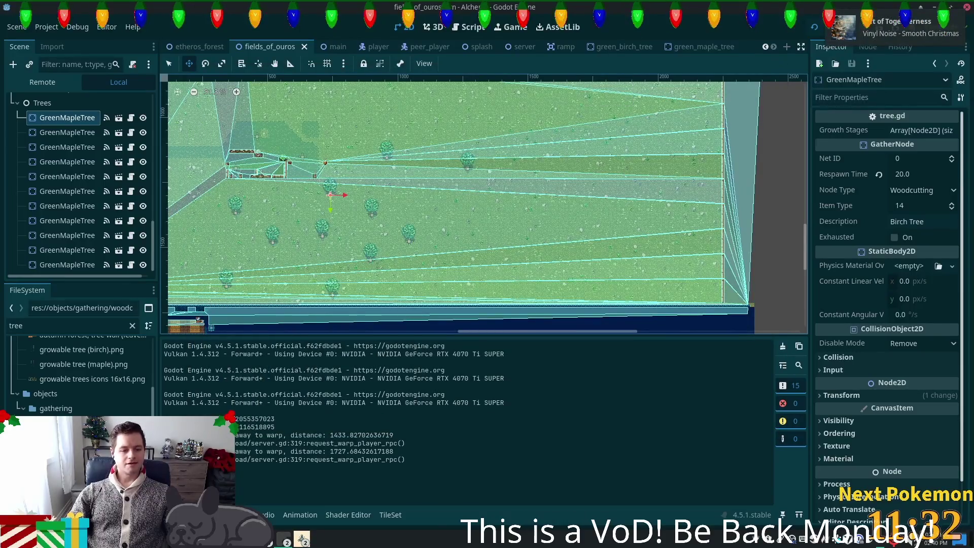
Open growable tree (maple).png in Ristretto, zoom in, and pan to the bare trees and stumps
key("alt+Tab")
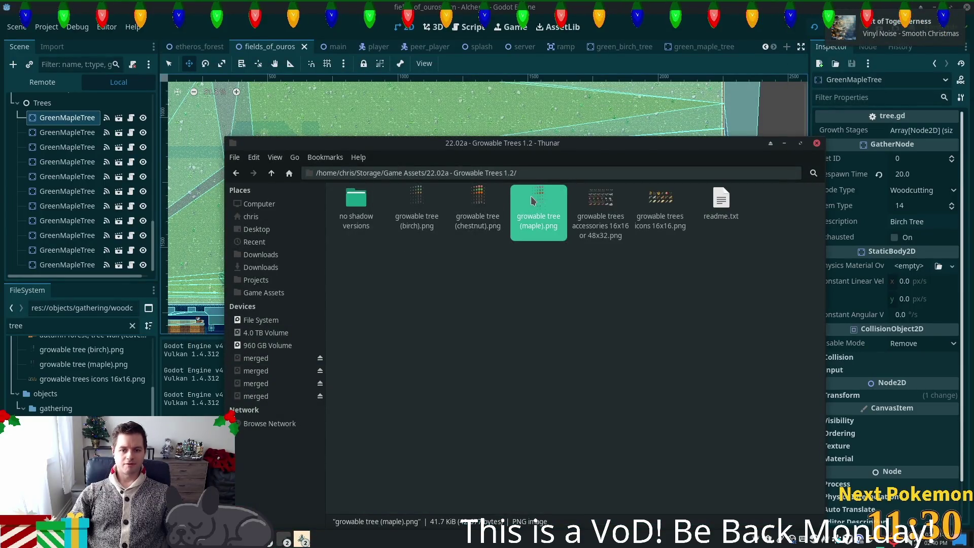
double_click(533, 200)
scroll(530, 261, "down", 1)
scroll(529, 261, "up", 1)
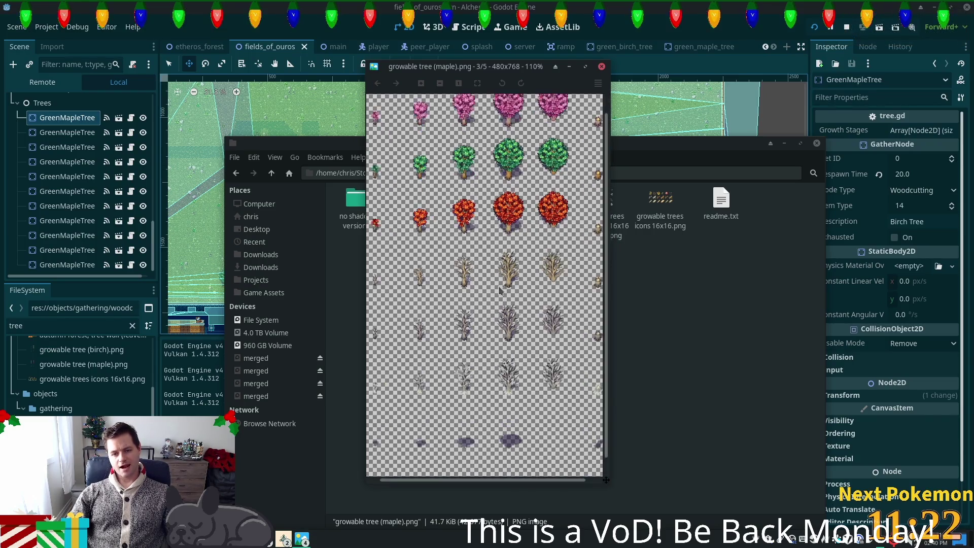
scroll(496, 282, "up", 5)
scroll(499, 231, "up", 3)
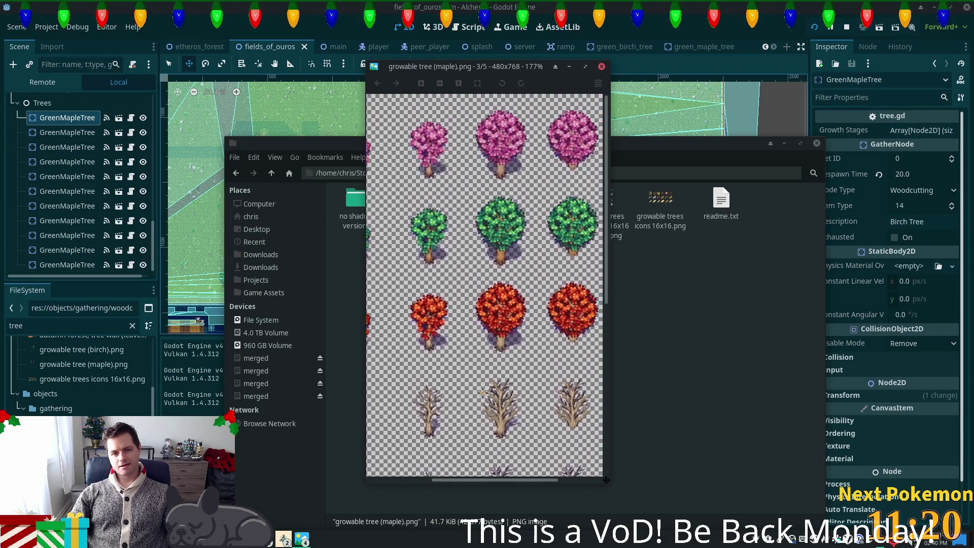
mouse_move(492, 253)
left_mouse_down()
mouse_move(634, 341)
mouse_move(561, 326)
left_mouse_up()
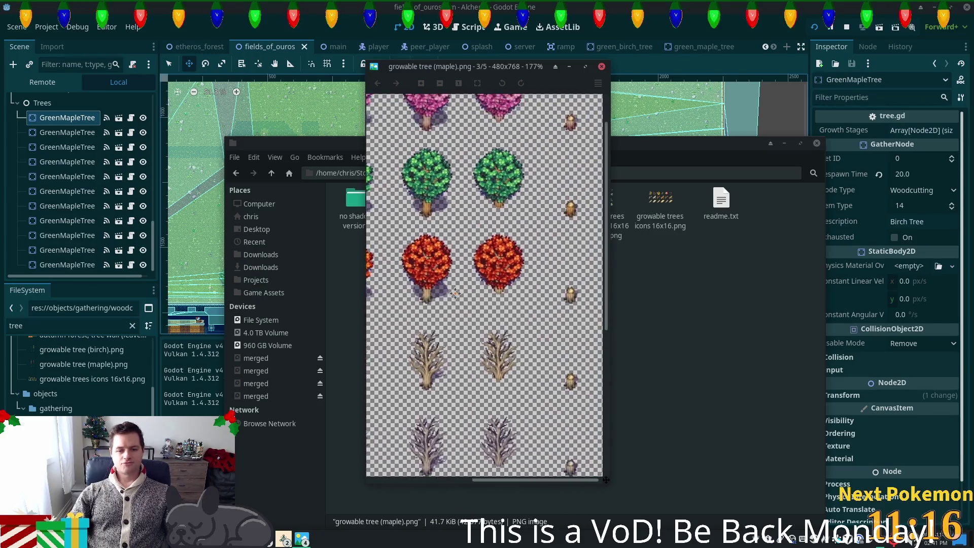
left_click_drag(446, 290, 417, 299)
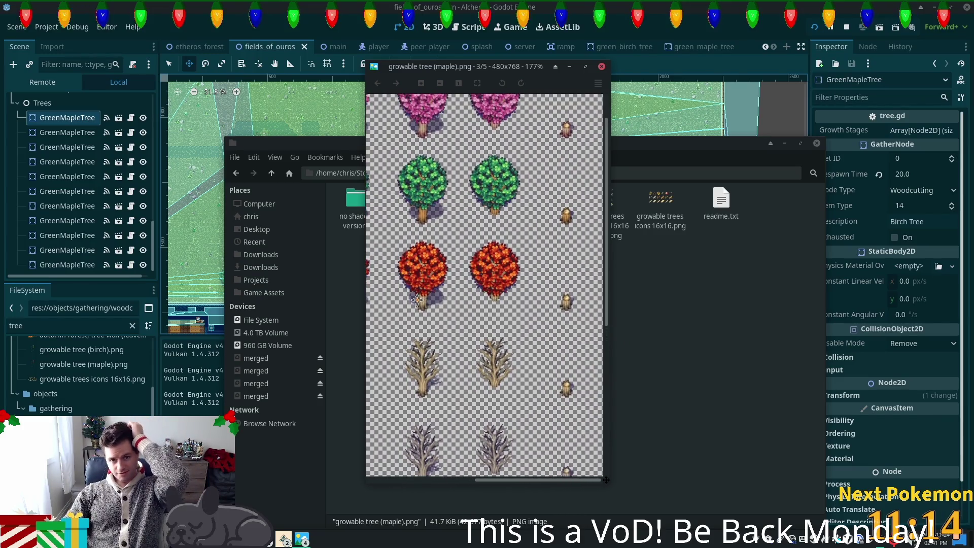
left_click_drag(446, 235, 463, 48)
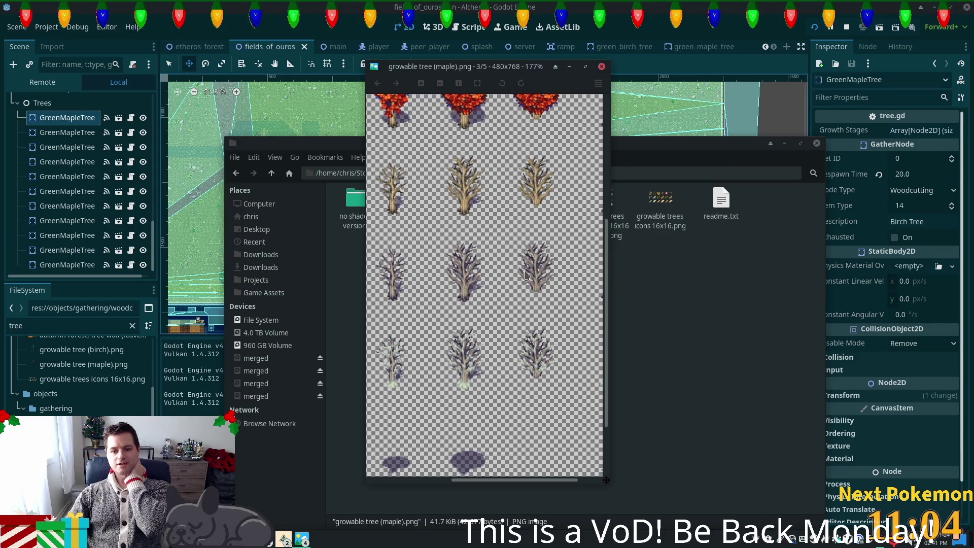
Pan across the pink, green and red tree sprites, then close the image viewer
left_click_drag(547, 284, 501, 396)
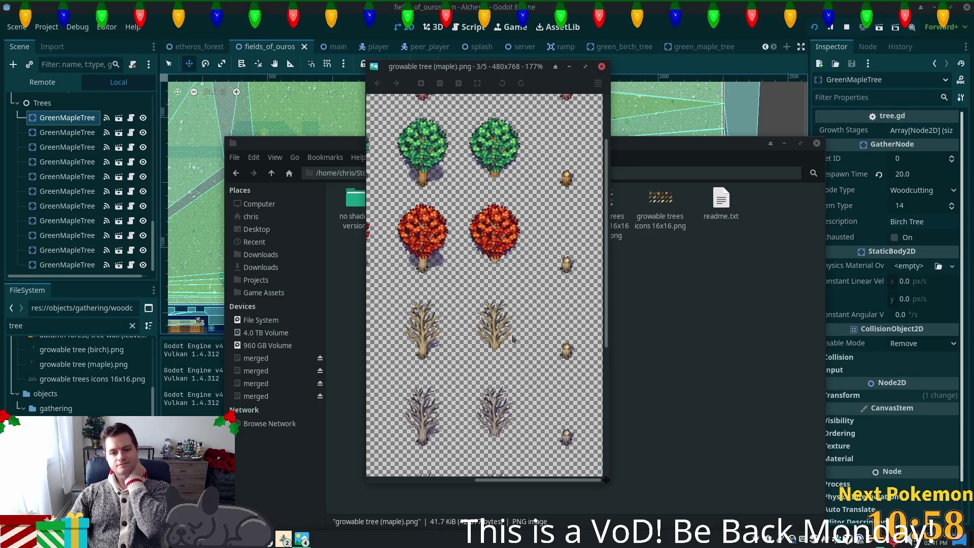
mouse_move(512, 339)
left_mouse_down()
mouse_move(548, 329)
mouse_move(512, 414)
mouse_move(461, 456)
mouse_move(808, 431)
mouse_move(658, 161)
mouse_move(598, 213)
left_mouse_up()
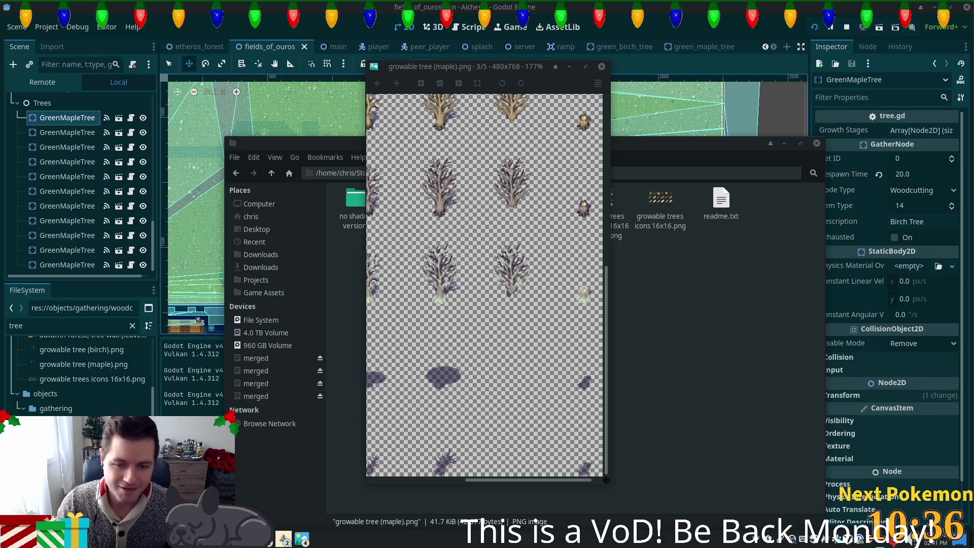
scroll(517, 218, "left", 2)
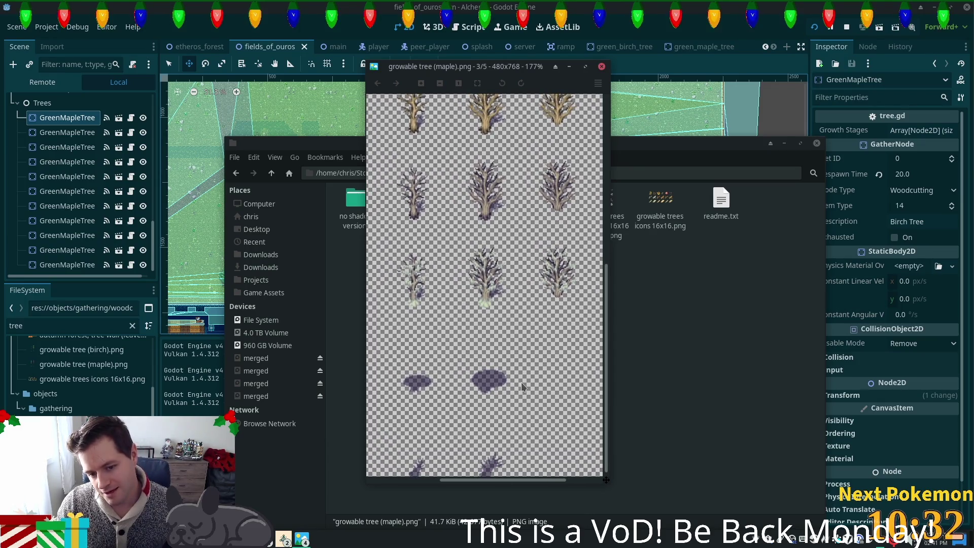
left_click_drag(515, 378, 514, 376)
scroll(514, 375, "left", 1)
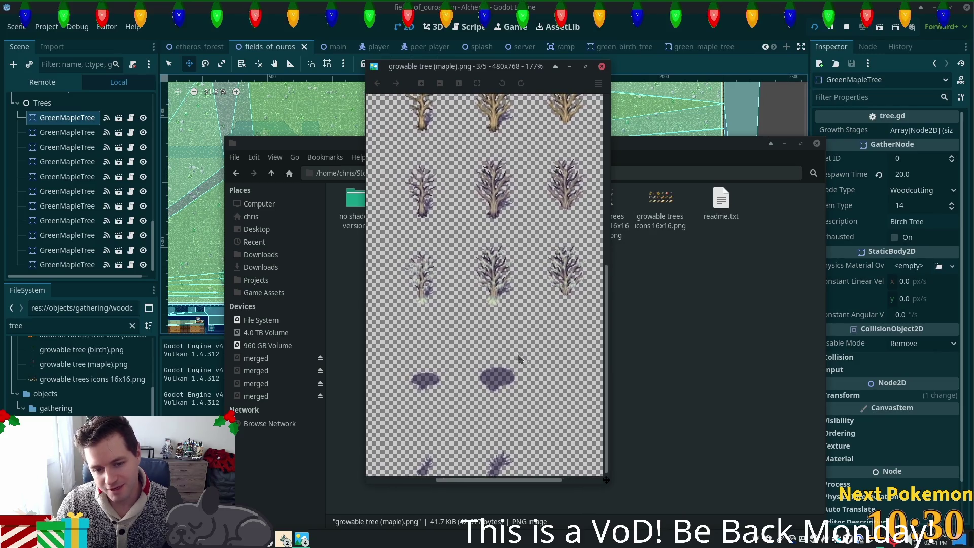
scroll(415, 388, "down", 4)
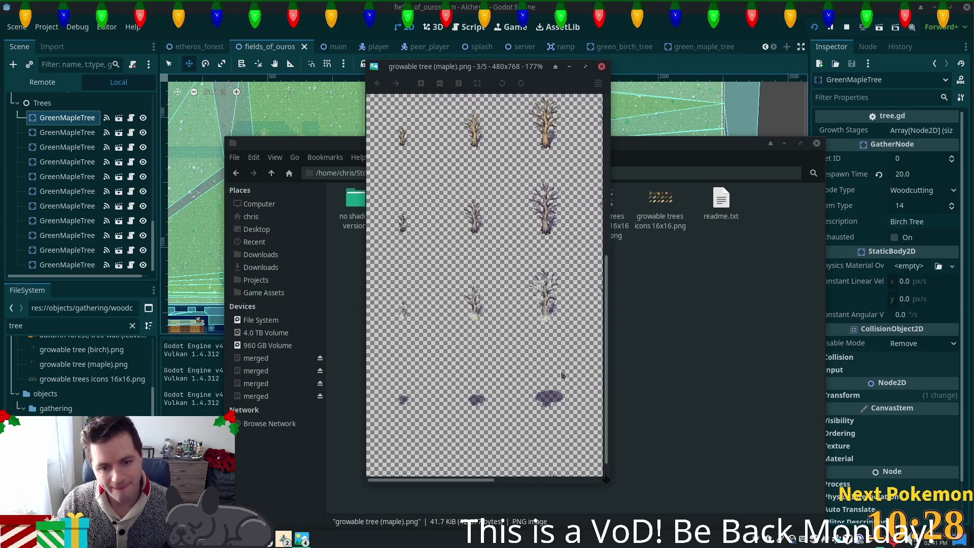
scroll(541, 380, "down", 1)
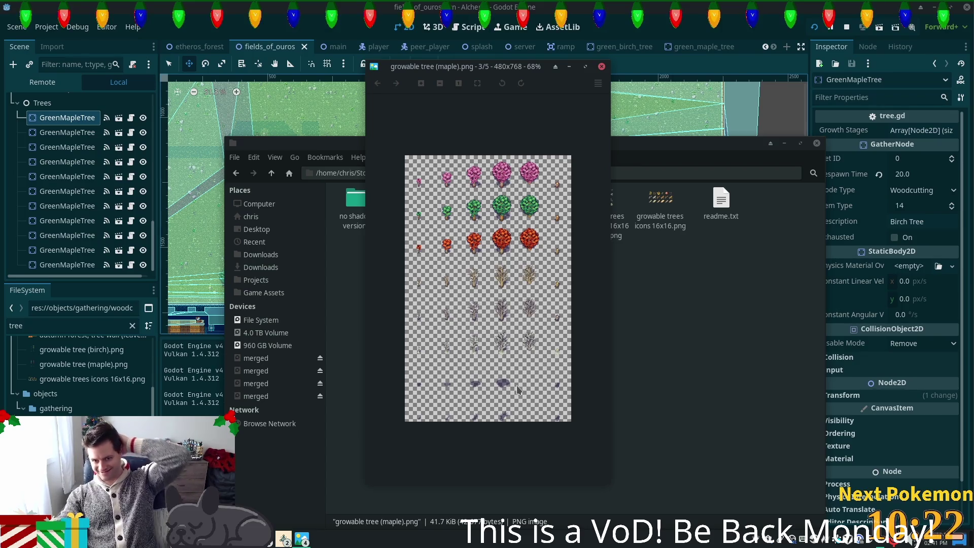
scroll(541, 314, "up", 2)
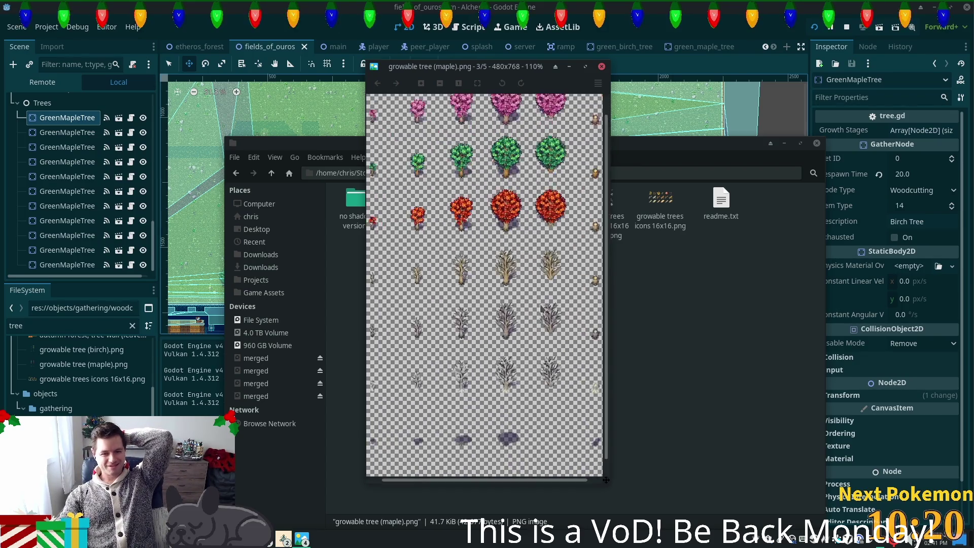
scroll(517, 333, "up", 1)
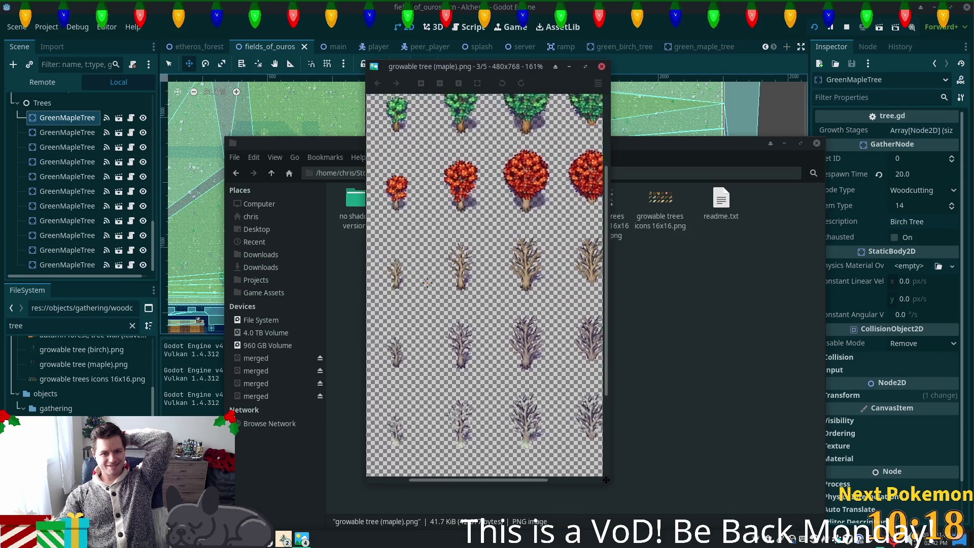
scroll(517, 333, "right", 3)
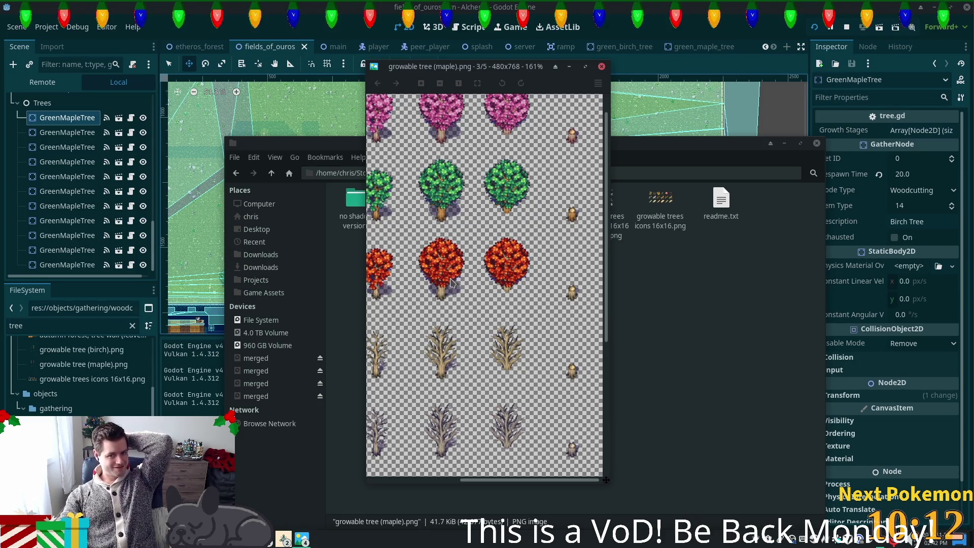
left_click_drag(463, 278, 511, 338)
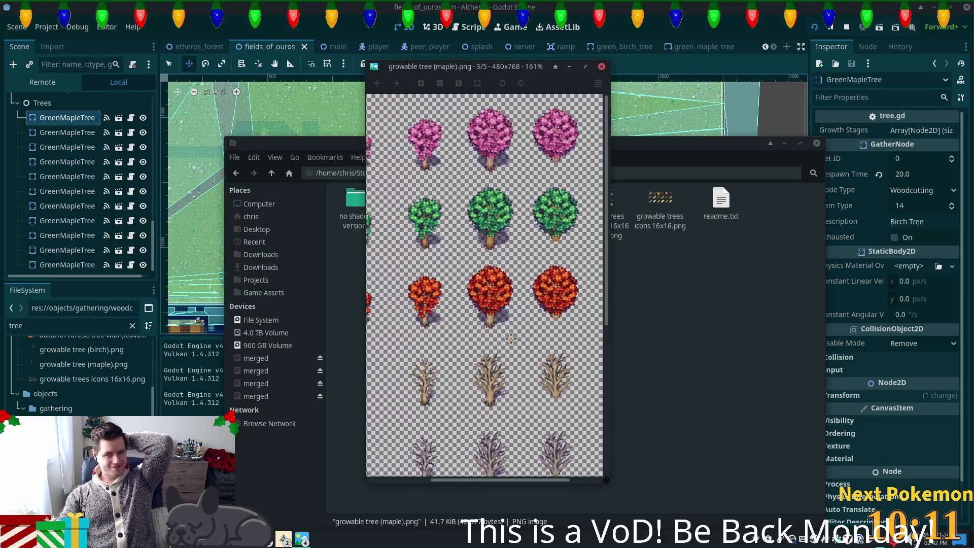
left_click(601, 67)
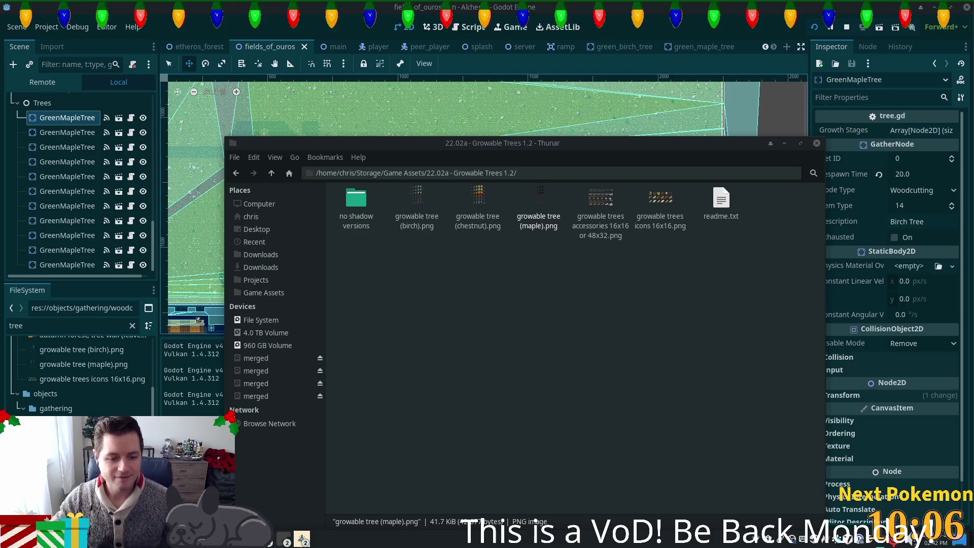
key("alt+Tab")
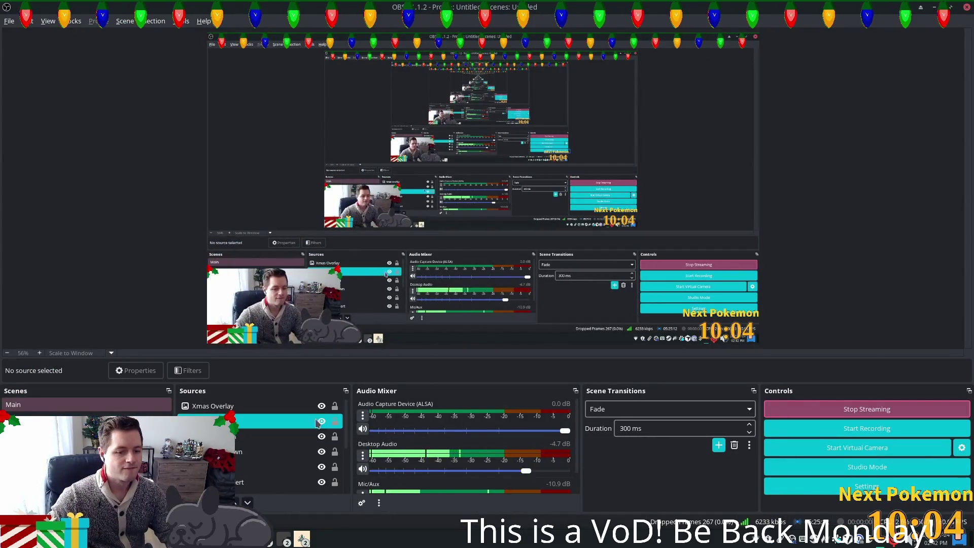
Bring the Alchemy game forward and walk the character left, down, right and up among the maples
key("alt+Tab")
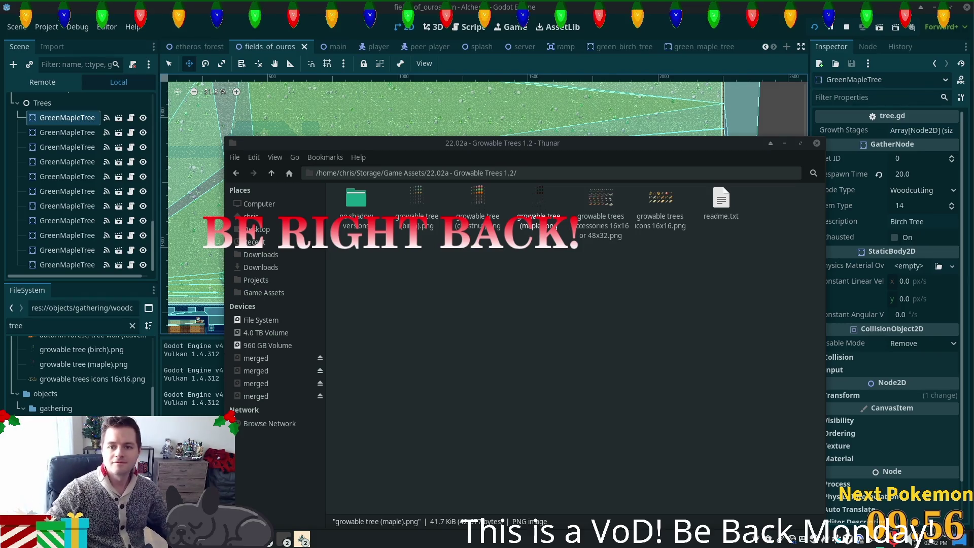
mouse_move(302, 538)
left_click(343, 490)
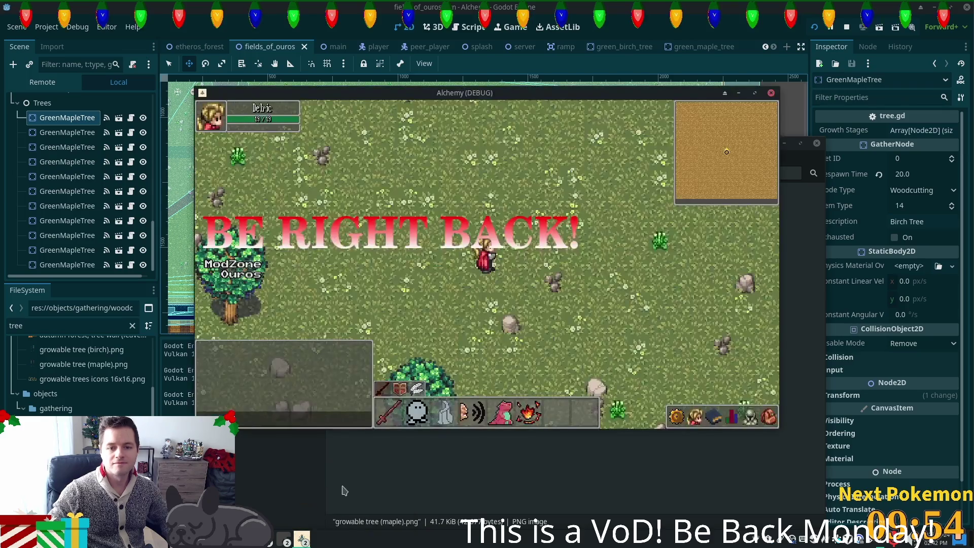
key("Down")
key("Left")
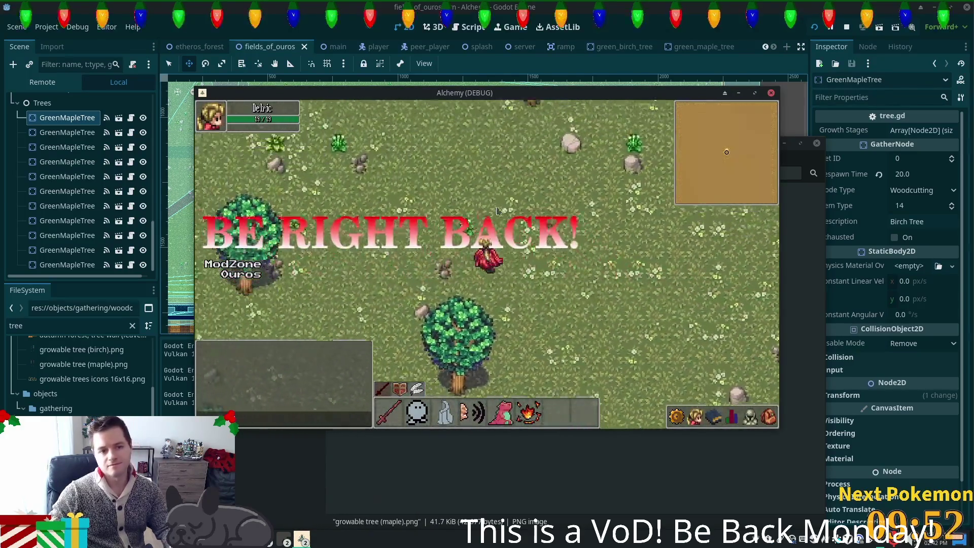
key("Left")
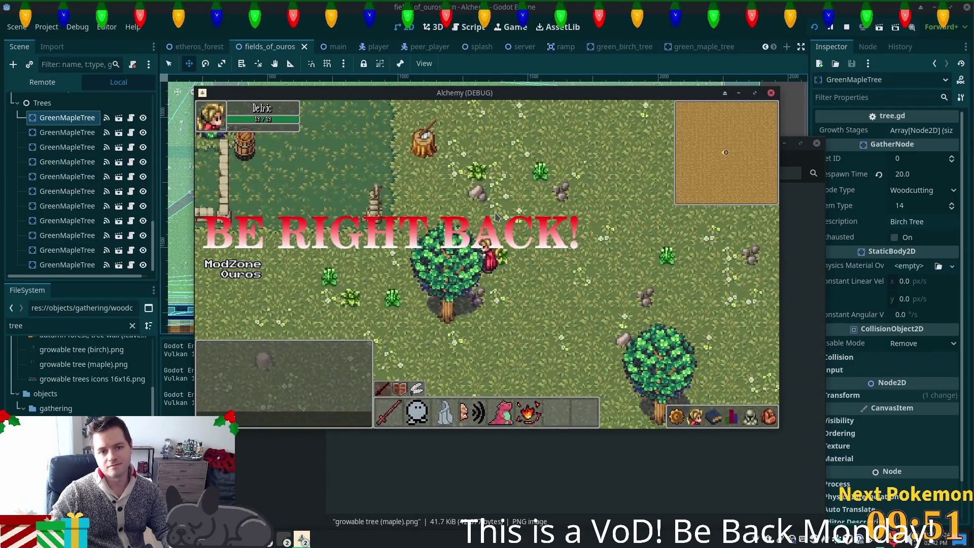
key("Up")
key("Left")
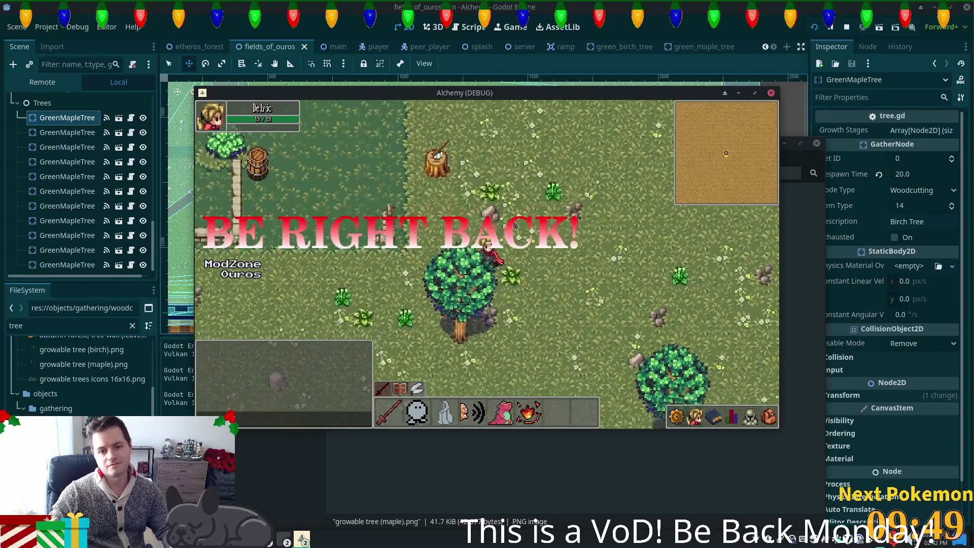
key("Down")
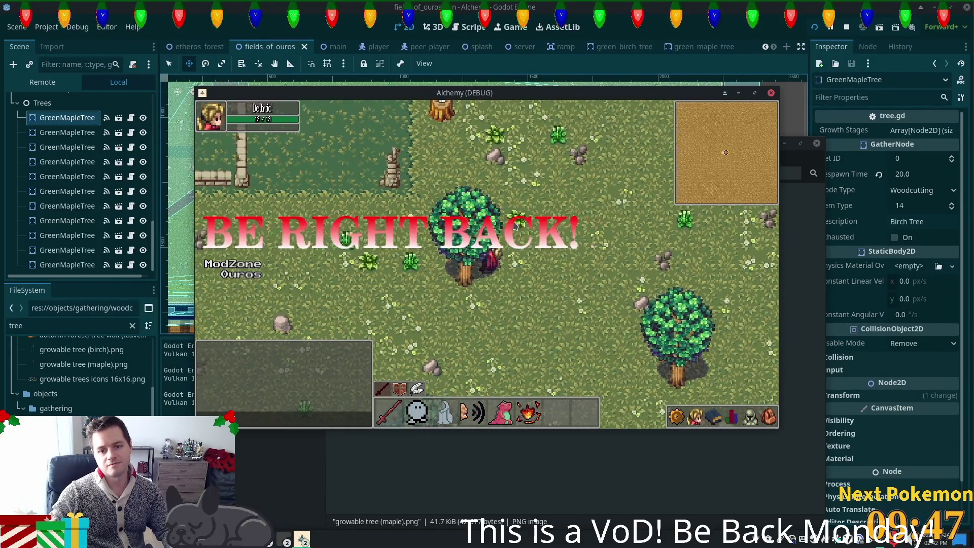
key("Down")
key("Right")
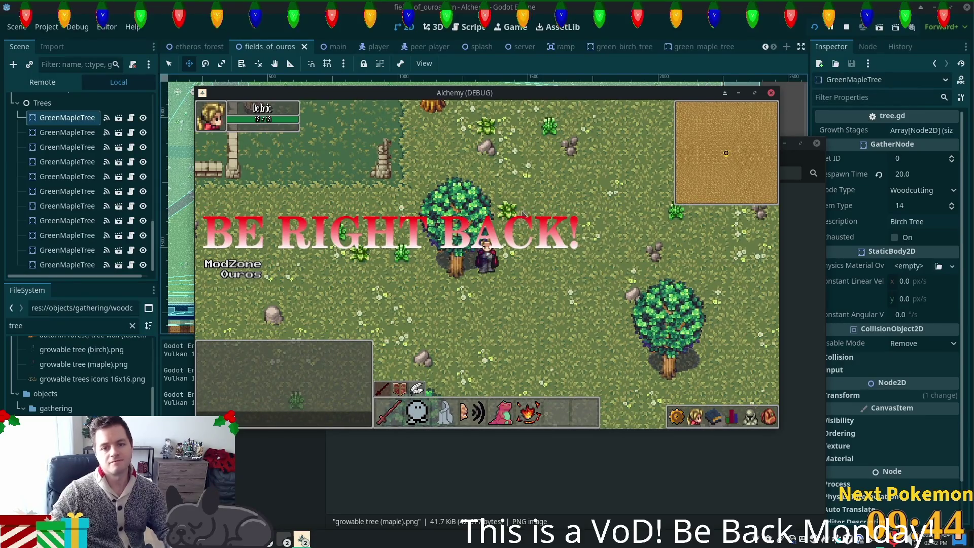
key("Up")
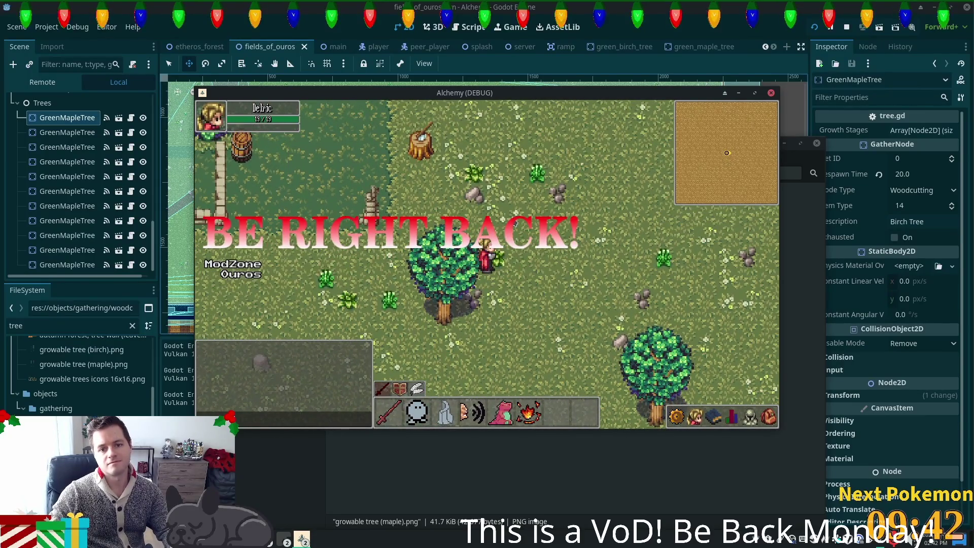
key("Up")
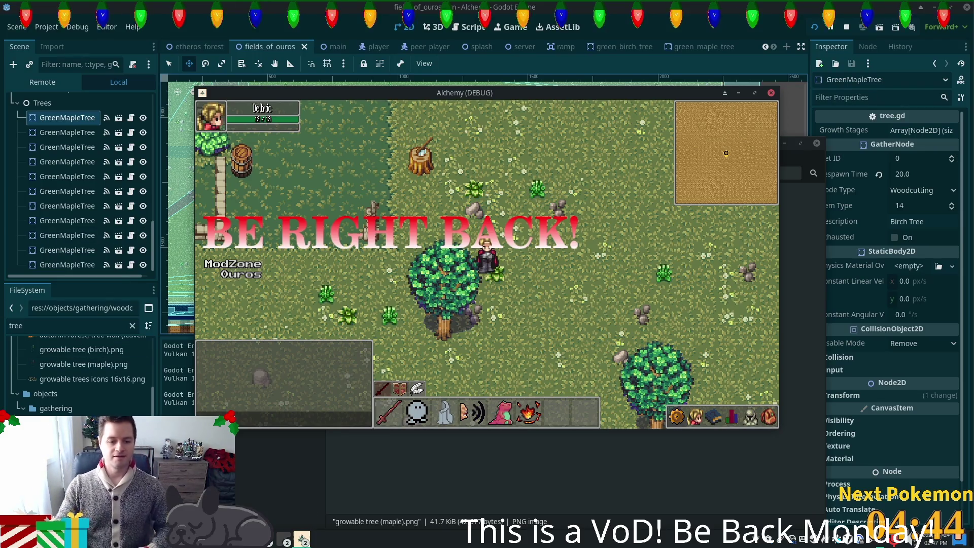
left_click(267, 540)
left_click(284, 390)
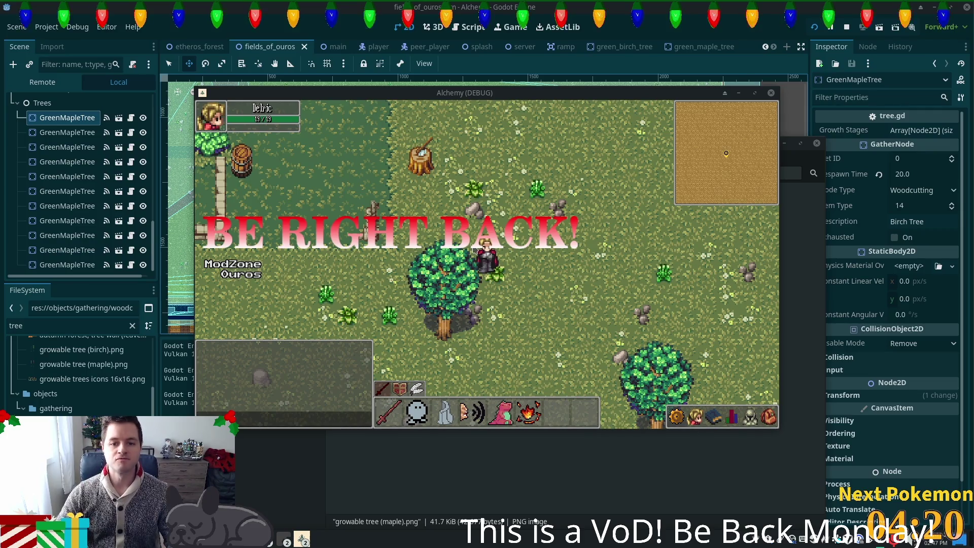
Walk north past the ruined stone walls, east past the stump, then north across the grass
key("a")
key("w")
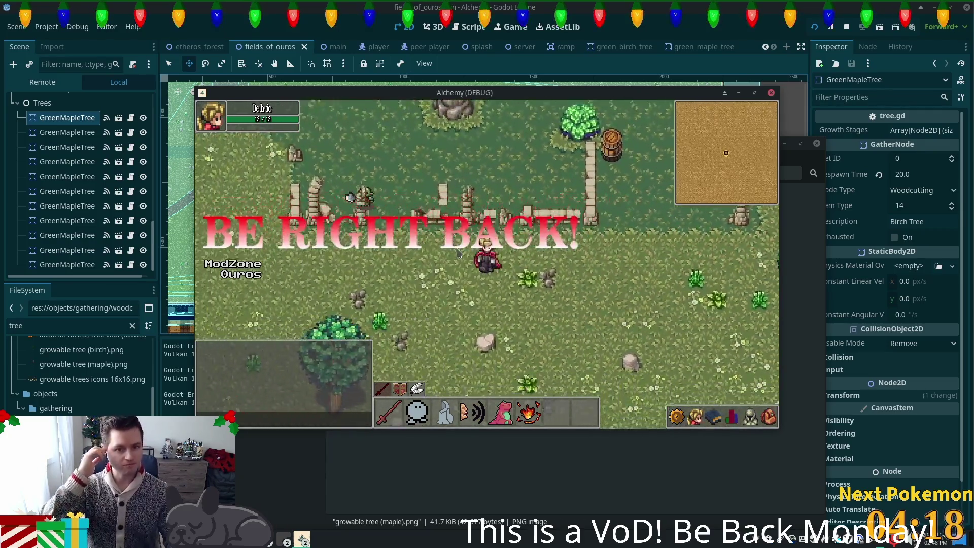
key("w")
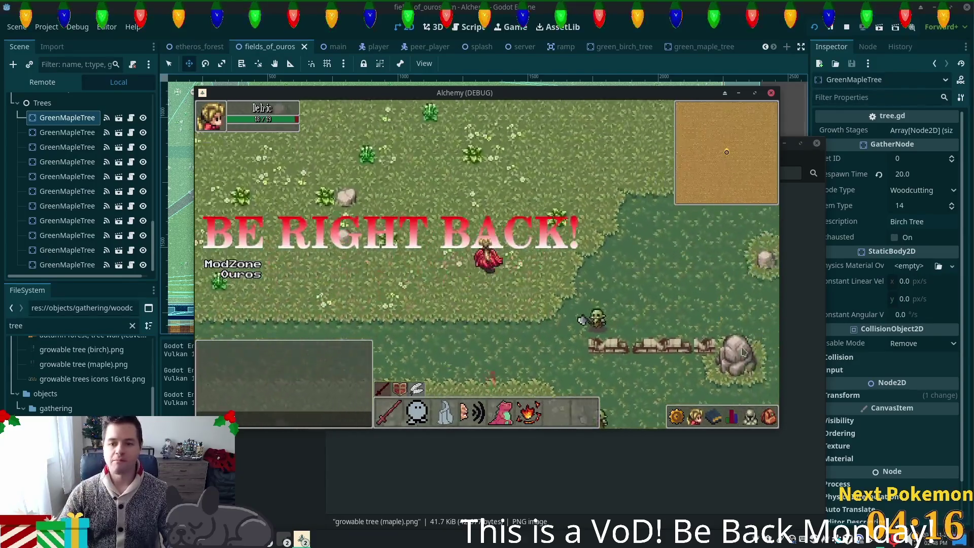
key("d")
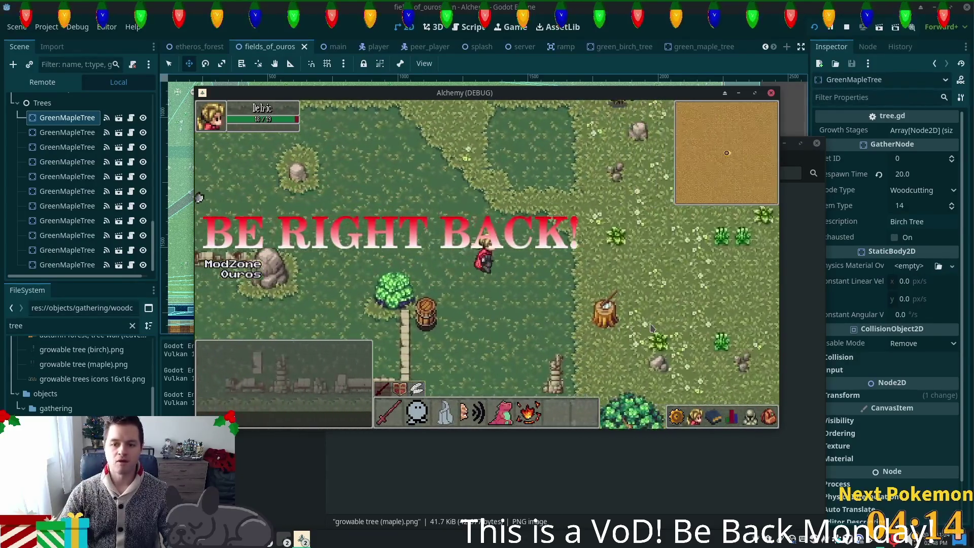
key("d")
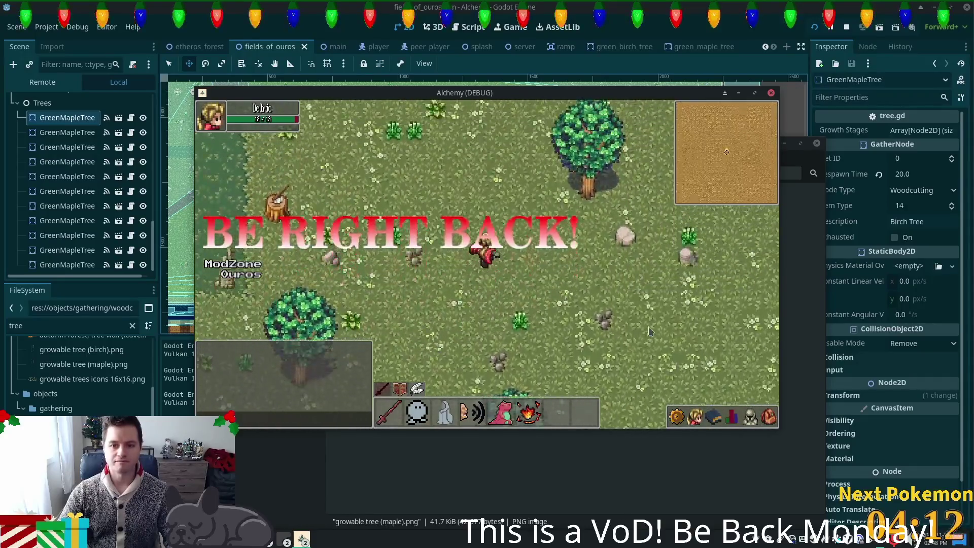
key("d")
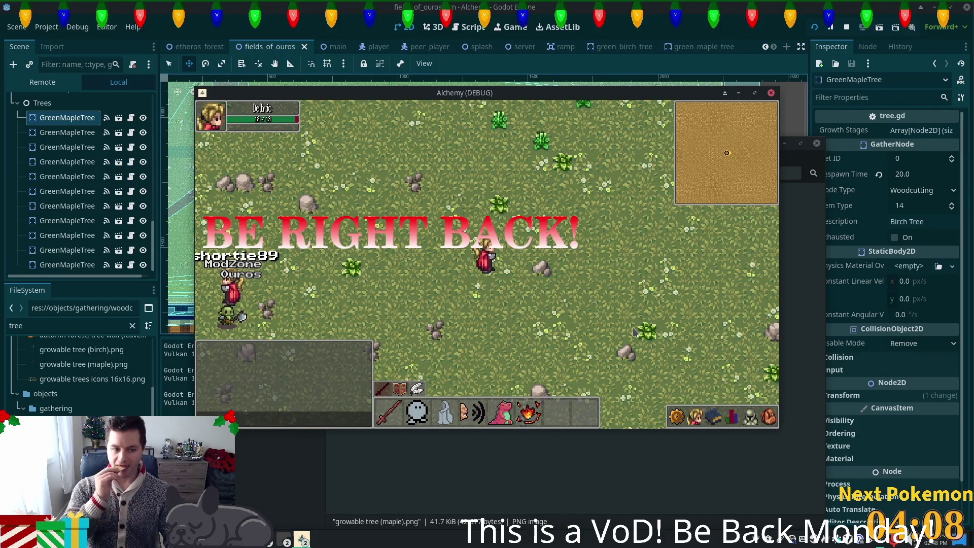
key("w")
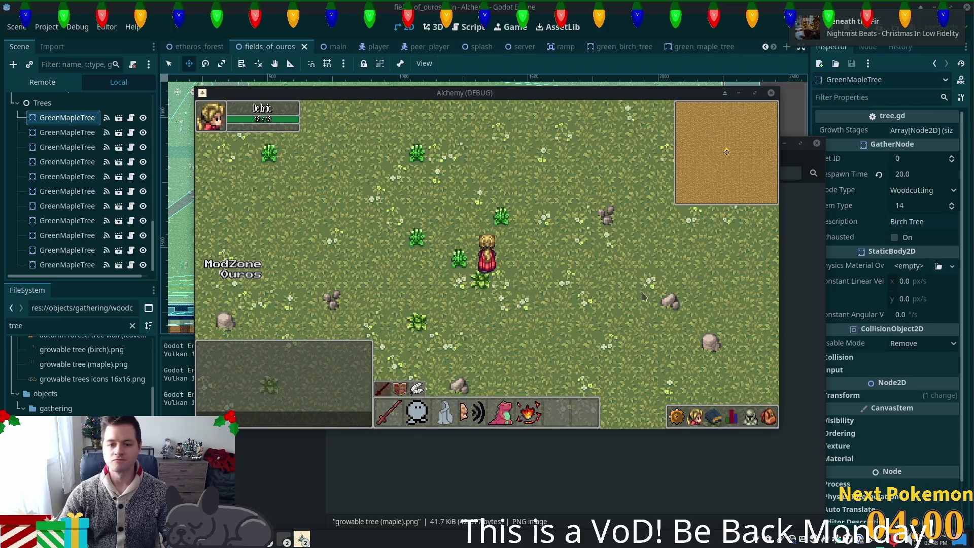
Walk north through the tall grass, east over the wooden bridge, and up the stone path
key("Down")
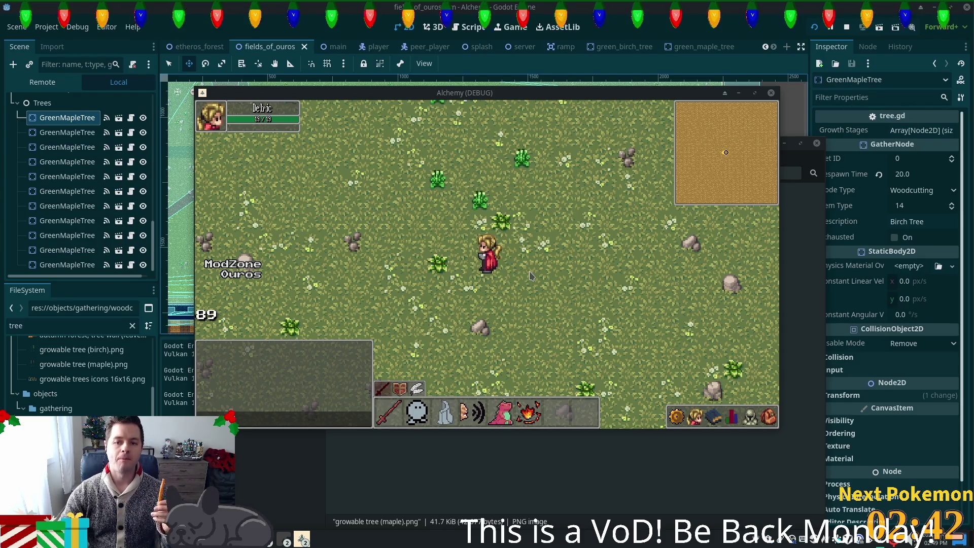
key("w")
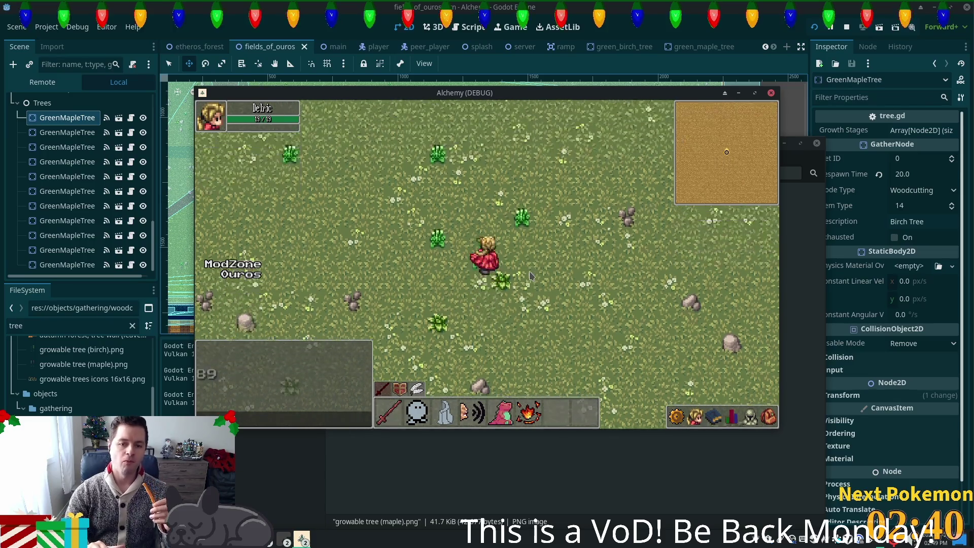
key("d")
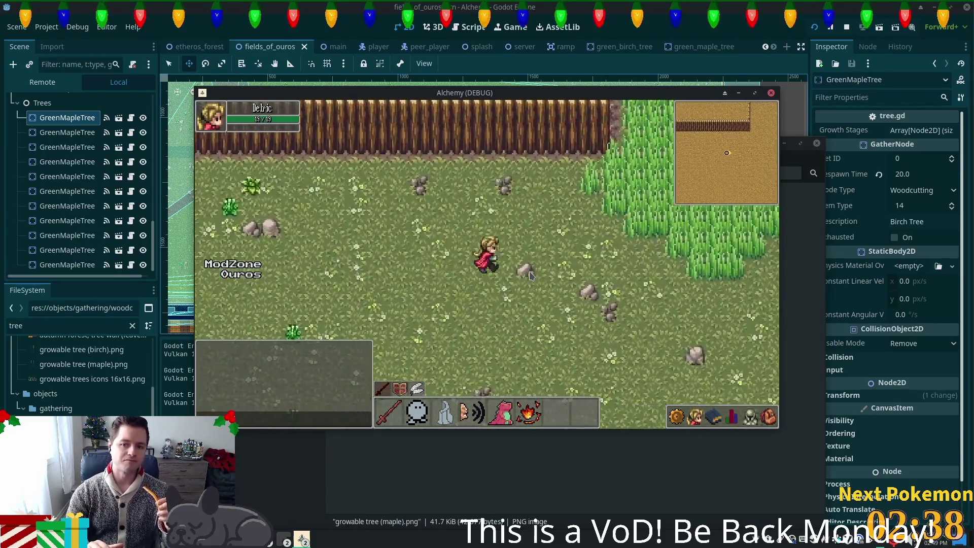
key("d")
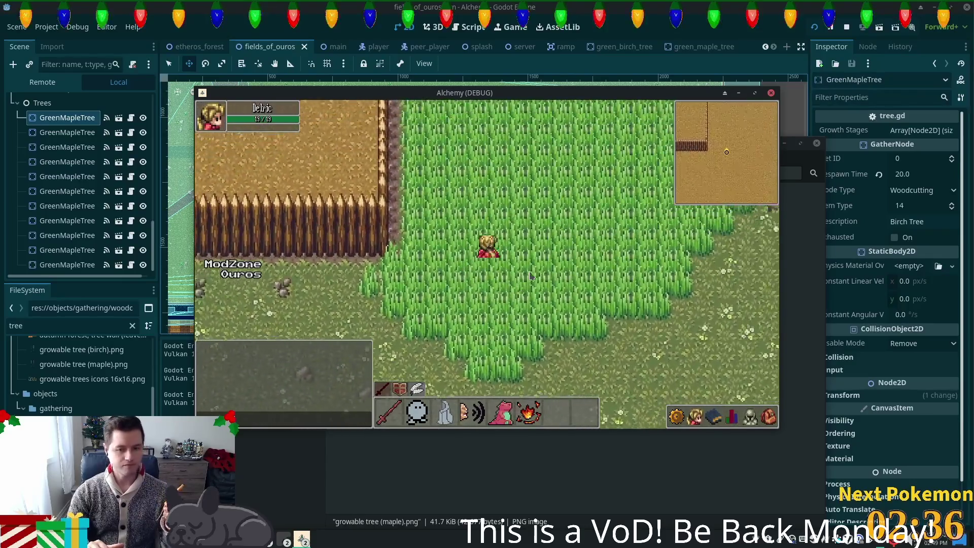
key("w")
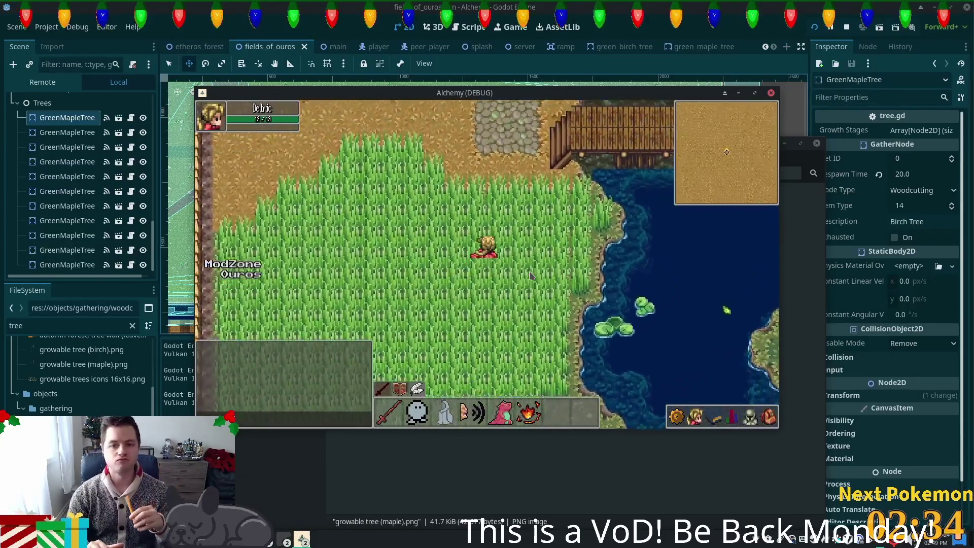
key("d")
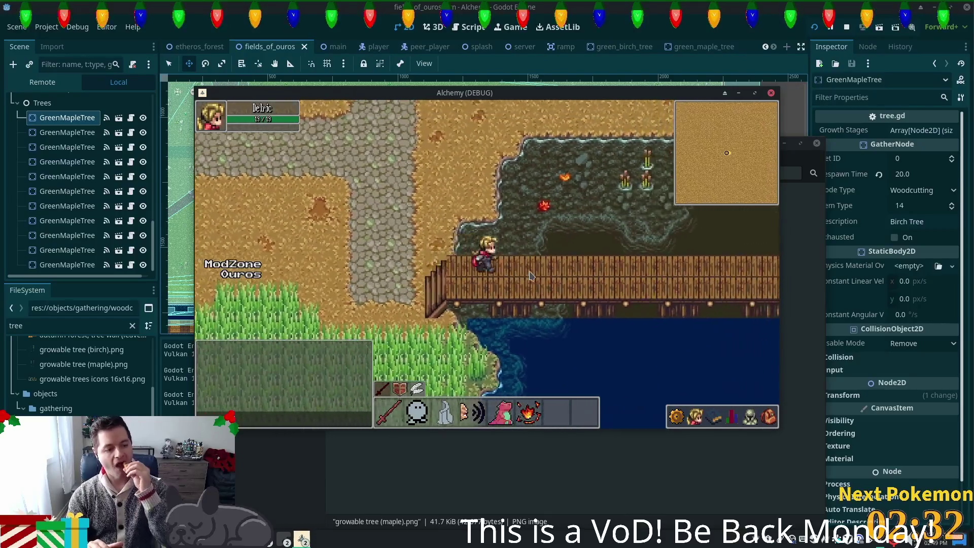
key("d")
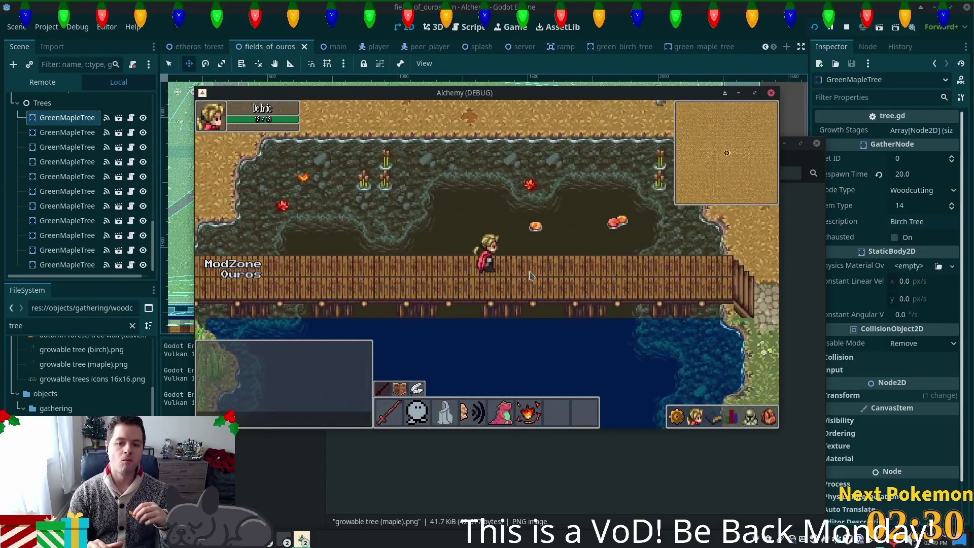
key("d")
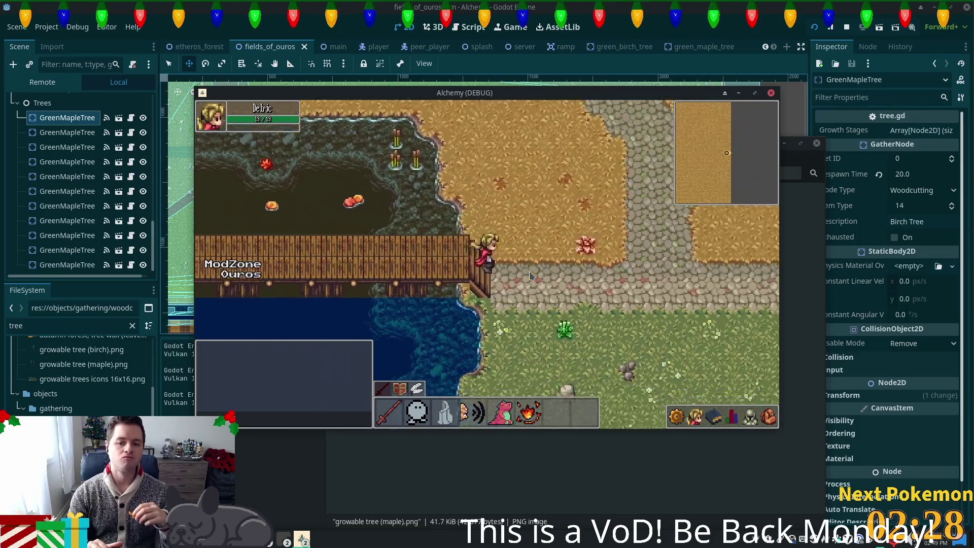
key("w")
key("w")
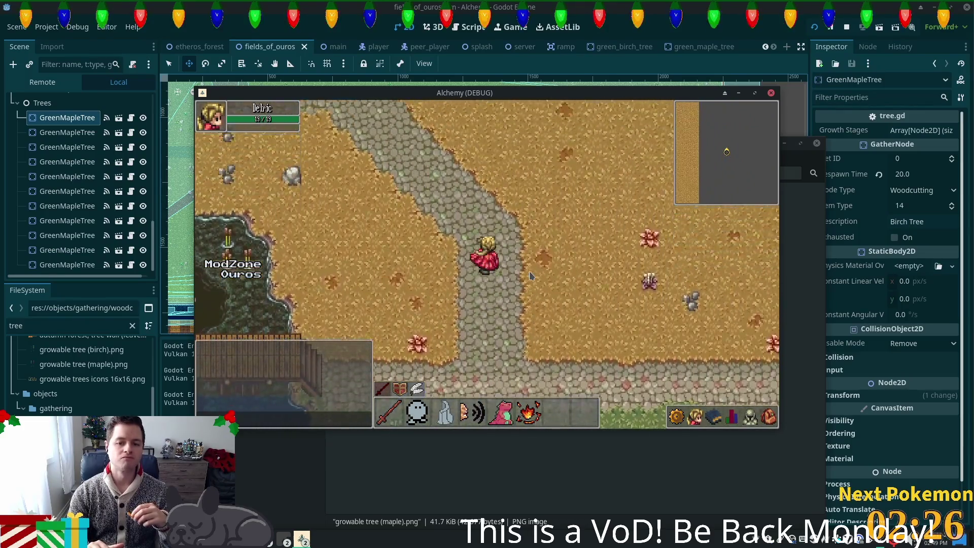
key("w")
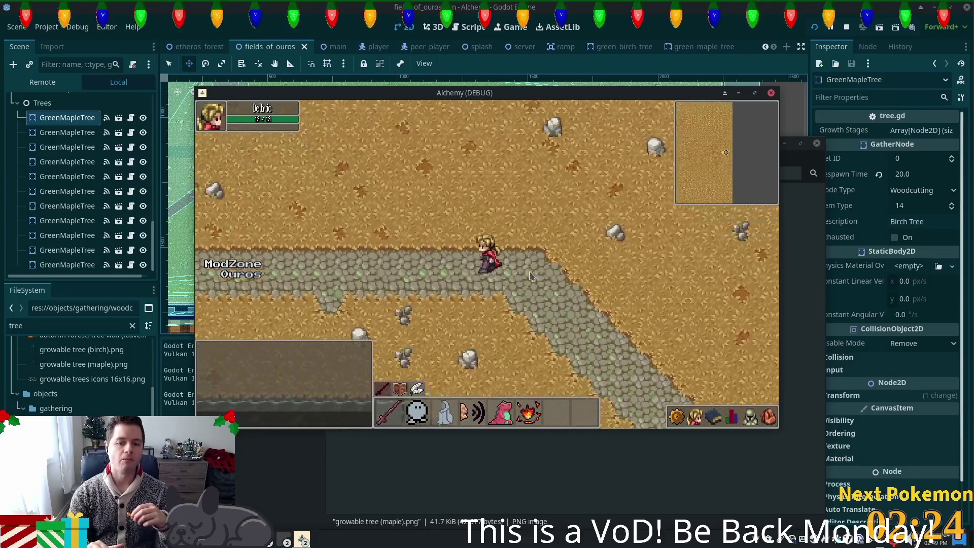
Walk west along the stone path through Ouros village, then turn south
key("a")
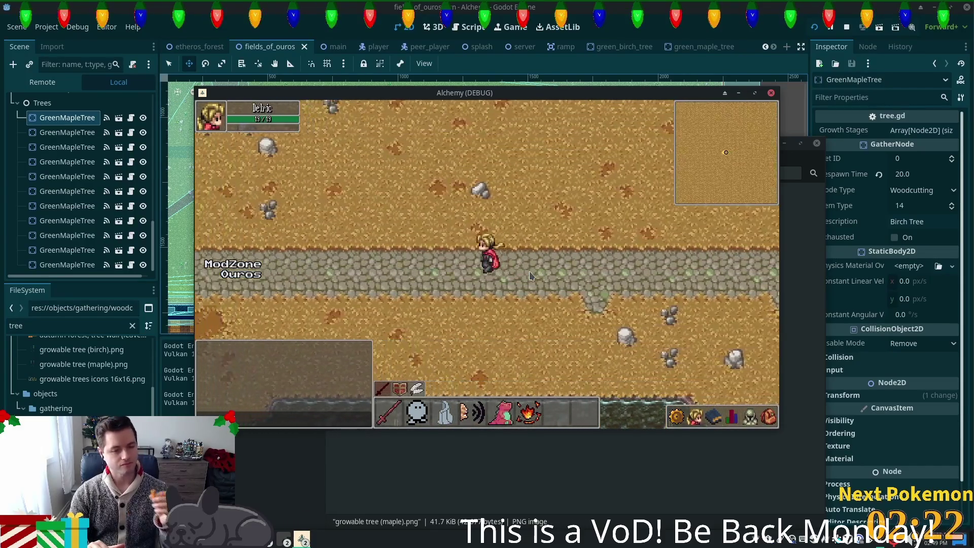
key("a")
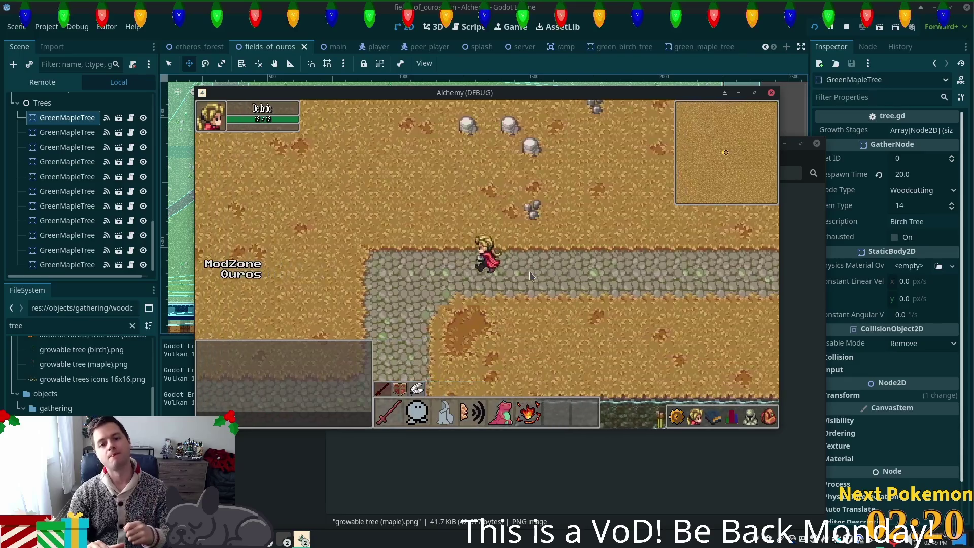
key("s")
key("s")
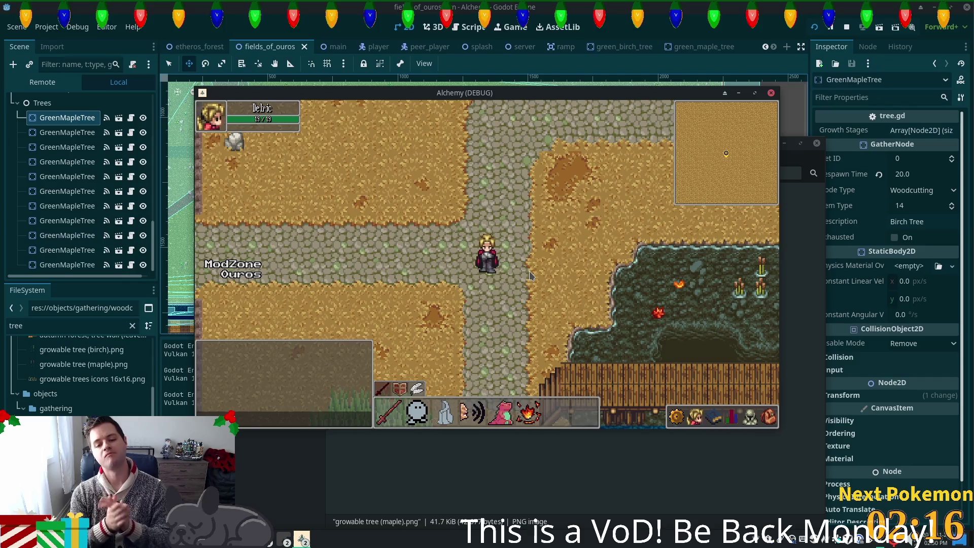
Walk south to the bridge, step back onto the path, and head west past the crop field
key("s")
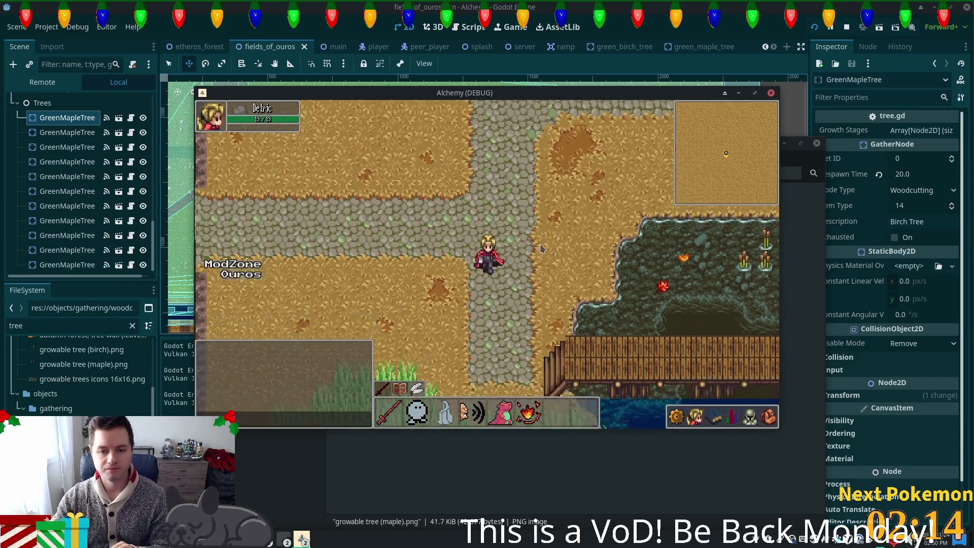
key("d")
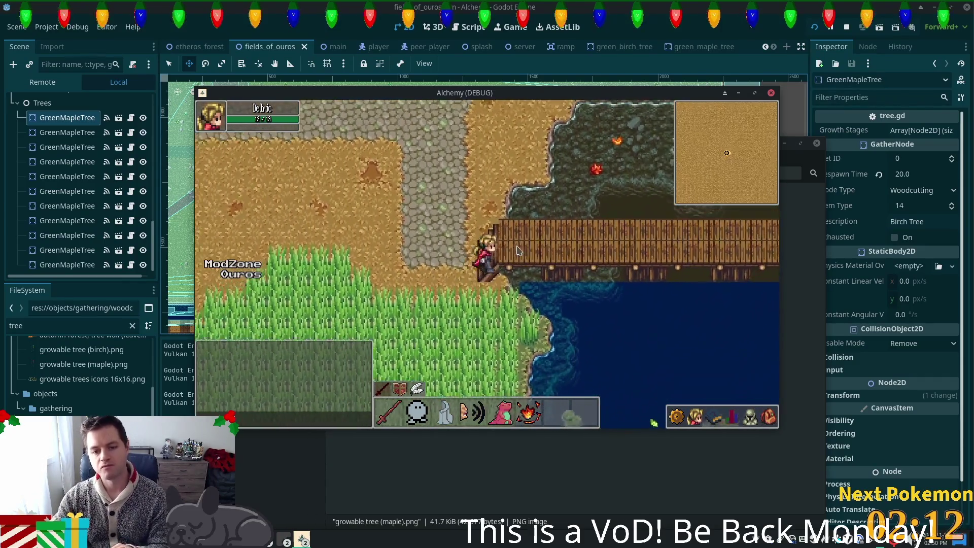
key("d")
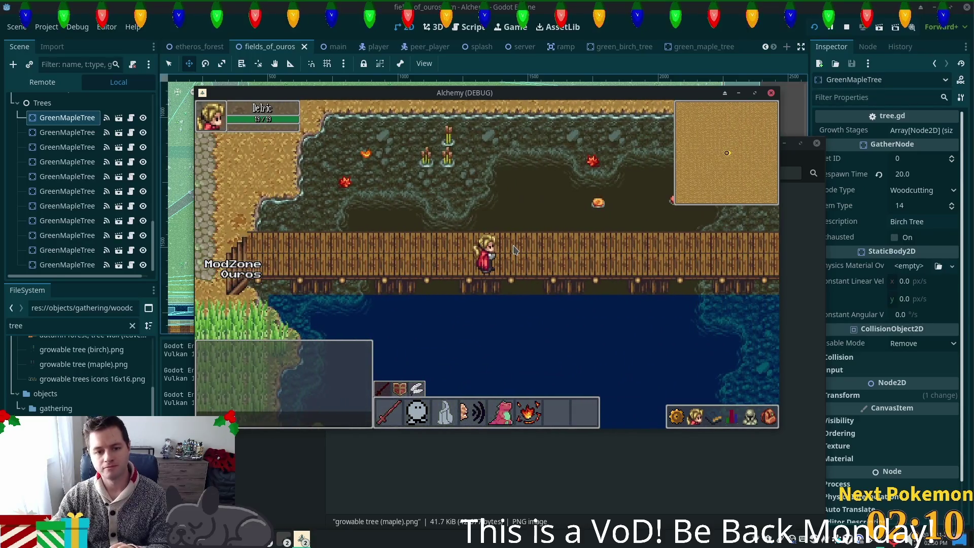
key("a")
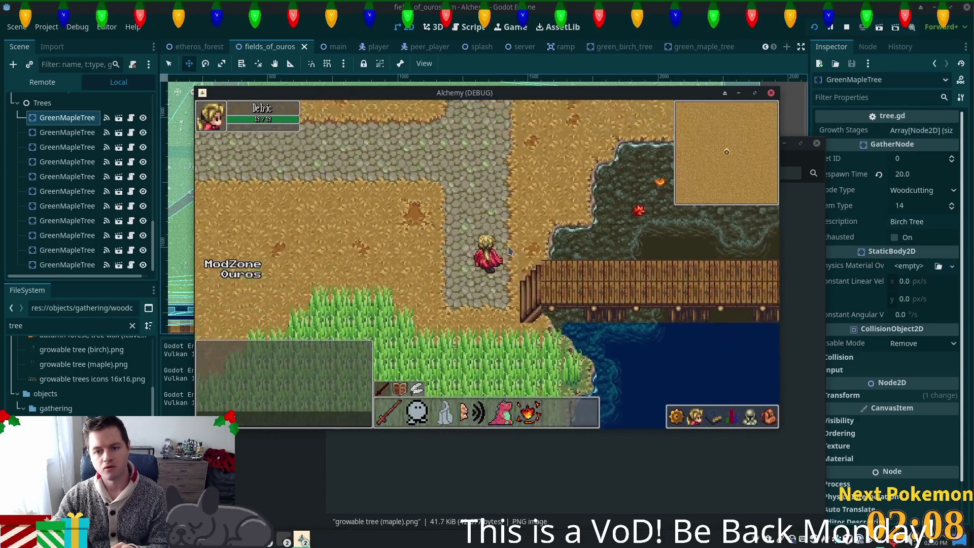
key("w")
key("a")
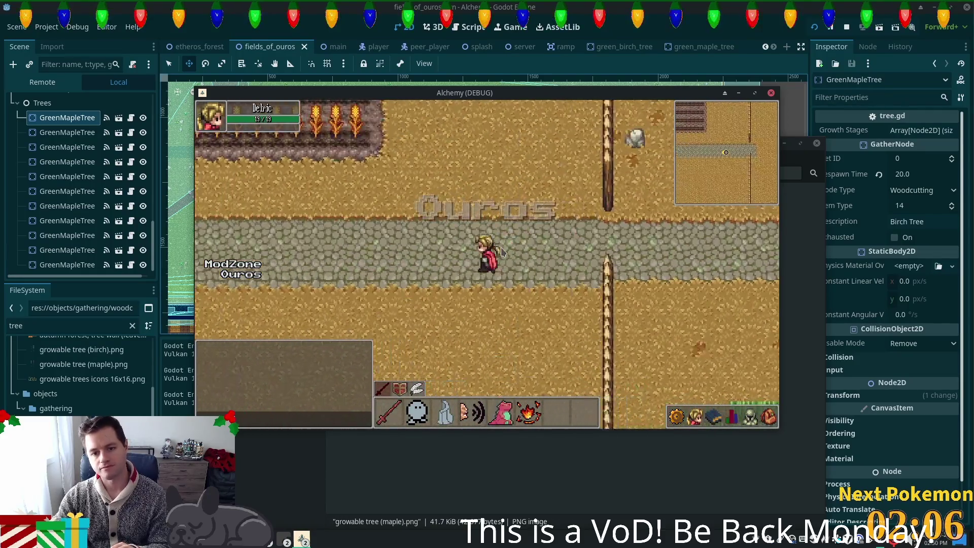
key("a")
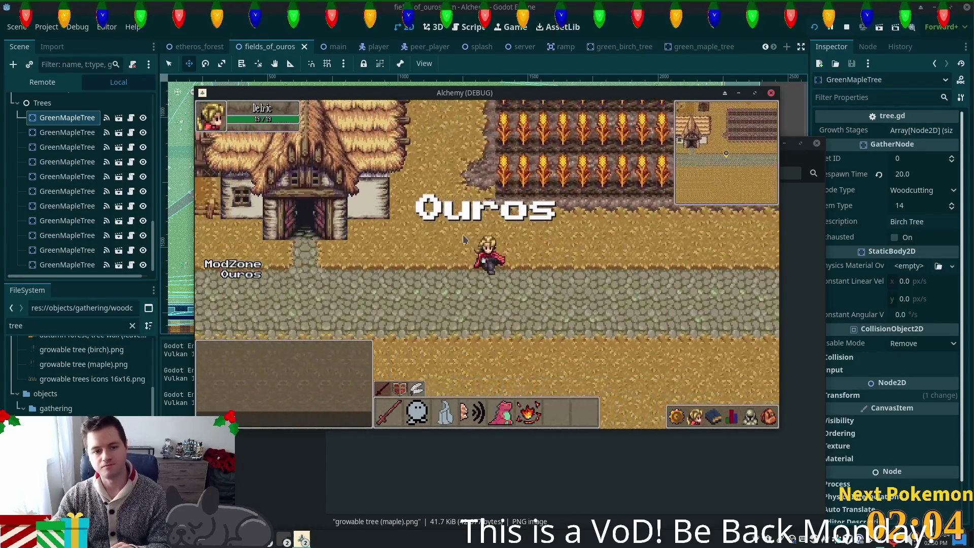
Walk through the village, then south past the ruined fence into the field of maple trees
key("a")
key("w")
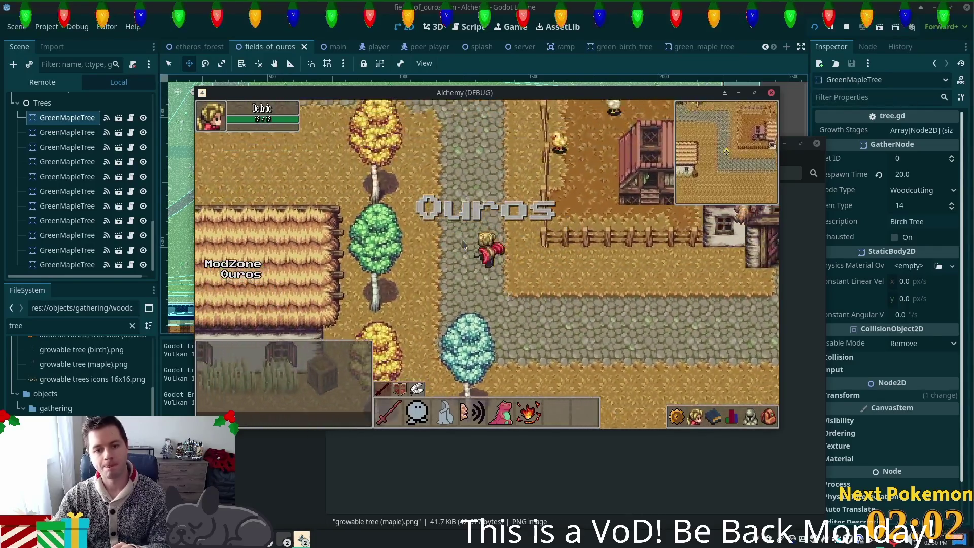
key("a")
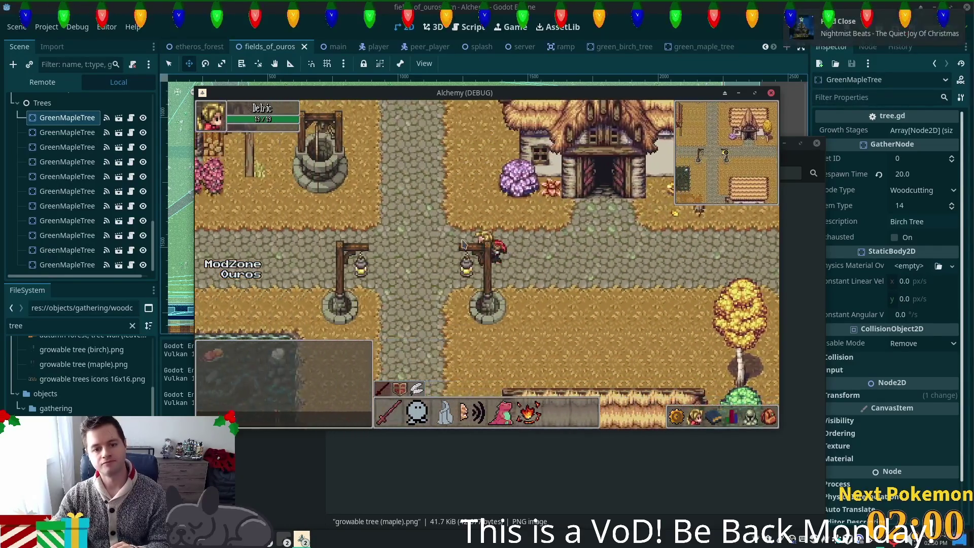
key("s")
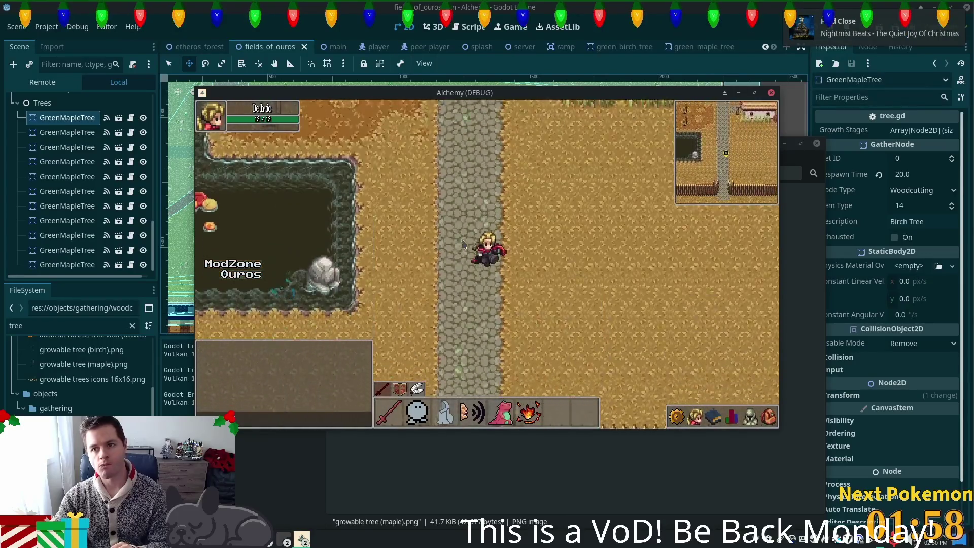
key("s")
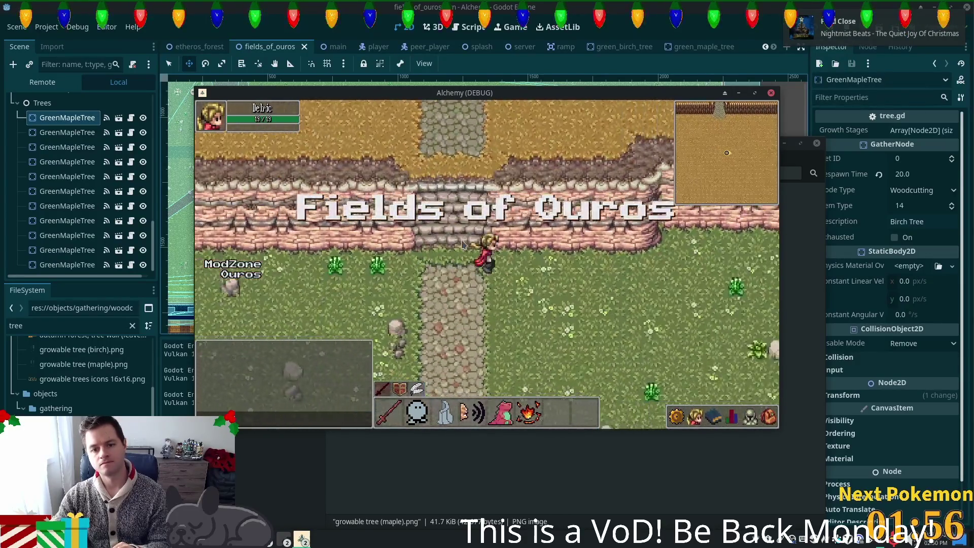
key("s")
key("a")
key("d")
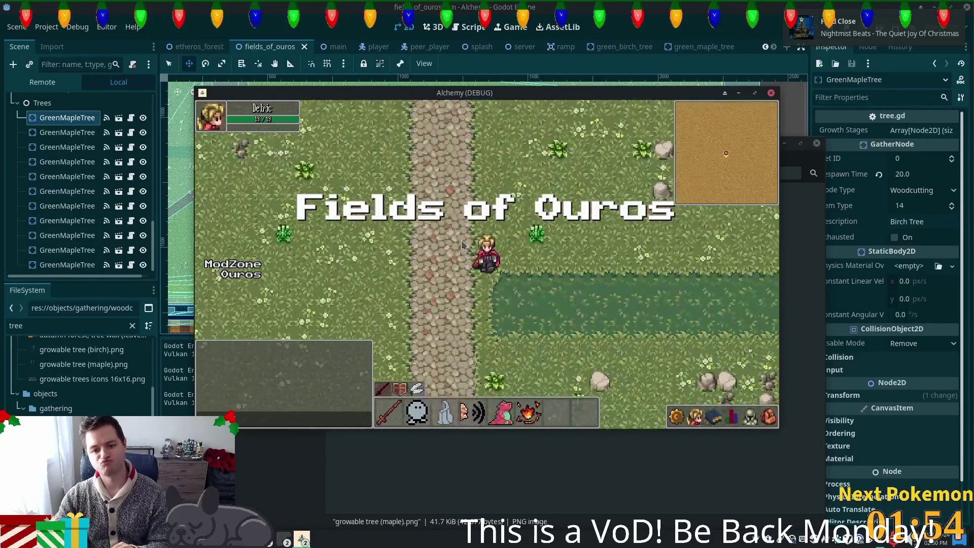
key("d")
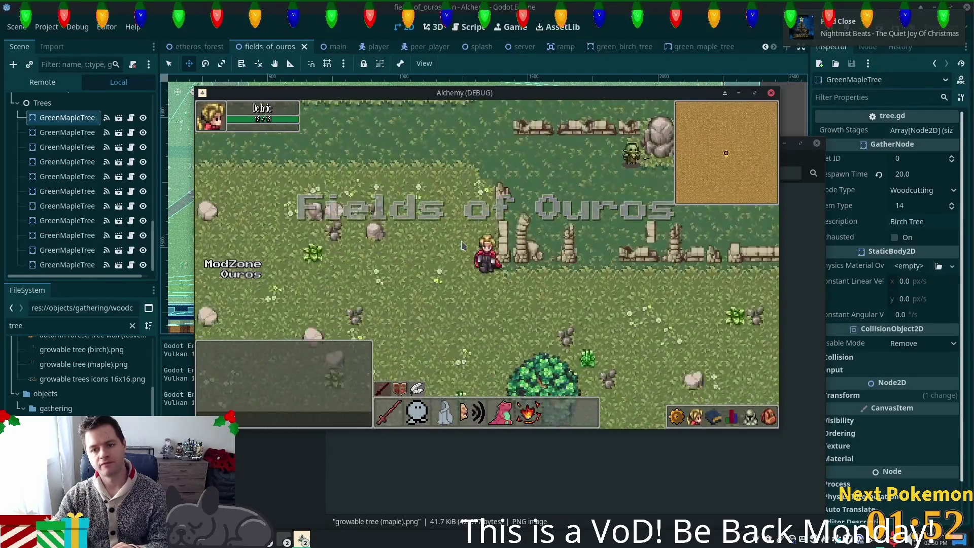
key("s")
key("d")
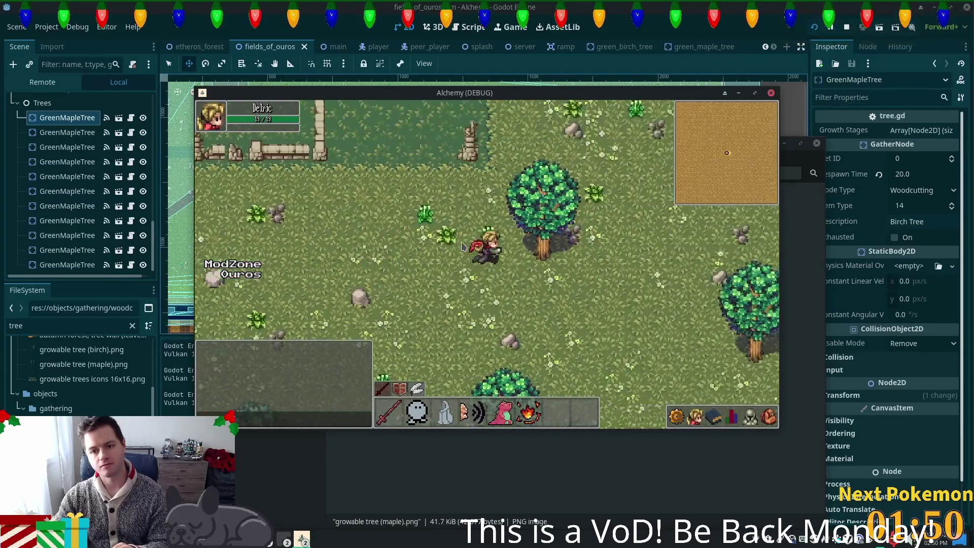
key("d")
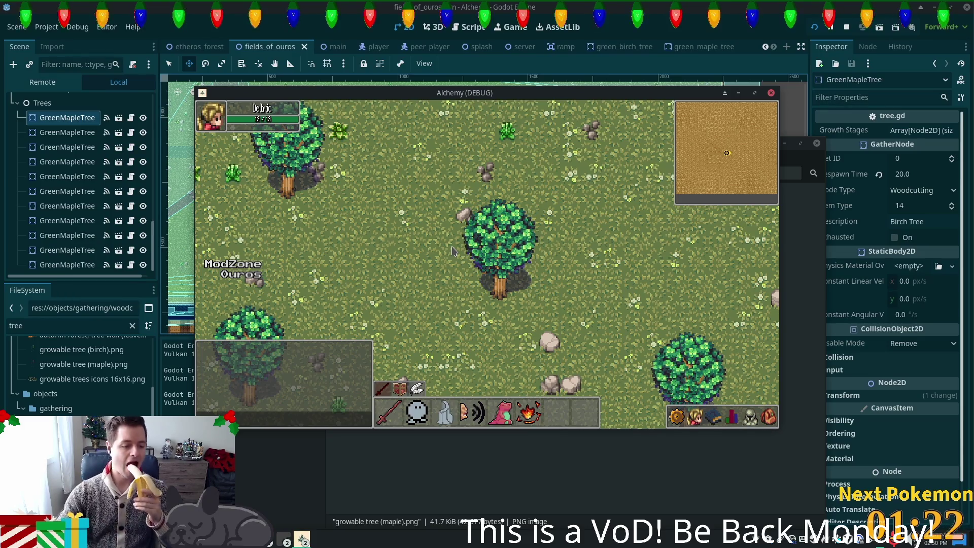
Walk the character down-left across the field, along the shore, out onto the dock and back
key("Down")
key("Left")
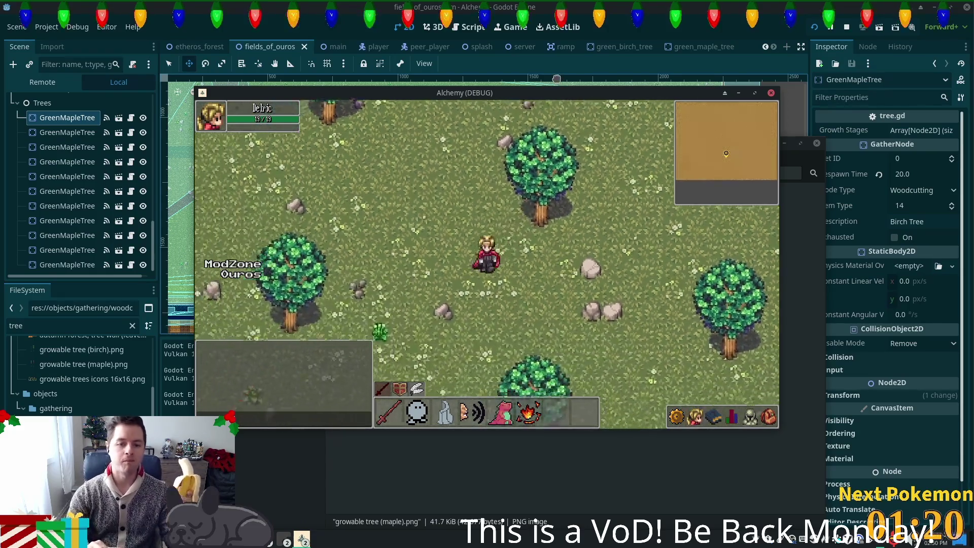
key("Down")
key("Left")
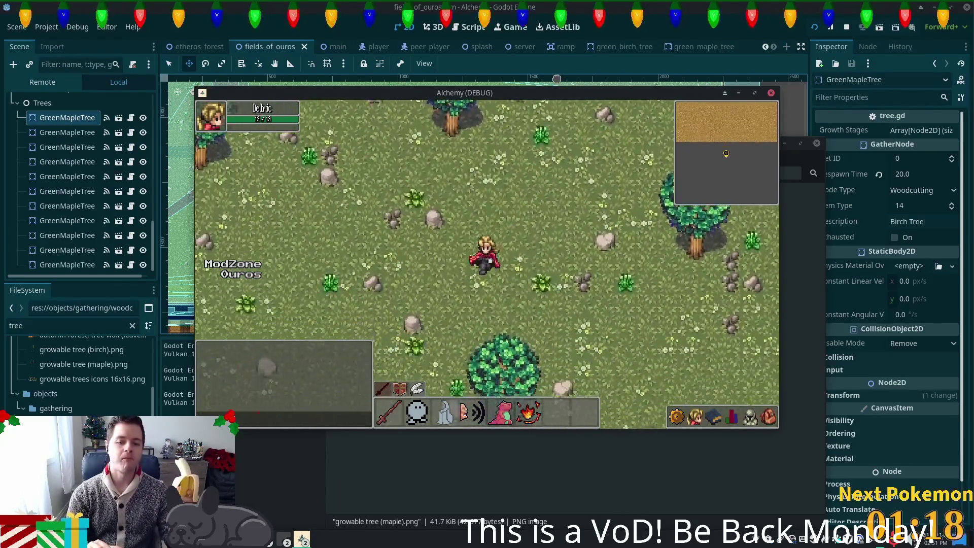
key("Left")
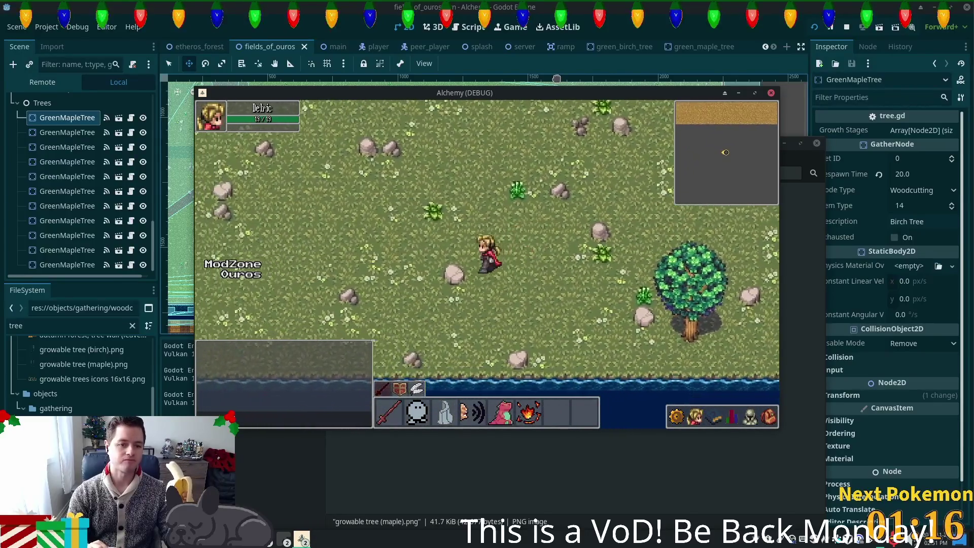
key("Left")
key("Down")
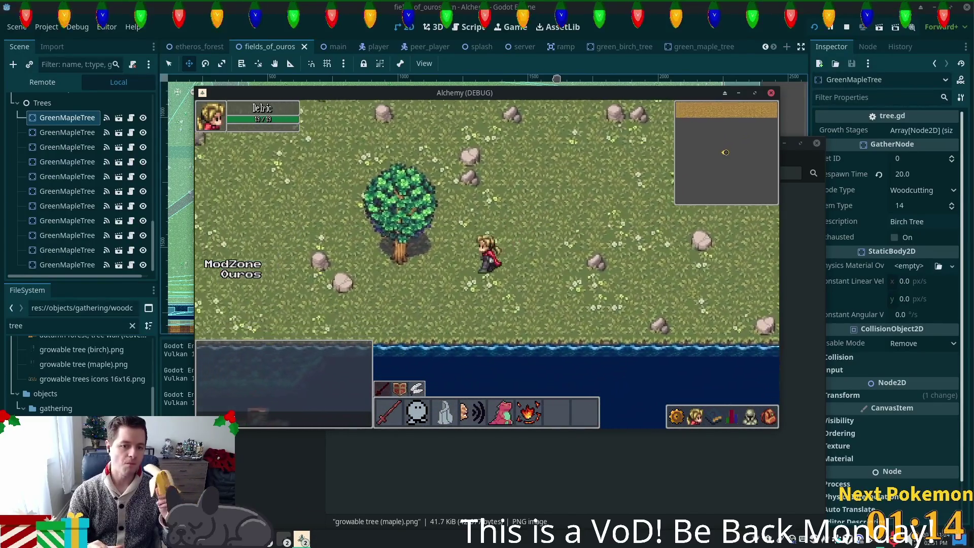
key("Left")
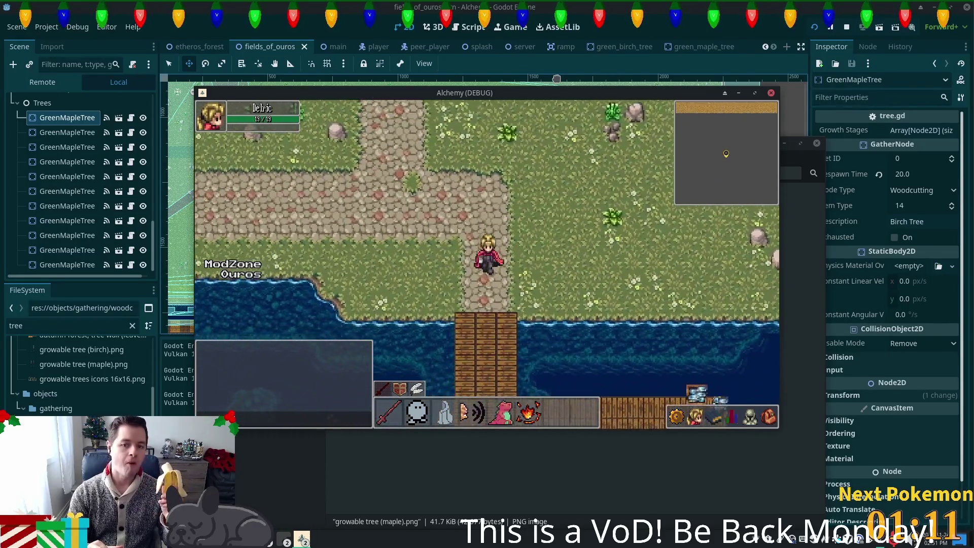
key("Down")
key("Left")
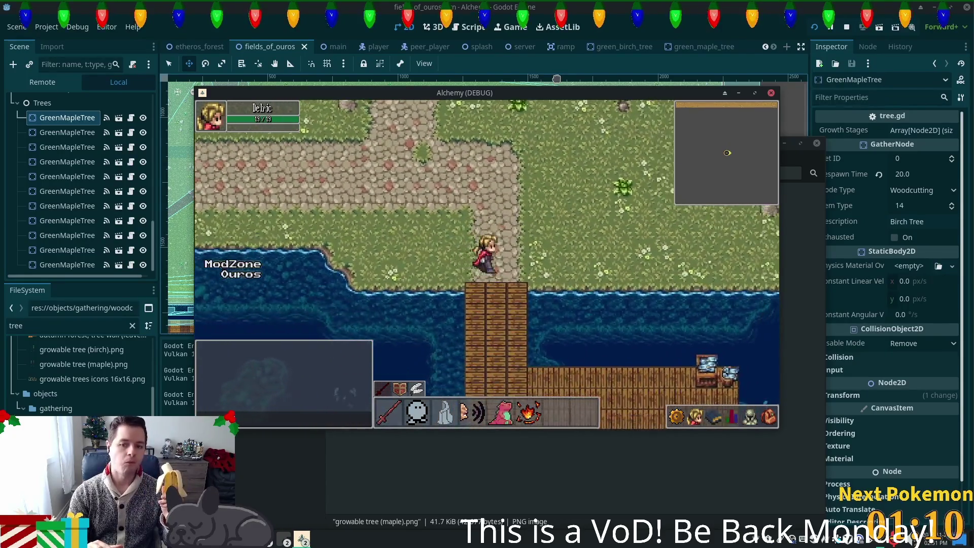
key("Left")
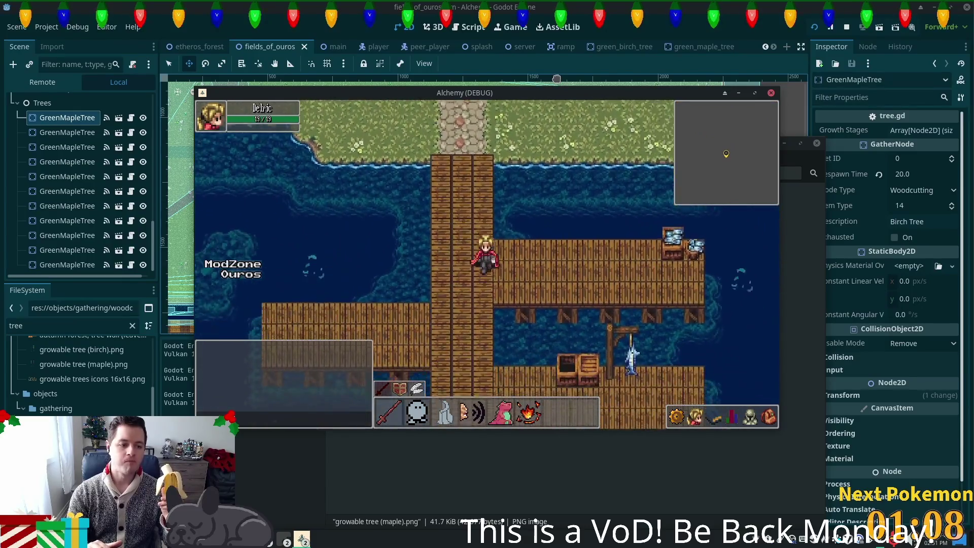
key("Down")
key("Left")
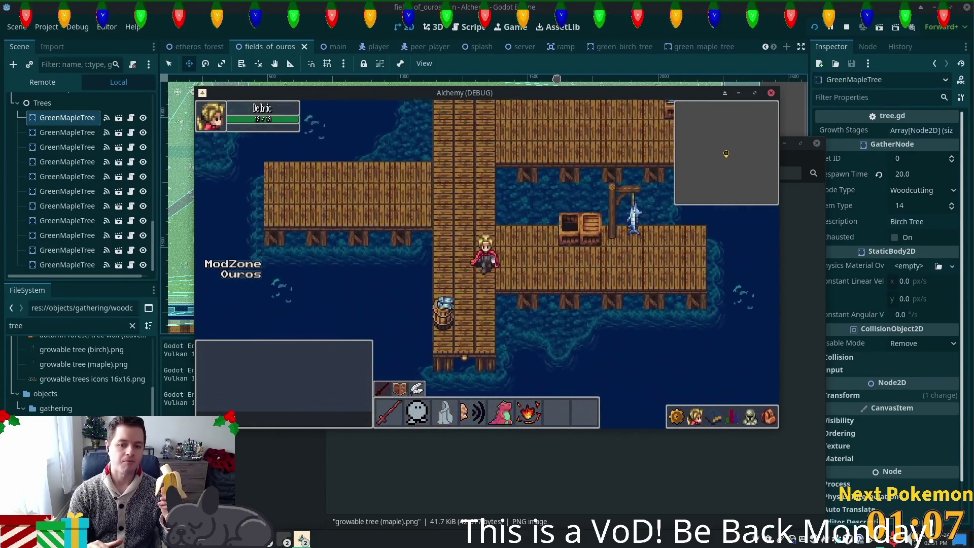
key("Up")
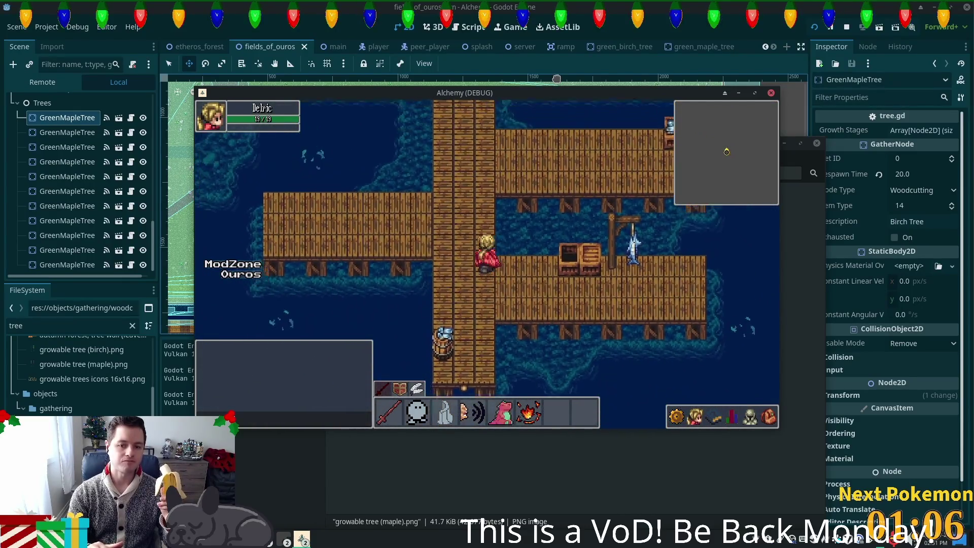
key("Up")
key("Up")
key("Left")
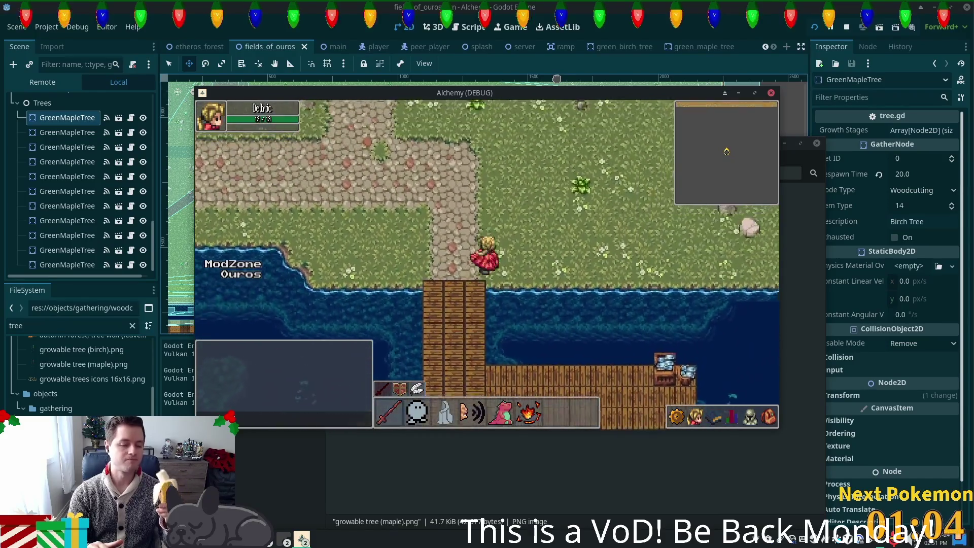
Walk back up-right through the field past the ruined fences and maple trees, then stop the game with F8
key("Up")
key("Right")
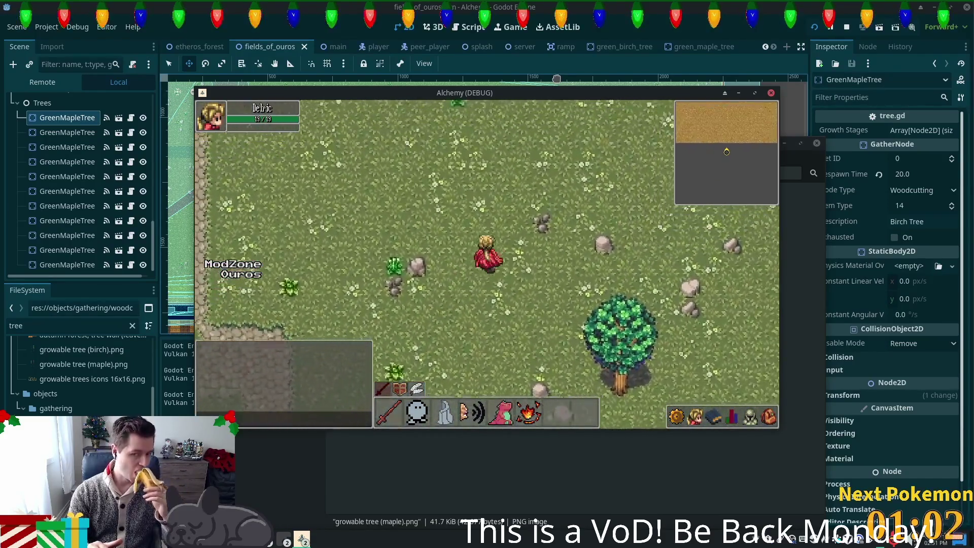
key("Up")
key("Right")
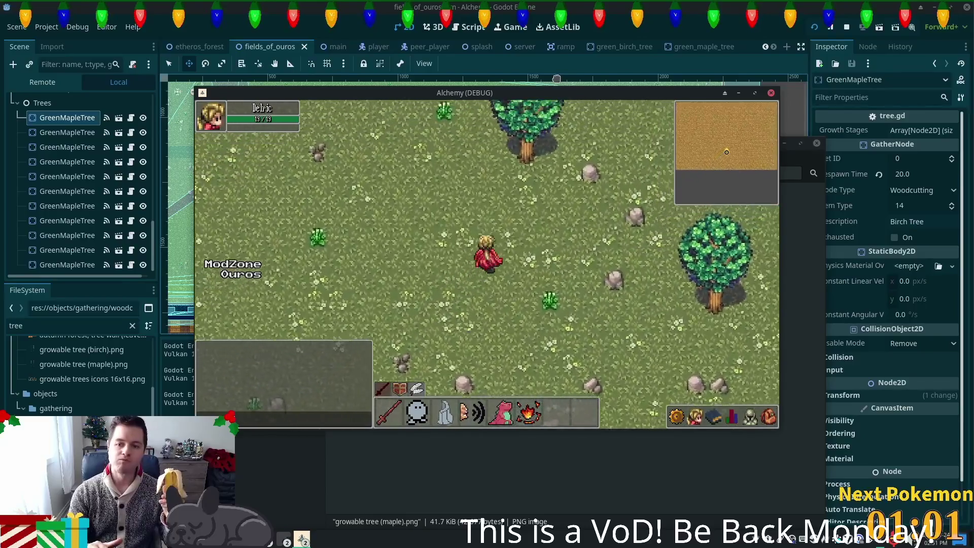
key("Up")
key("Right")
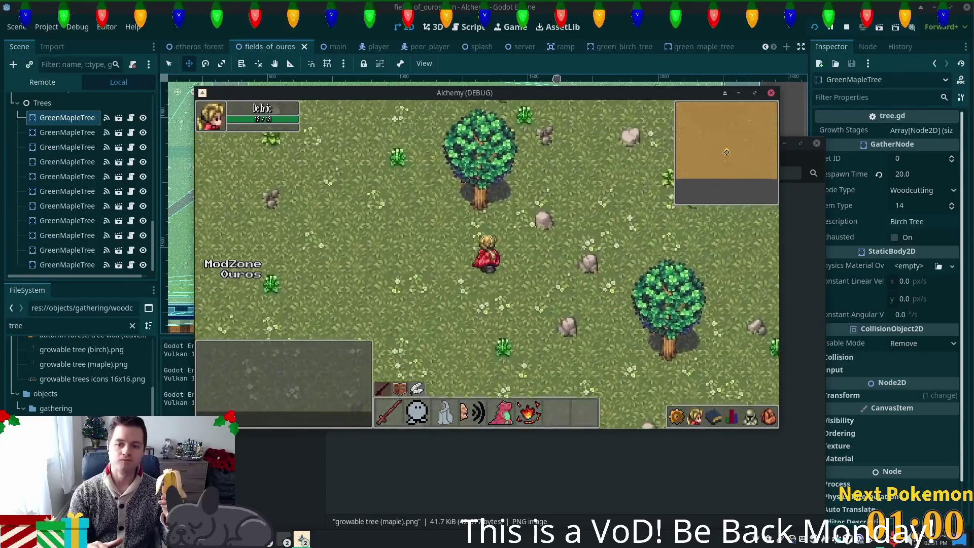
key("Up")
key("Right")
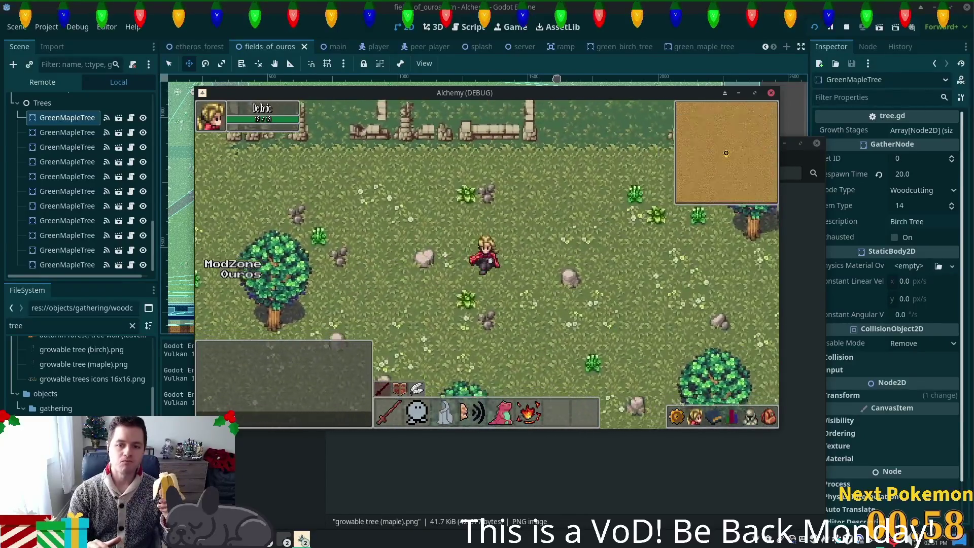
key("Down")
key("Right")
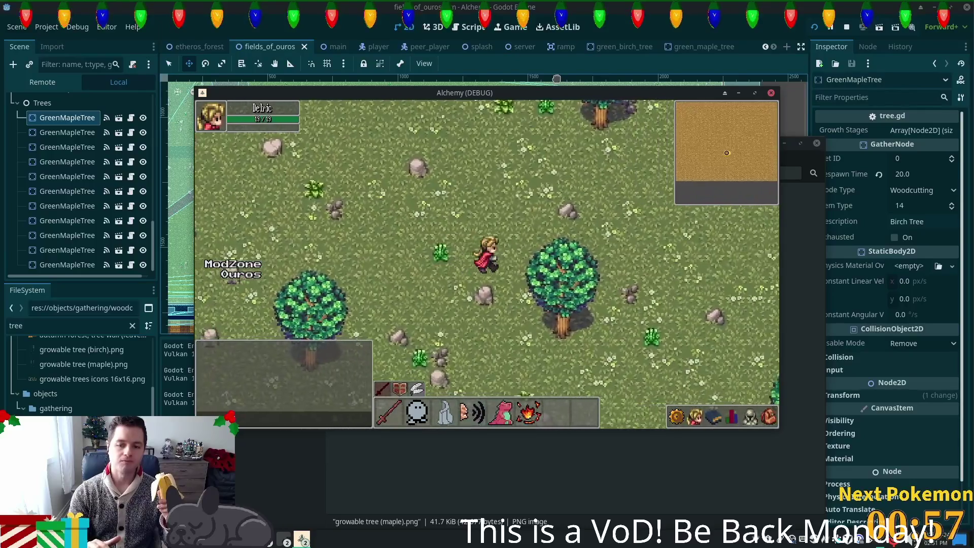
key("Down")
key("Right")
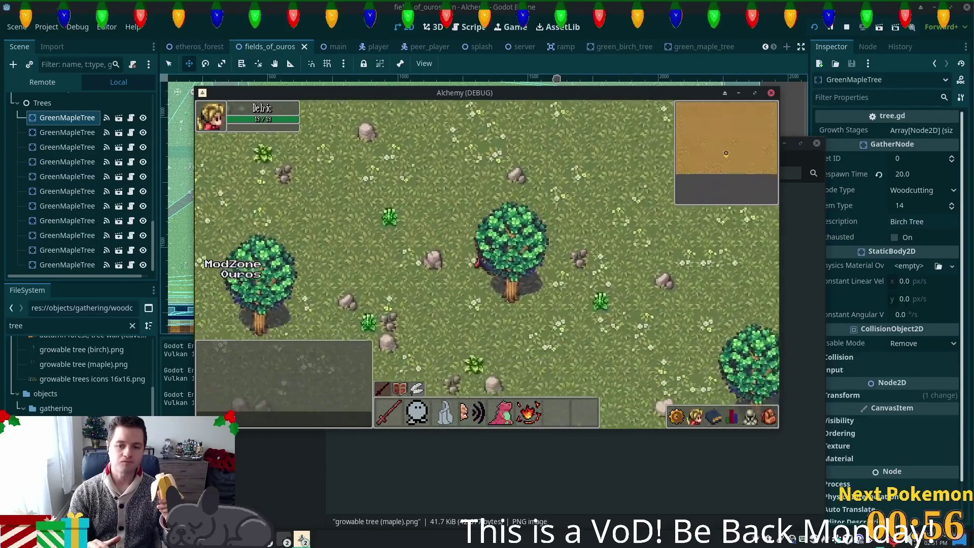
key("Down")
key("Right")
key("Up")
key("Down")
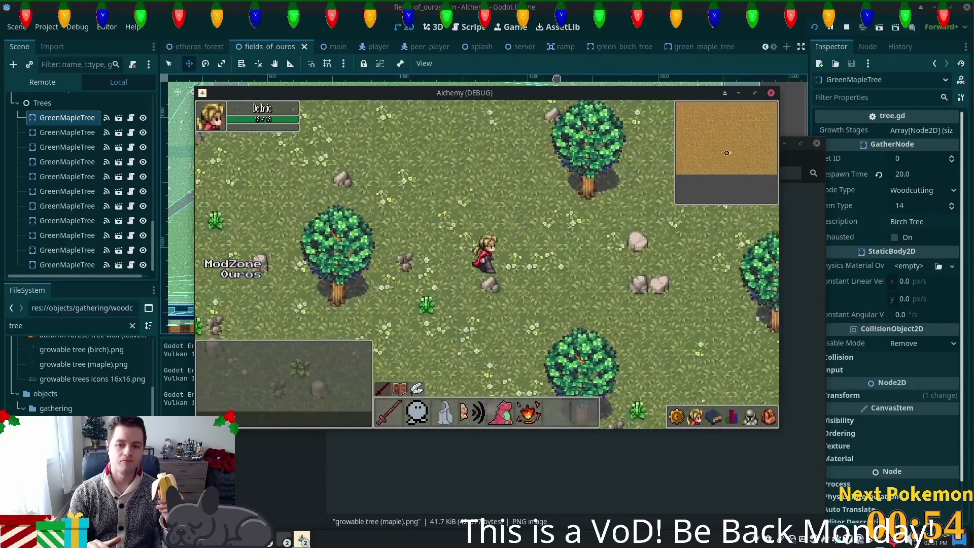
key("Up")
key("Right")
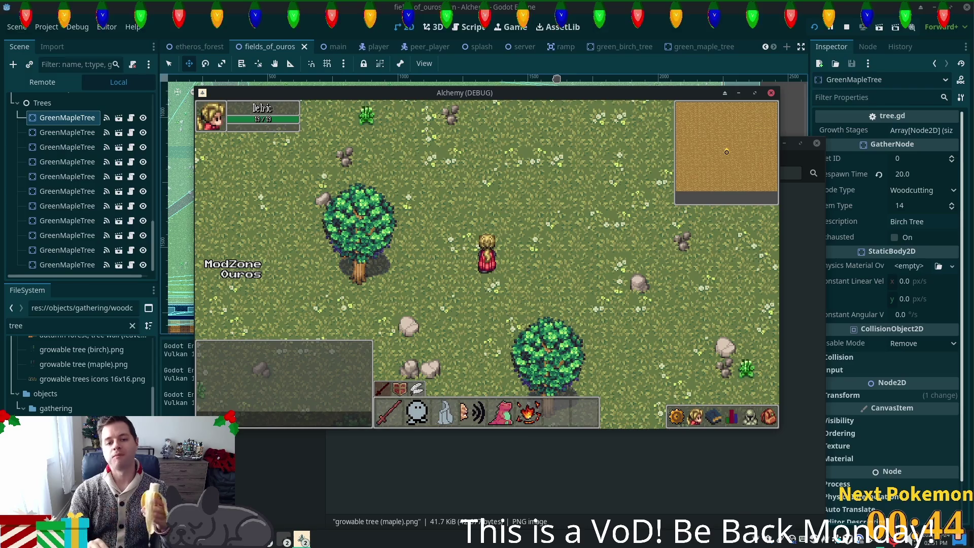
key("w")
key("d")
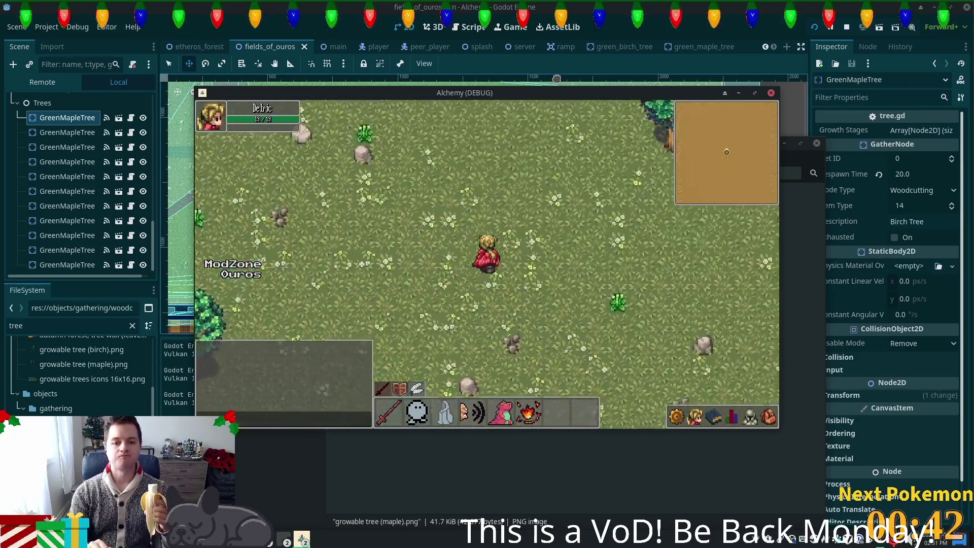
key("w")
key("d")
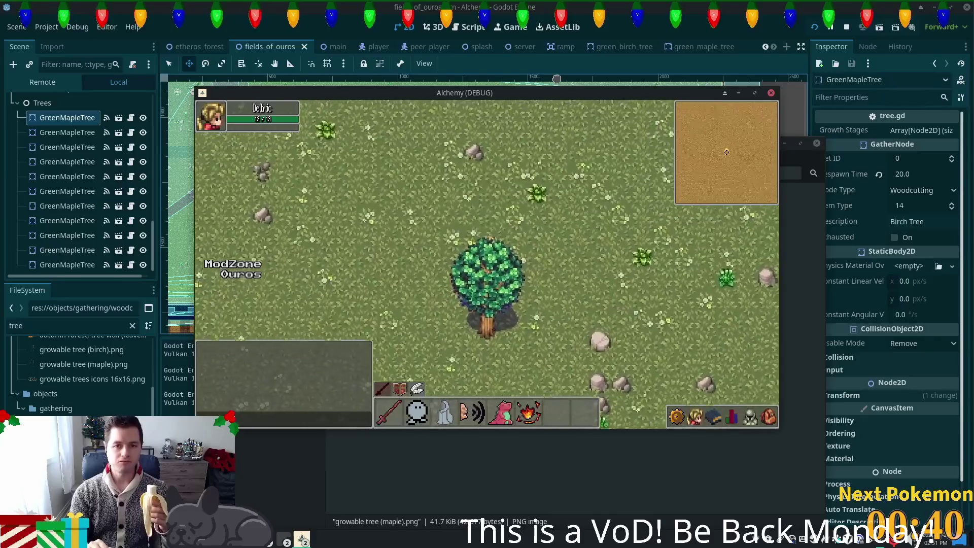
key("F8")
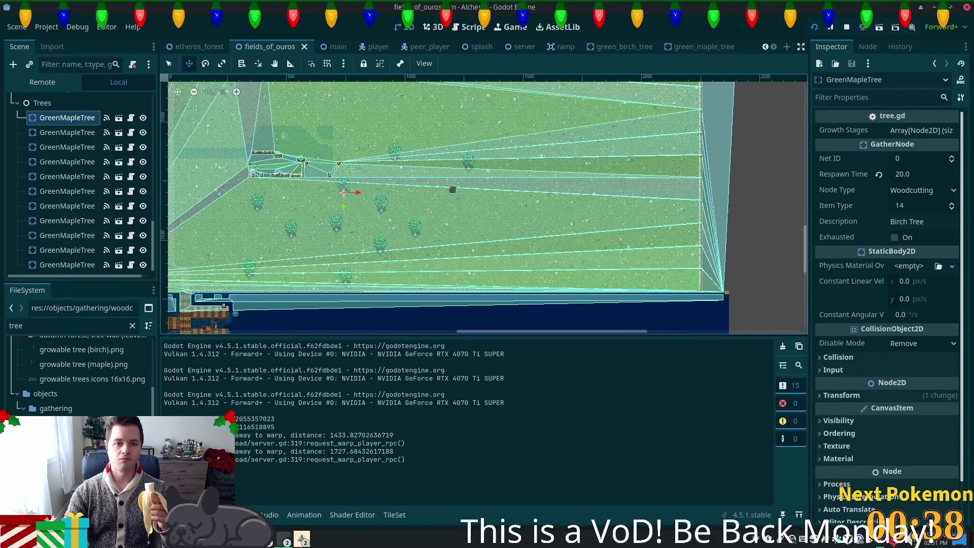
scroll(515, 243, "down", 2)
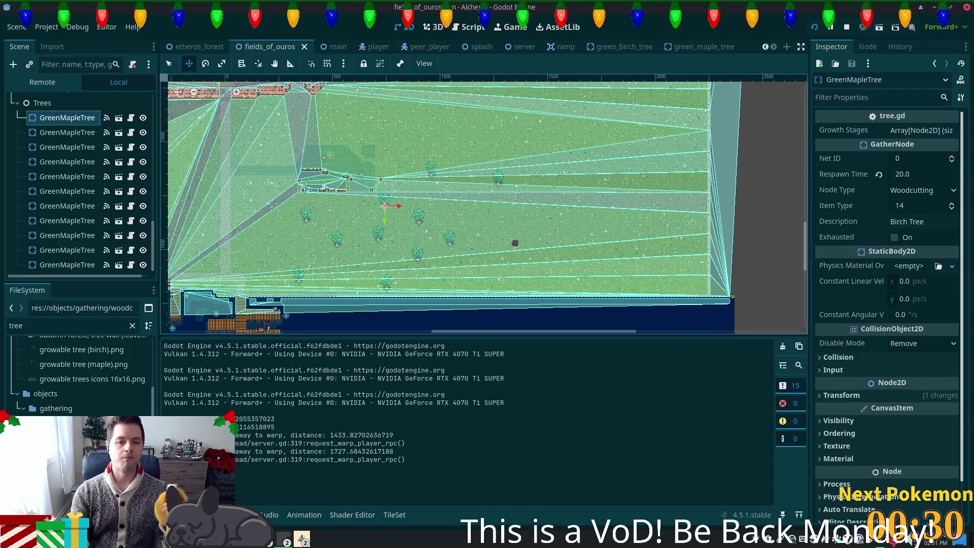
mouse_move(428, 216)
left_mouse_down()
mouse_move(489, 278)
mouse_move(482, 257)
left_mouse_up()
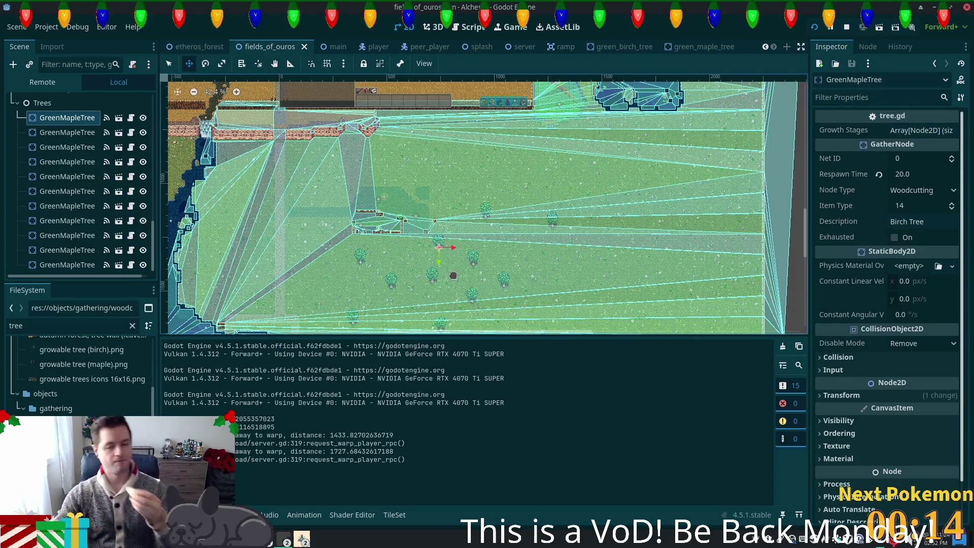
key("Down")
key("Down")
key("Down")
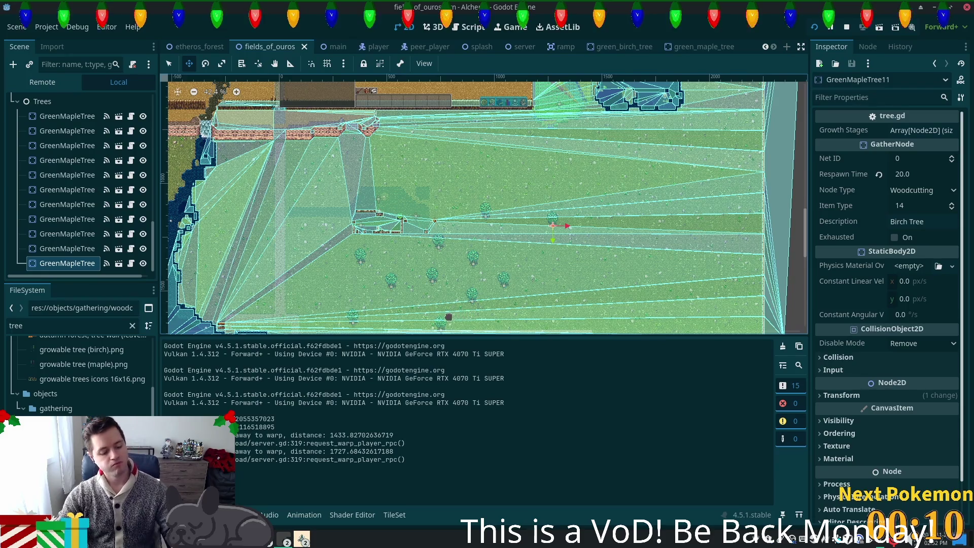
Duplicate the maple tree repeatedly, dragging the first copies to new spots on the grass
key("ctrl+d")
key("ctrl+d")
mouse_move(550, 230)
left_mouse_down()
mouse_move(618, 188)
mouse_move(613, 239)
left_mouse_up()
key("ctrl+d")
left_click_drag(613, 239, 564, 285)
key("ctrl+d")
mouse_move(646, 250)
left_mouse_down()
mouse_move(680, 296)
mouse_move(705, 293)
mouse_move(680, 245)
mouse_move(693, 260)
mouse_move(672, 274)
mouse_move(689, 305)
left_mouse_up()
Place more copies, GreenMapleTree18 through GreenMapleTree22, around the field
key("ctrl+d")
key("ctrl+d")
scroll(731, 212, "down", 1)
scroll(731, 211, "down", 1)
scroll(684, 215, "up", 2)
key("ctrl+d")
mouse_move(682, 211)
left_mouse_down()
mouse_move(656, 183)
mouse_move(517, 193)
mouse_move(483, 241)
left_mouse_up()
key("ctrl+d")
key("ctrl+d")
key("ctrl+d")
mouse_move(401, 243)
left_mouse_down()
mouse_move(627, 258)
mouse_move(449, 263)
mouse_move(429, 242)
mouse_move(409, 246)
left_mouse_up()
left_click_drag(302, 247, 301, 248)
key("ctrl+d")
scroll(302, 248, "down", 1)
mouse_move(428, 238)
left_mouse_down()
mouse_move(400, 258)
mouse_move(480, 244)
mouse_move(485, 169)
left_mouse_up()
key("ctrl+d")
key("ctrl+d")
scroll(472, 238, "up", 1)
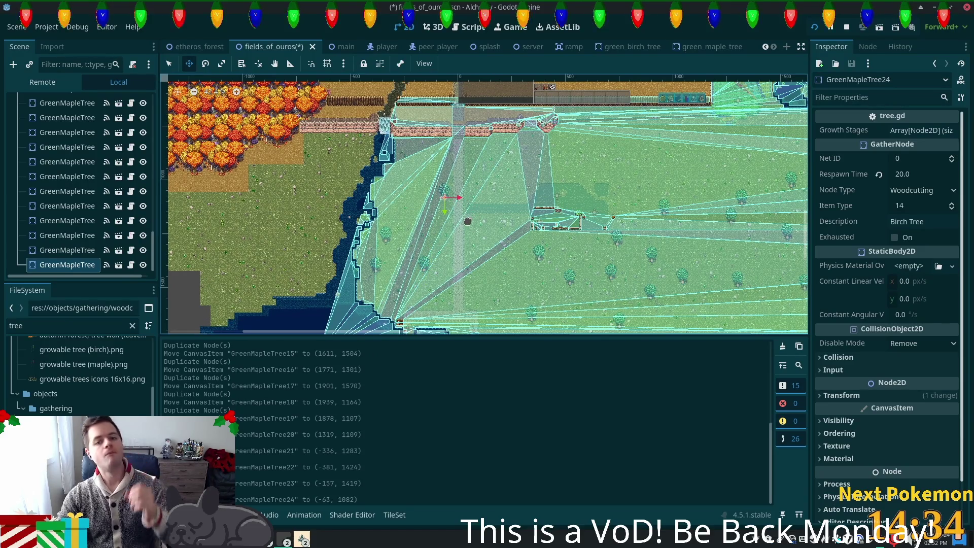
Add GreenMapleTree25 and GreenMapleTree26 in position, then save the scene and launch the game with F5
key("ctrl+d")
left_click_drag(503, 231, 581, 235)
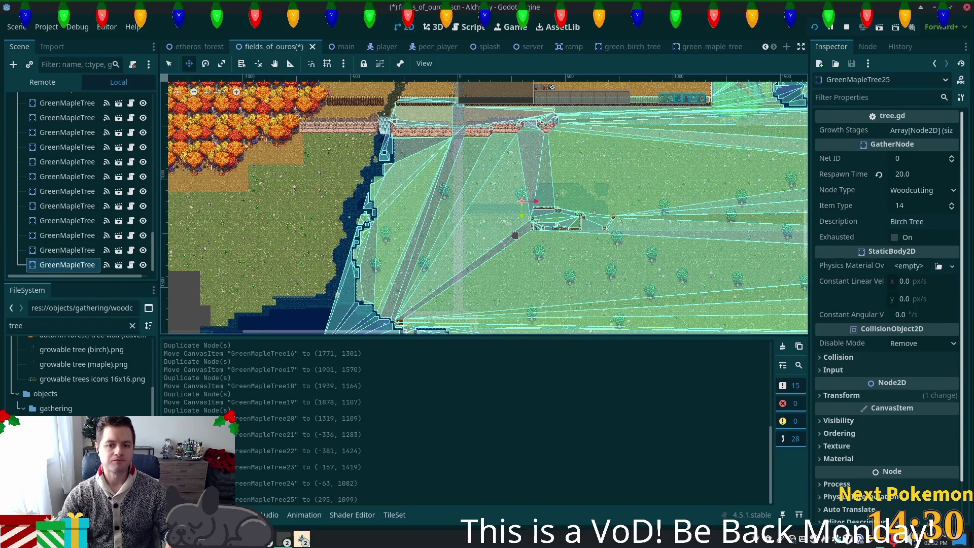
key("ctrl+d")
left_click_drag(506, 244, 489, 272)
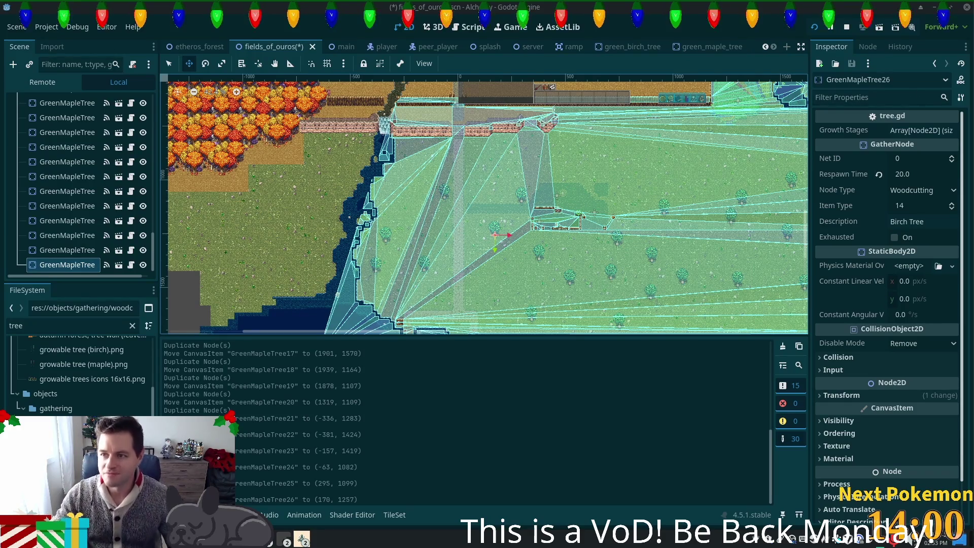
key("F5")
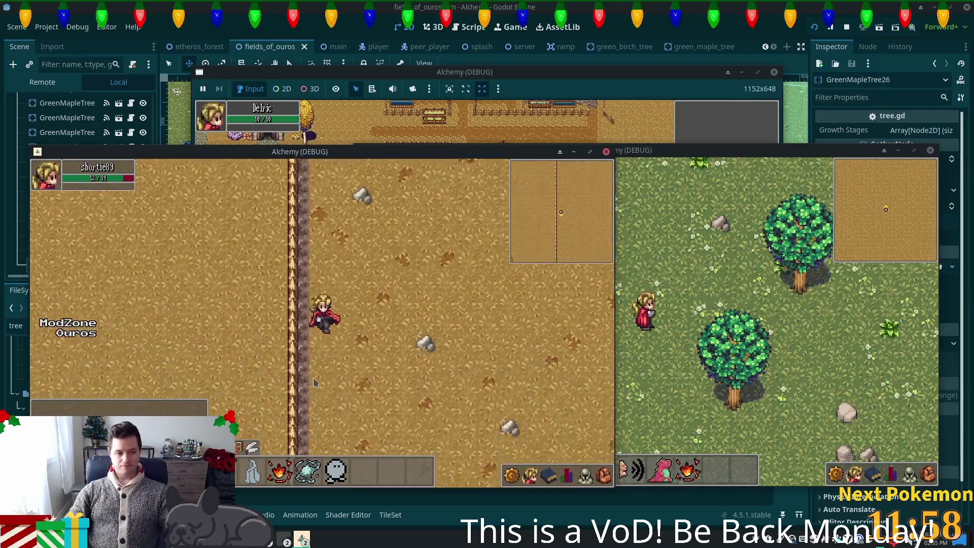
Walk west along the path into the wheat field, then stop the game and switch to the main scene
key("Down")
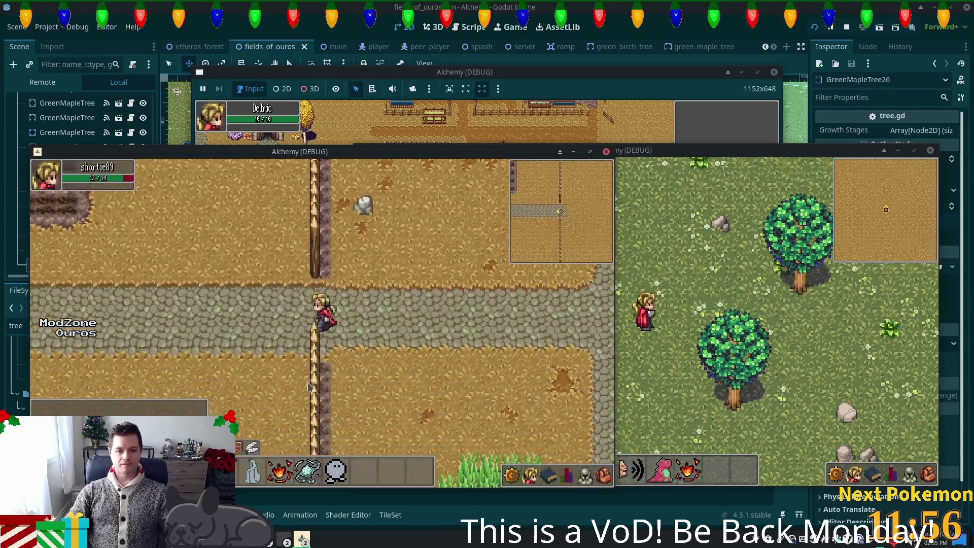
key("Left")
key("Left")
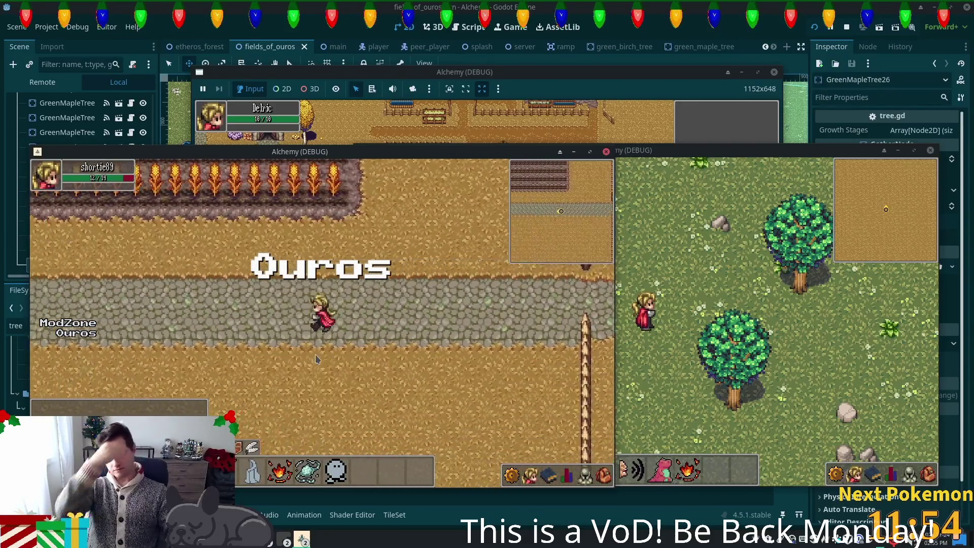
key("Left")
key("Up")
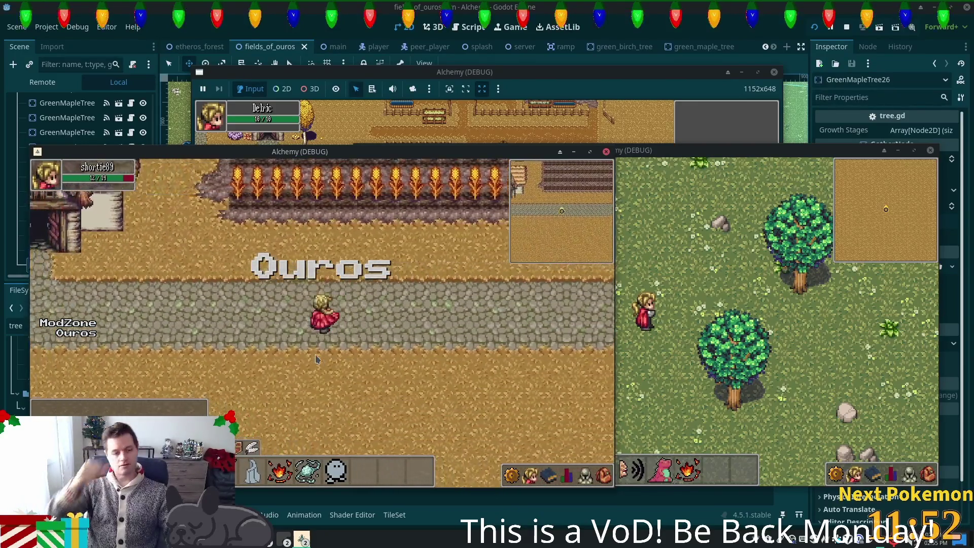
key("Up")
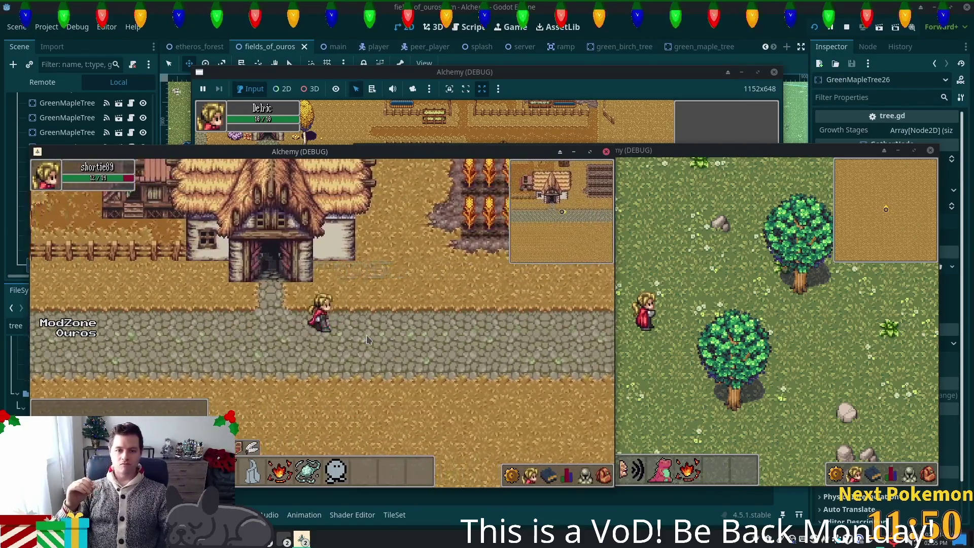
key("Up")
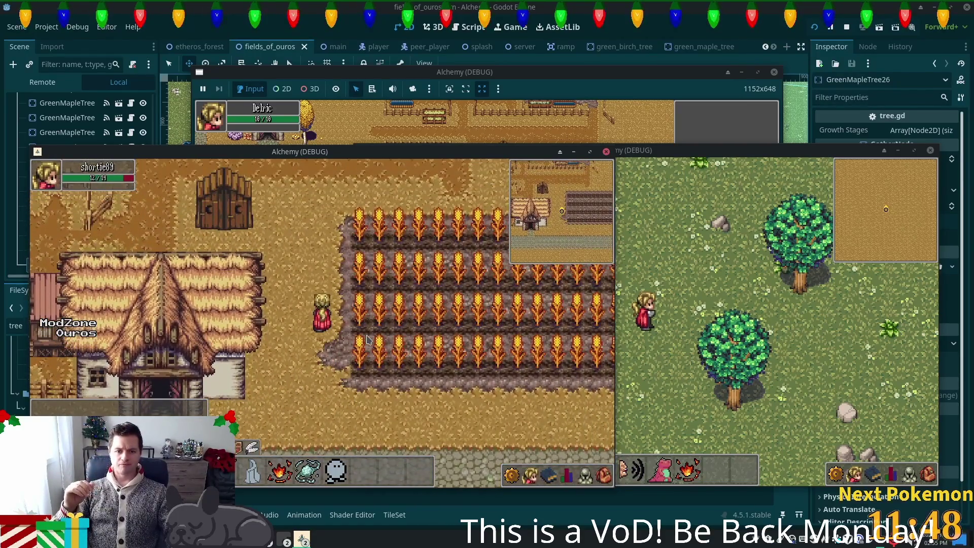
key("Right")
key("Up")
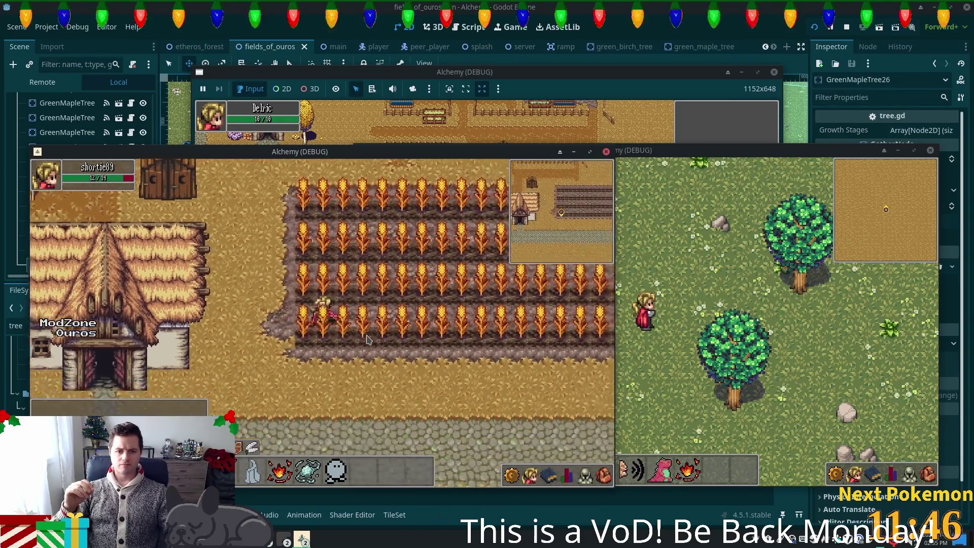
key("Right")
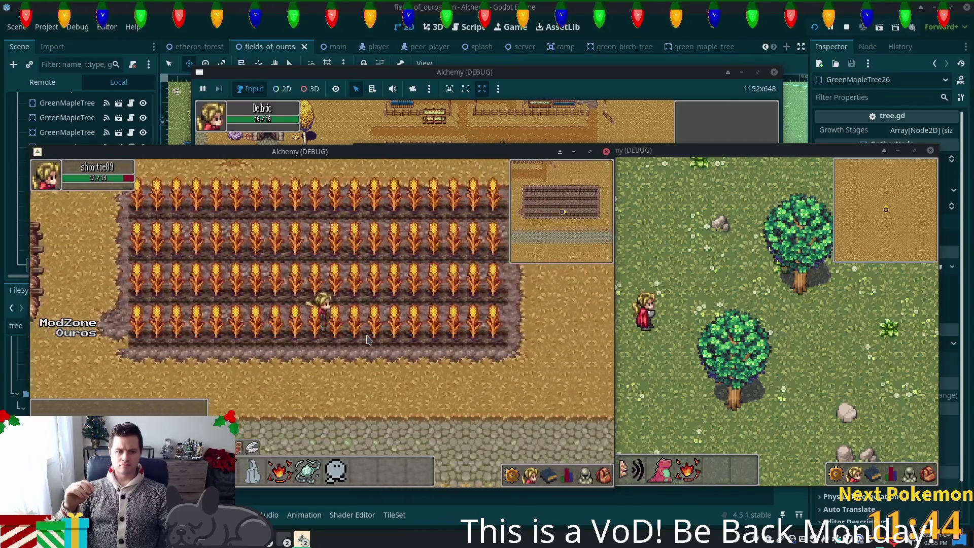
key("Left")
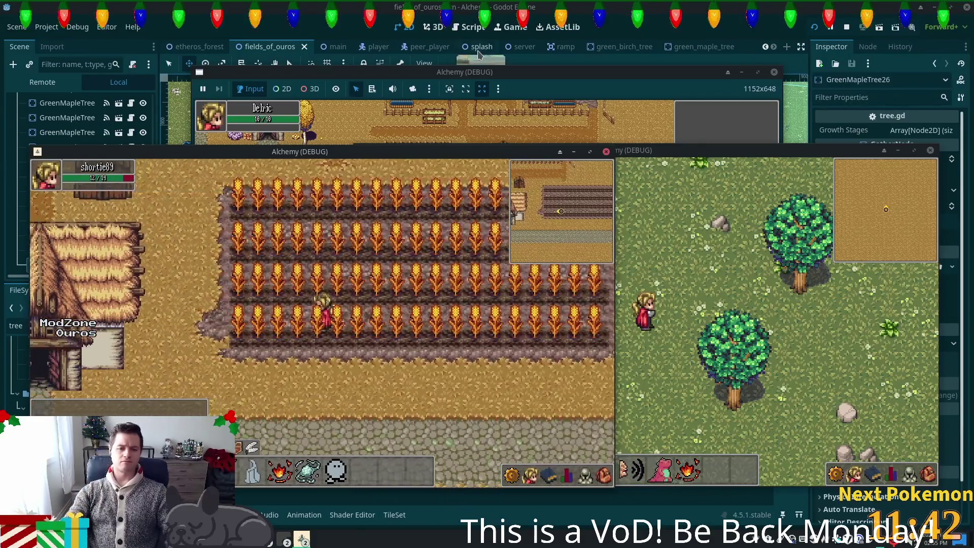
key("F8")
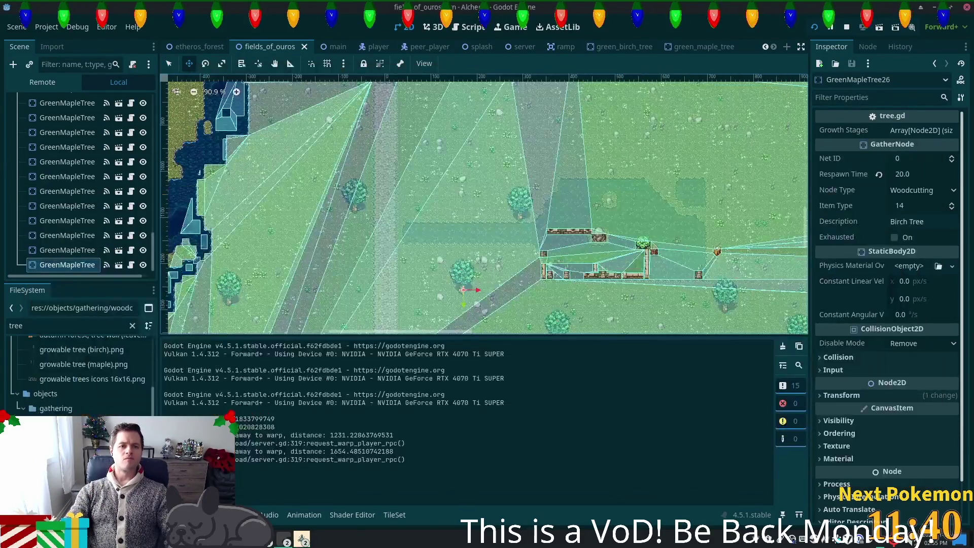
left_click(324, 46)
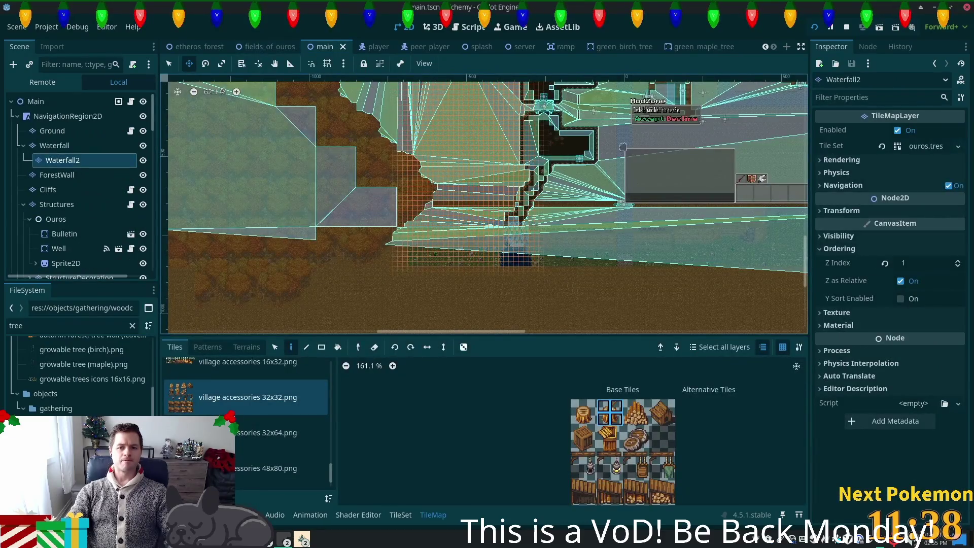
Zoom the main scene canvas, select the Ground layer and pick the autumn forest (clean).png tile source
scroll(623, 147, "up", 3)
scroll(464, 233, "up", 6)
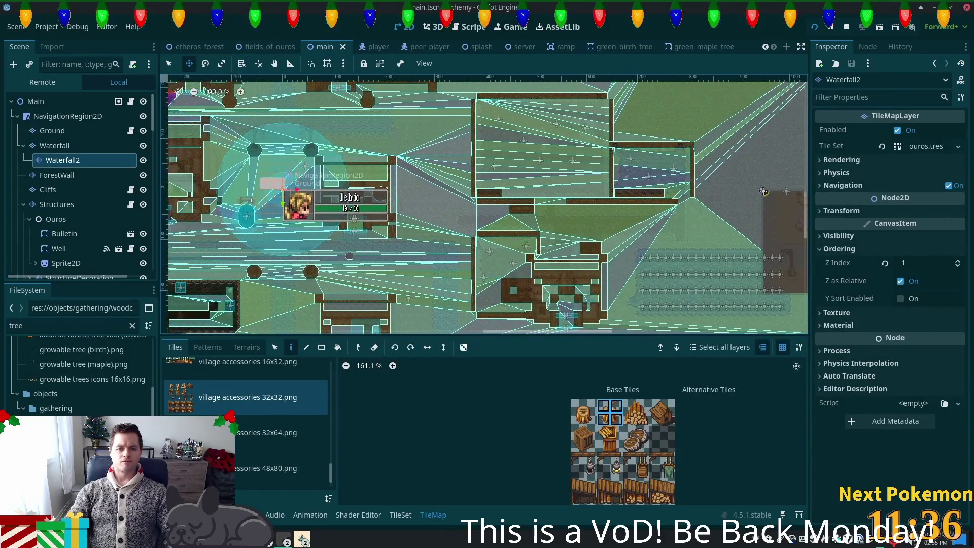
scroll(464, 233, "left", 10)
scroll(466, 243, "up", 2)
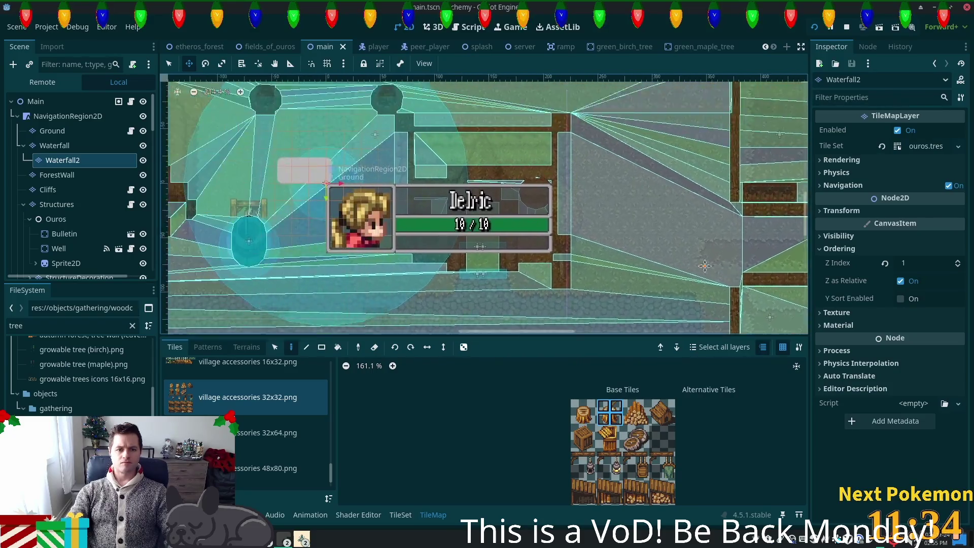
scroll(467, 259, "right", 10)
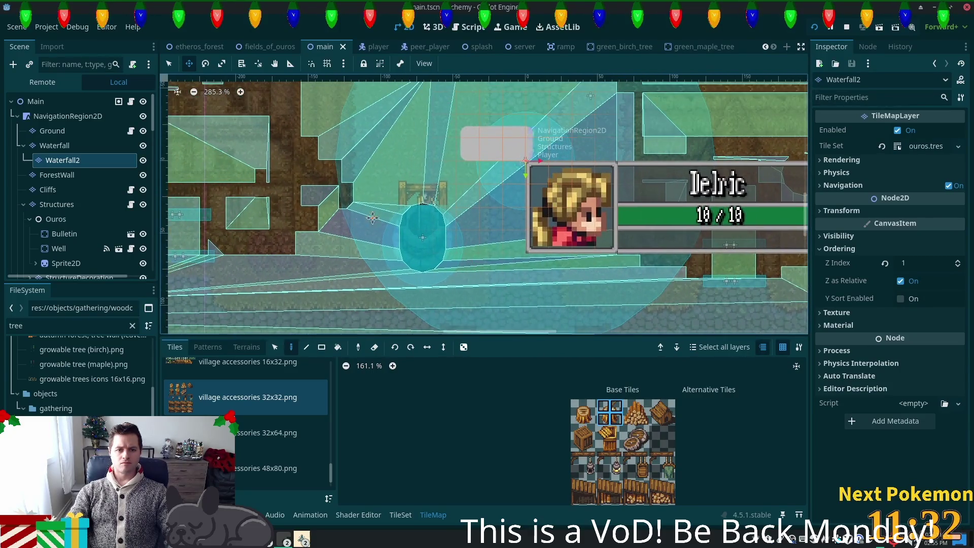
scroll(582, 262, "right", 8)
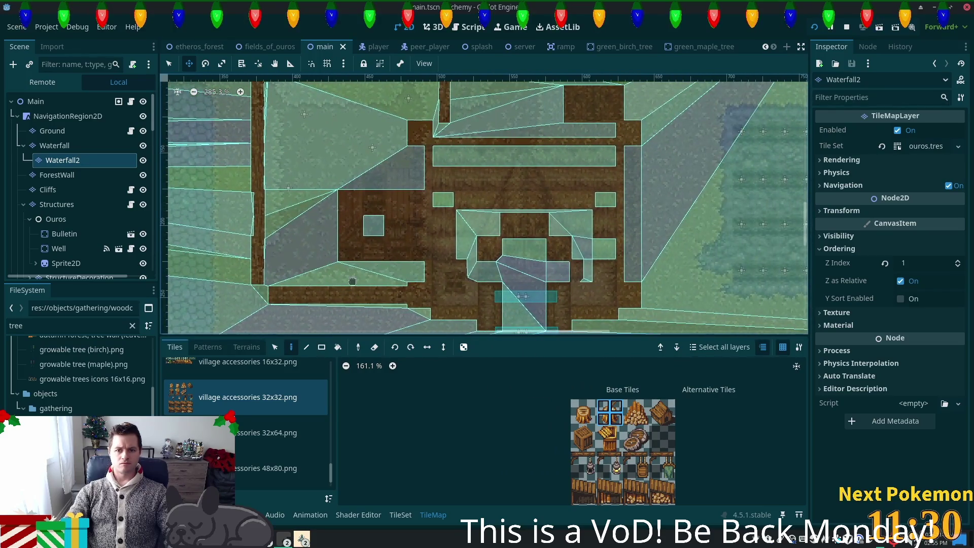
scroll(582, 262, "up", 2)
scroll(582, 262, "up", 5)
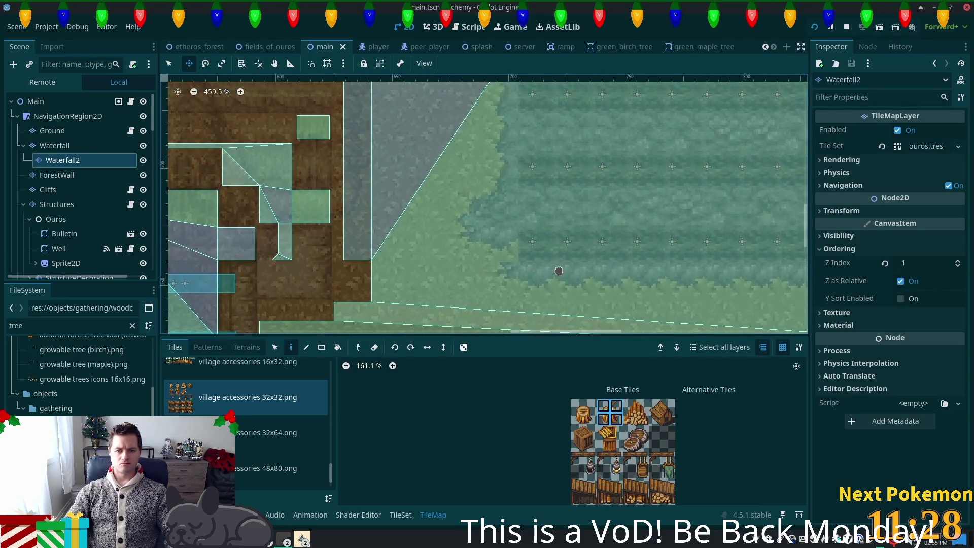
left_click(53, 130)
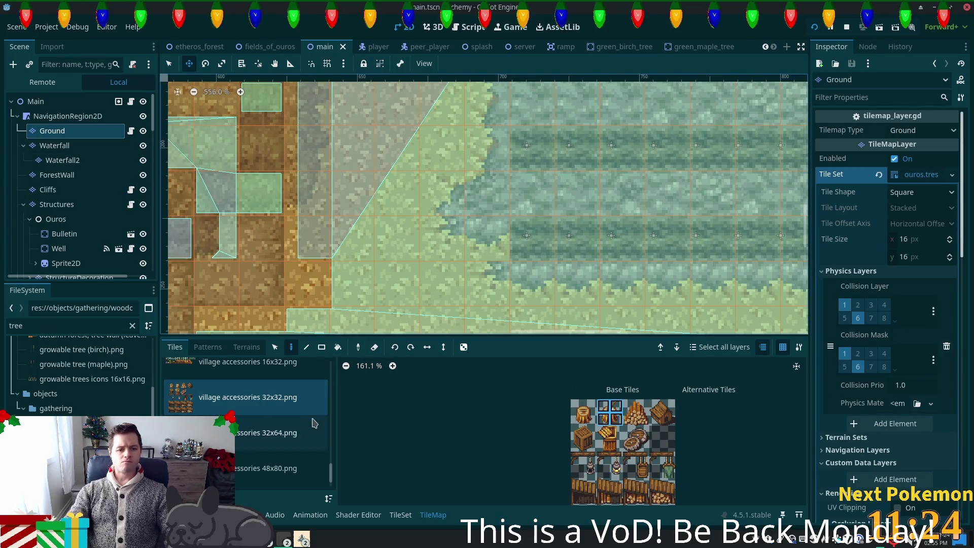
scroll(329, 483, "up", 10)
left_click(244, 377)
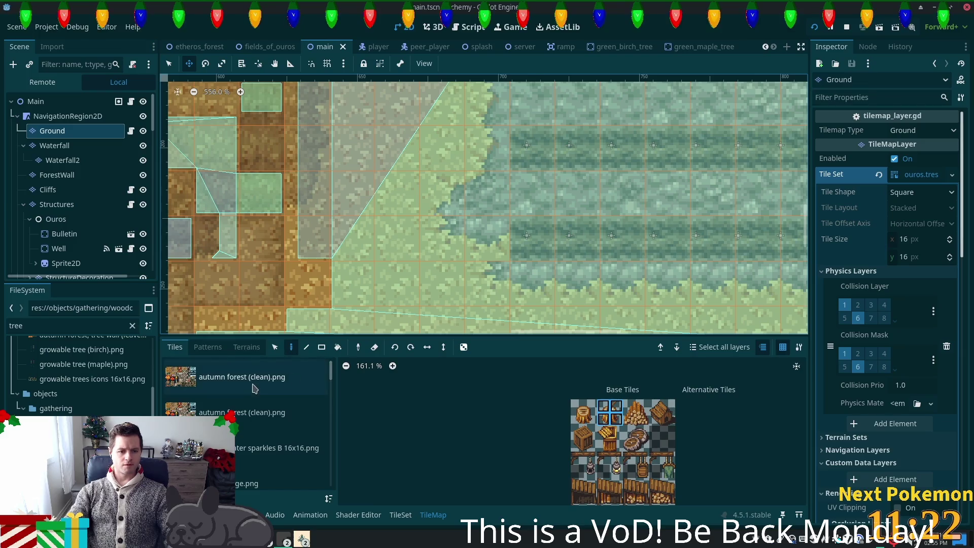
scroll(477, 393, "up", 2)
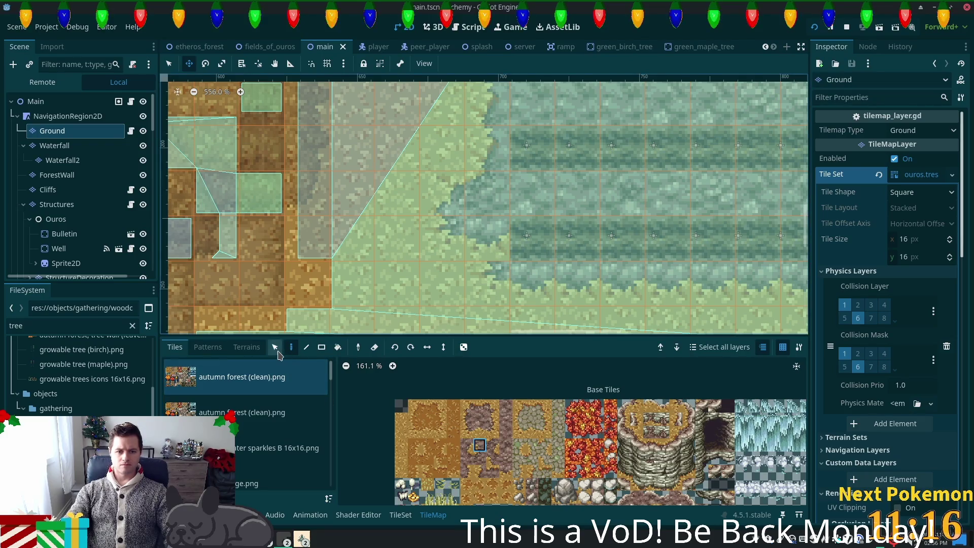
Switch to selection mode with Q, save the main scene and run the game again
key("q")
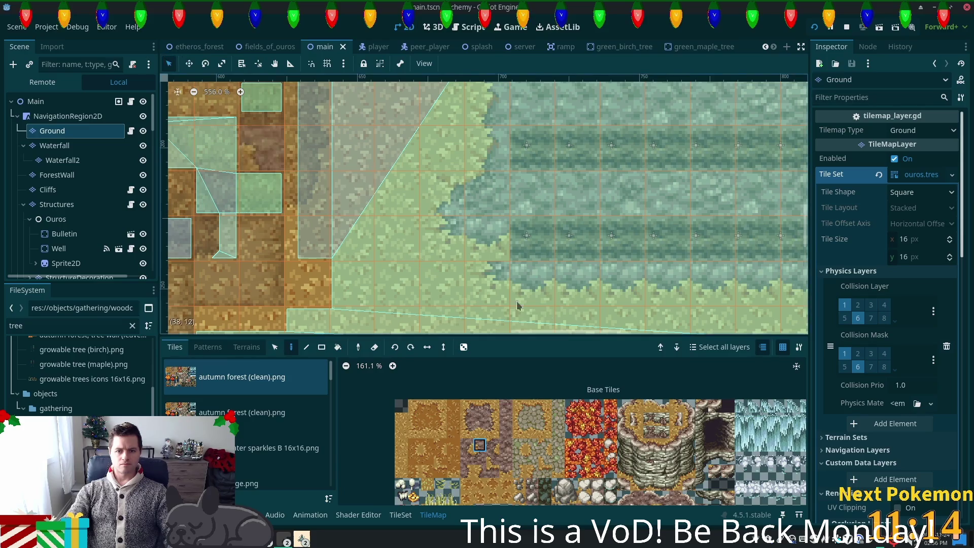
key("ctrl+s")
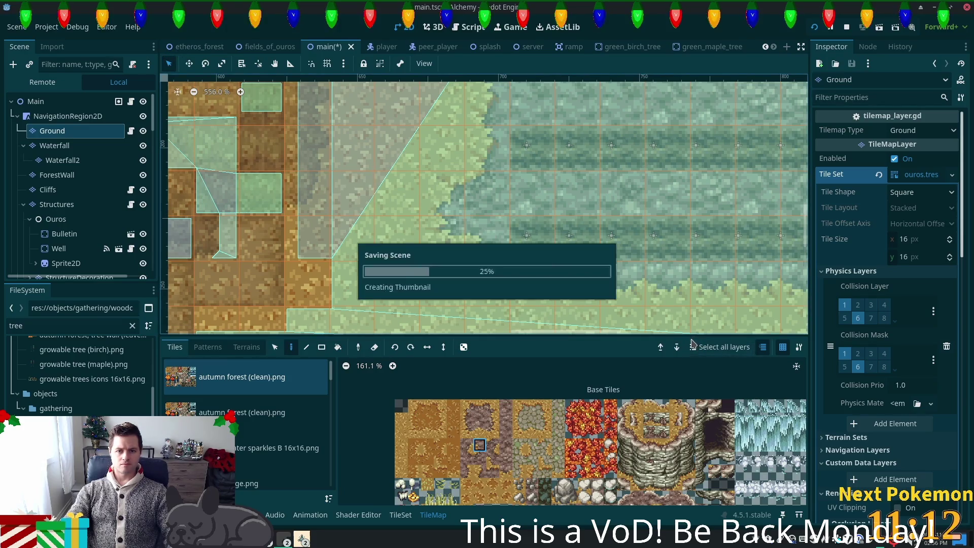
key("F5")
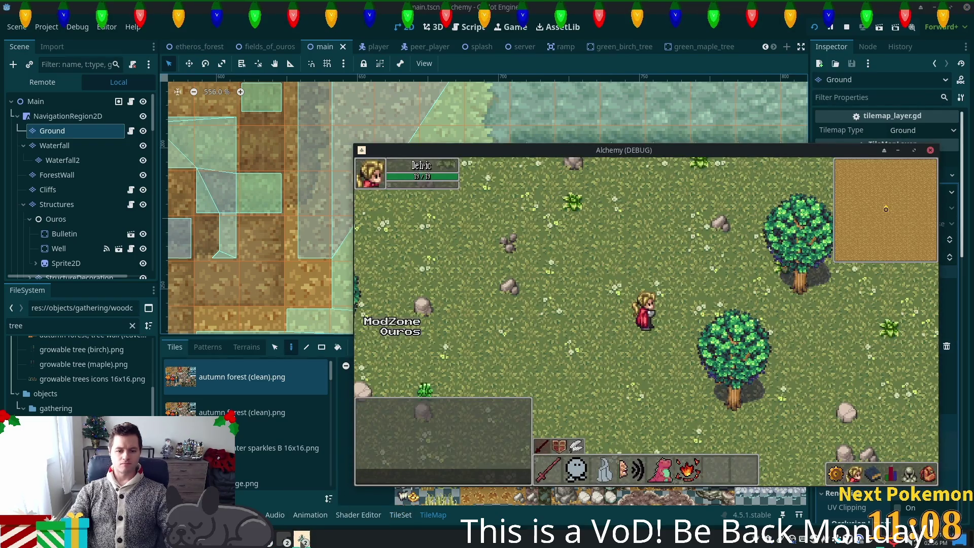
Bring the second game window forward and walk through the wheat field past the cottage to the chicken
left_click(301, 540)
left_click(337, 501)
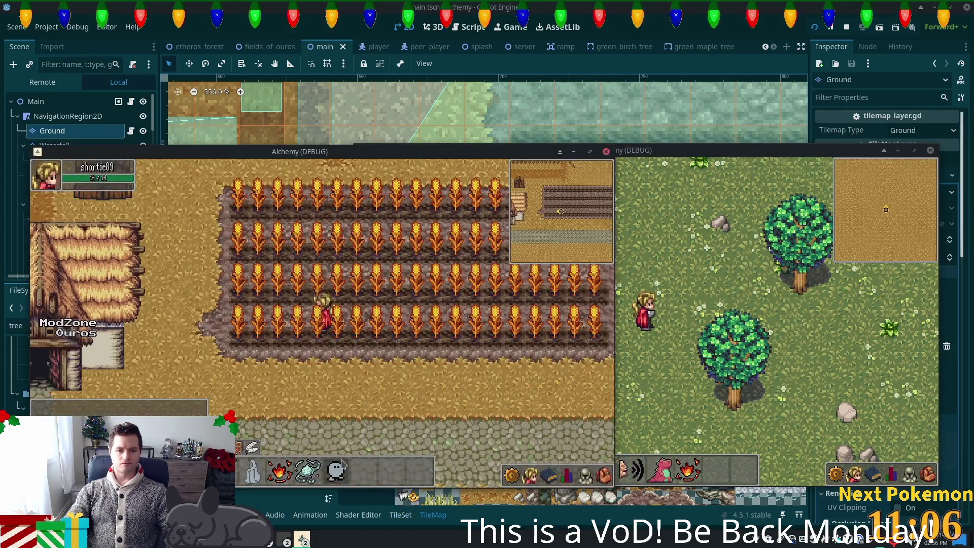
key("Left")
key("Down")
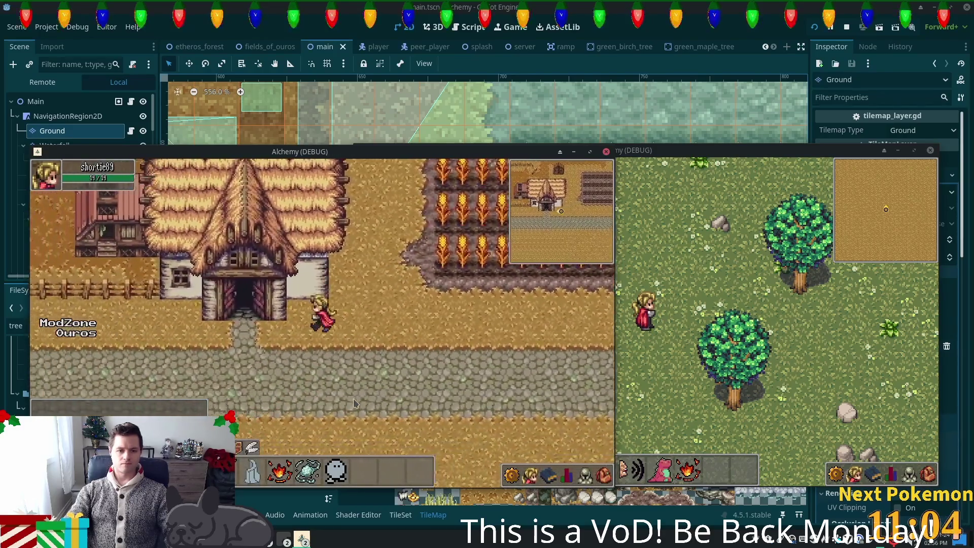
key("Up")
key("Right")
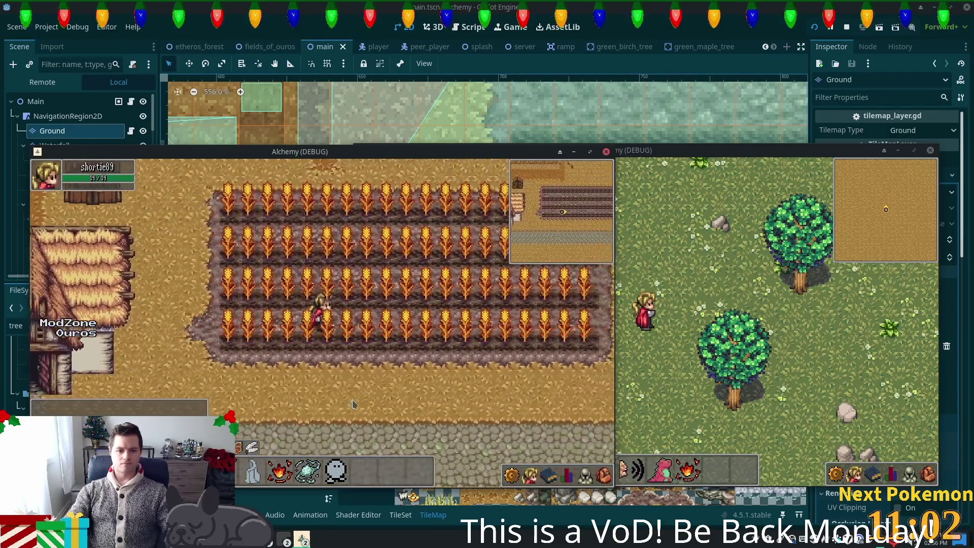
key("Right")
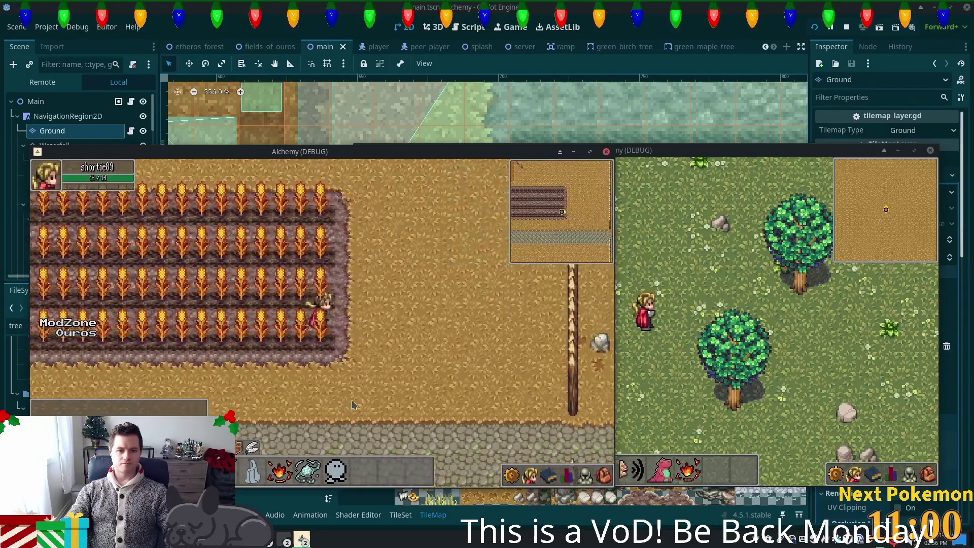
key("Up")
key("Left")
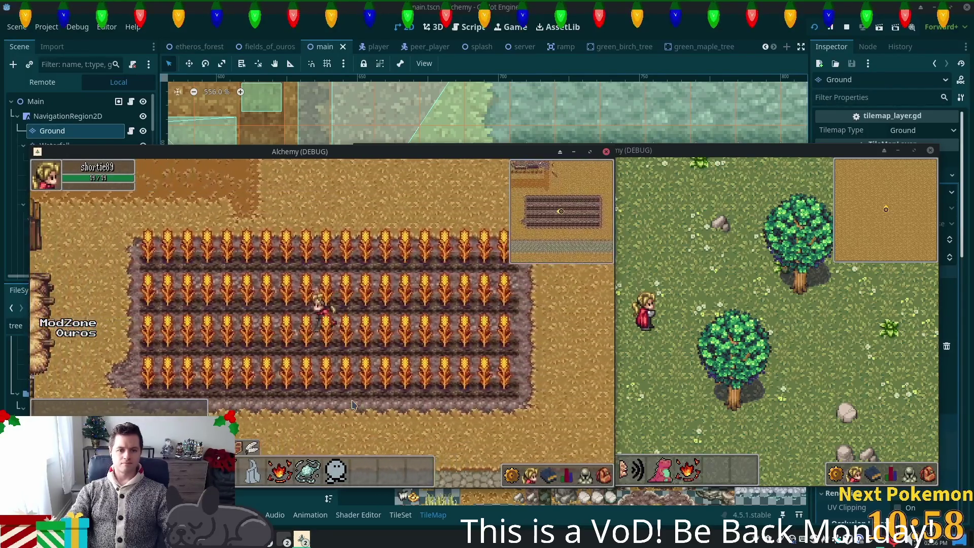
key("Left")
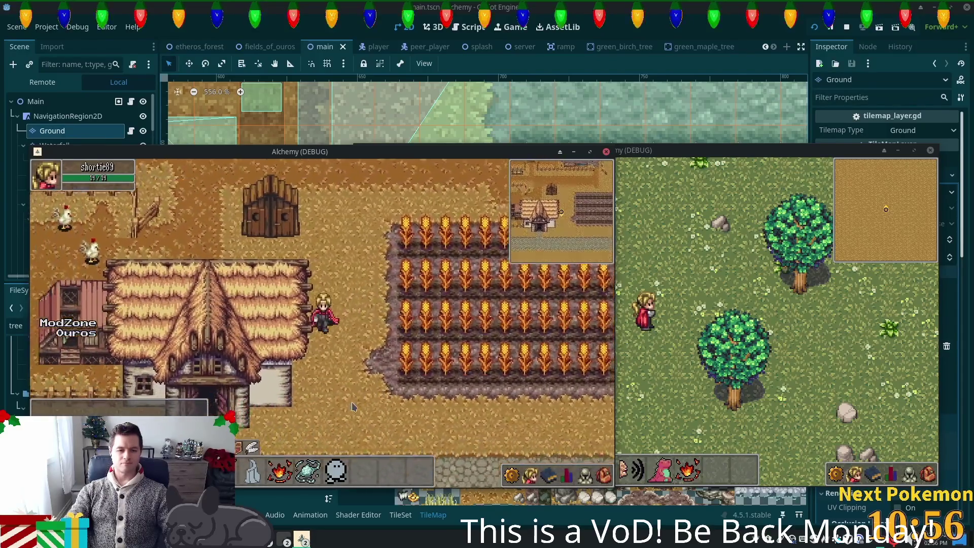
key("Down")
key("Left")
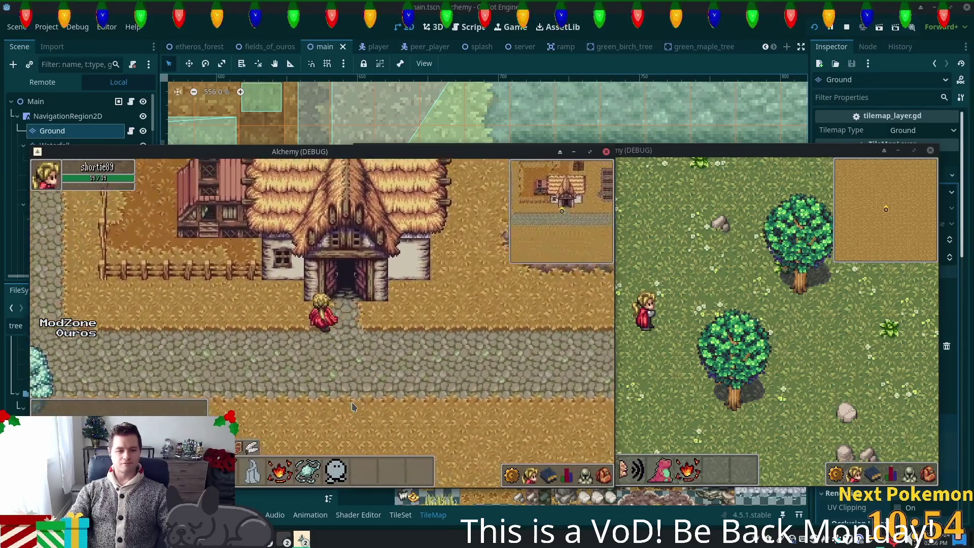
key("Left")
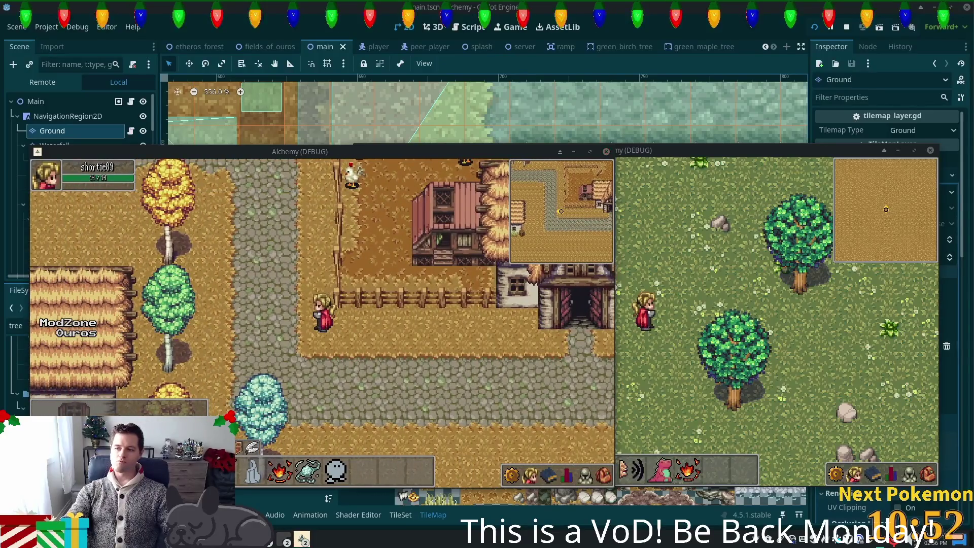
key("Up")
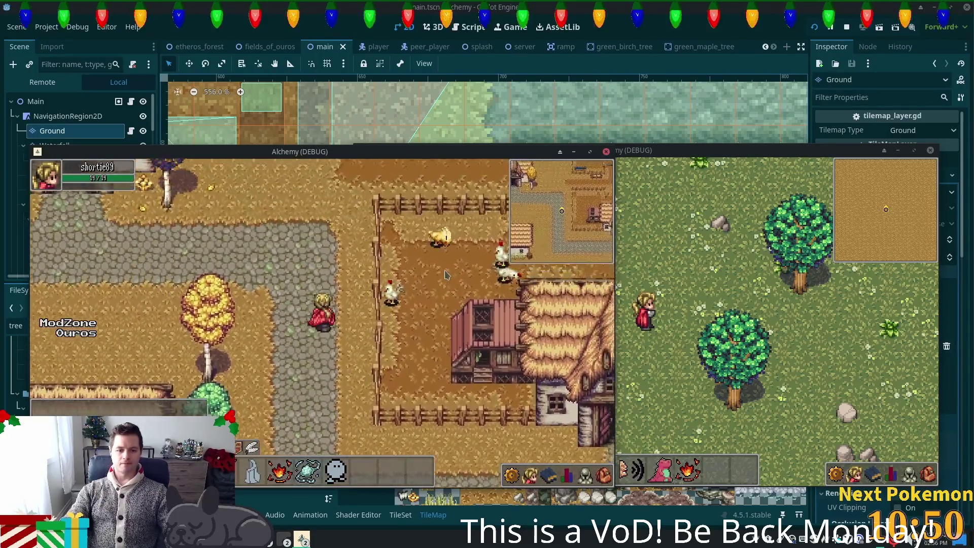
key("space")
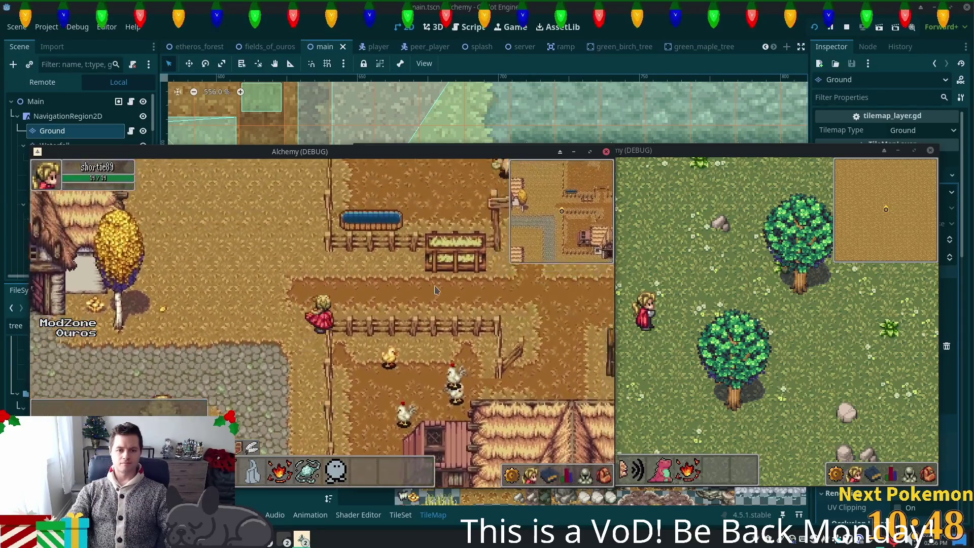
Walk into the cow pen among the cows, back to the thatched house, then stop the game
key("Right")
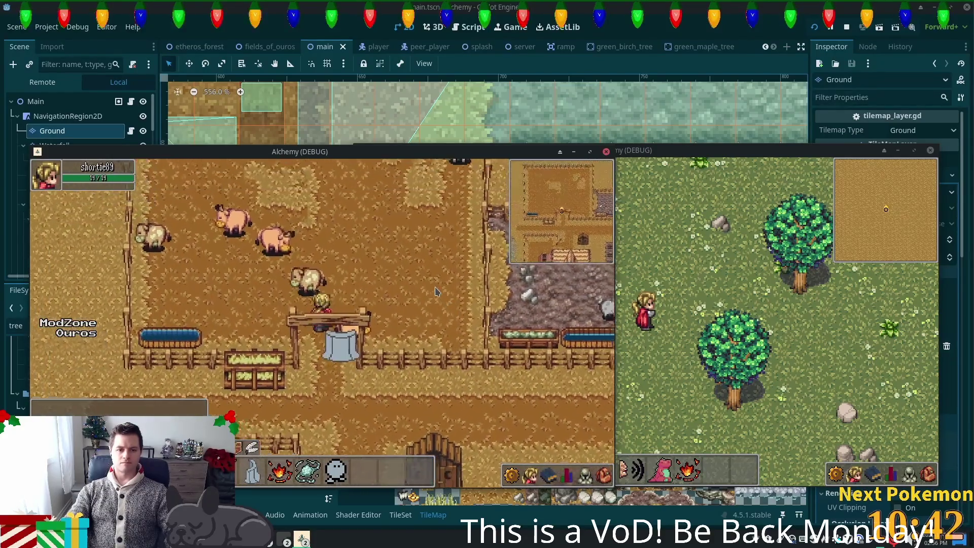
key("Right")
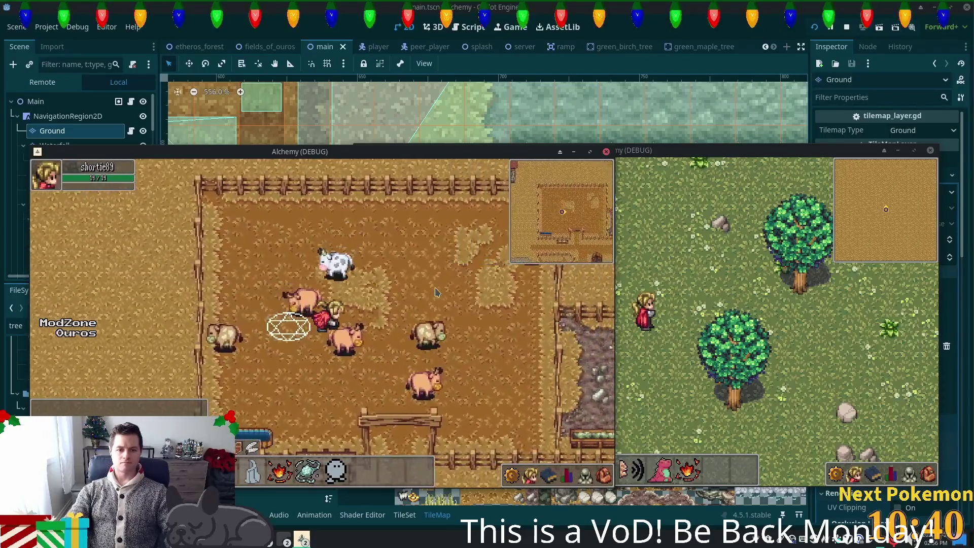
key("Down")
key("Left")
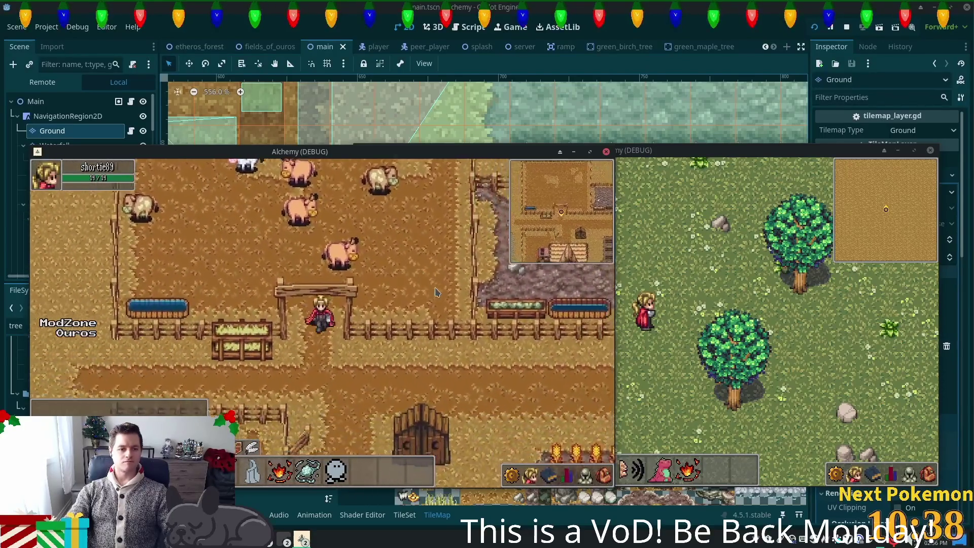
key("Up")
key("Down")
key("Left")
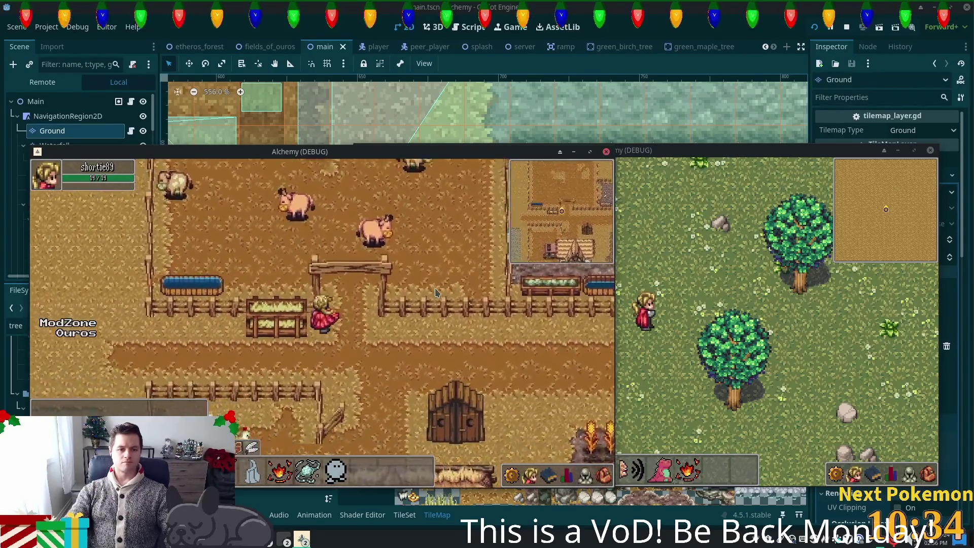
key("Up")
key("Right")
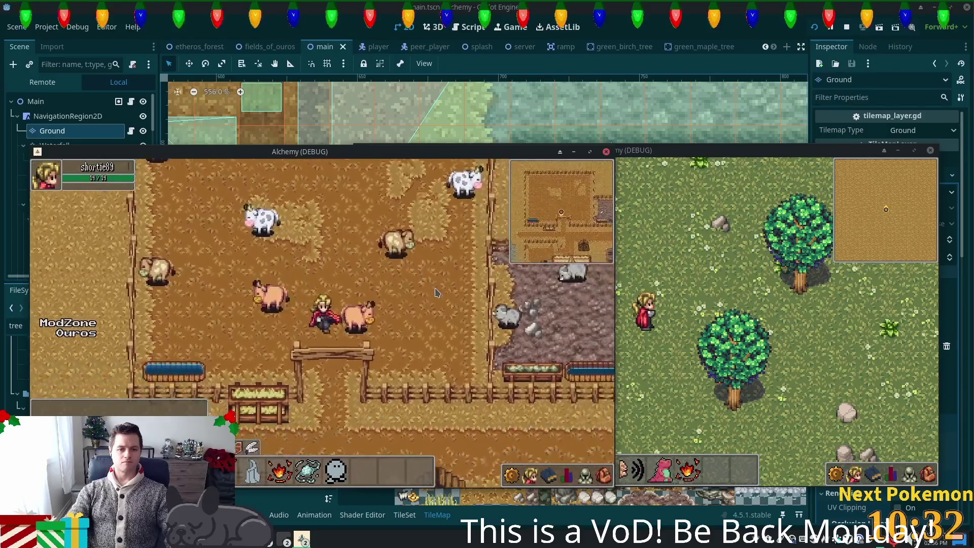
key("Left")
key("Down")
key("Left")
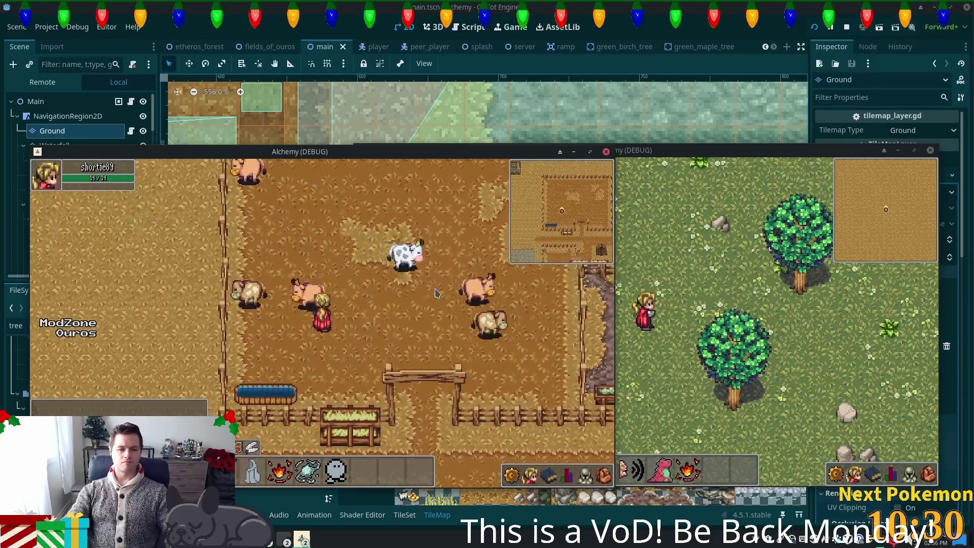
key("Left")
key("Up")
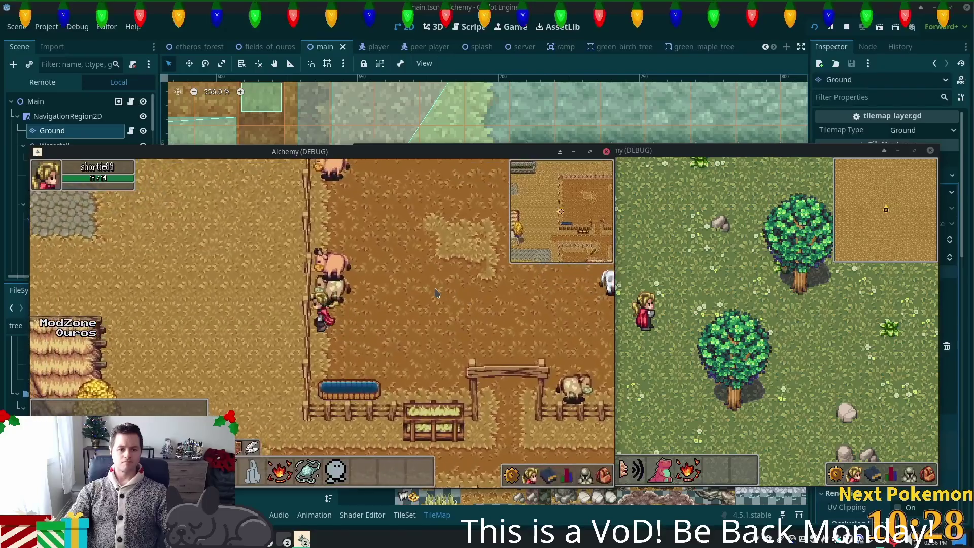
key("Up")
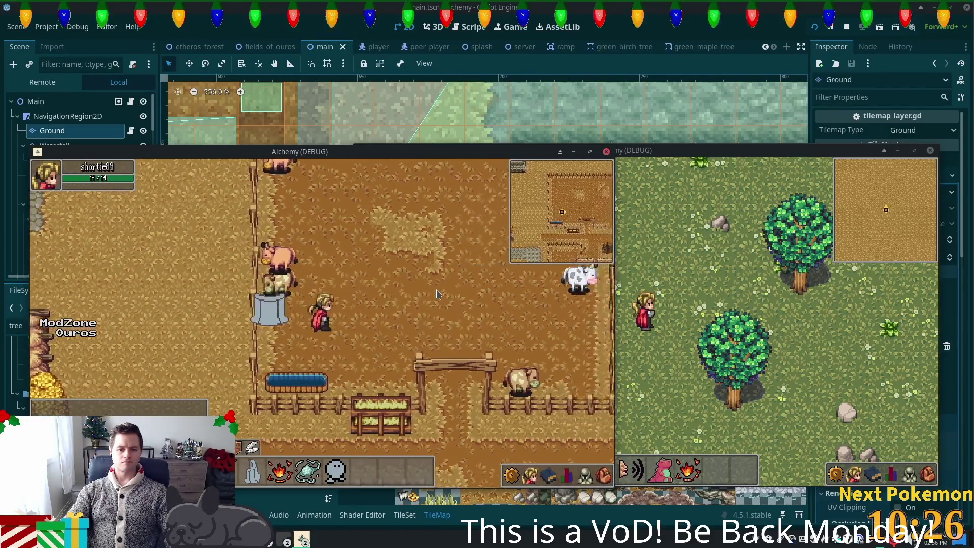
key("Down")
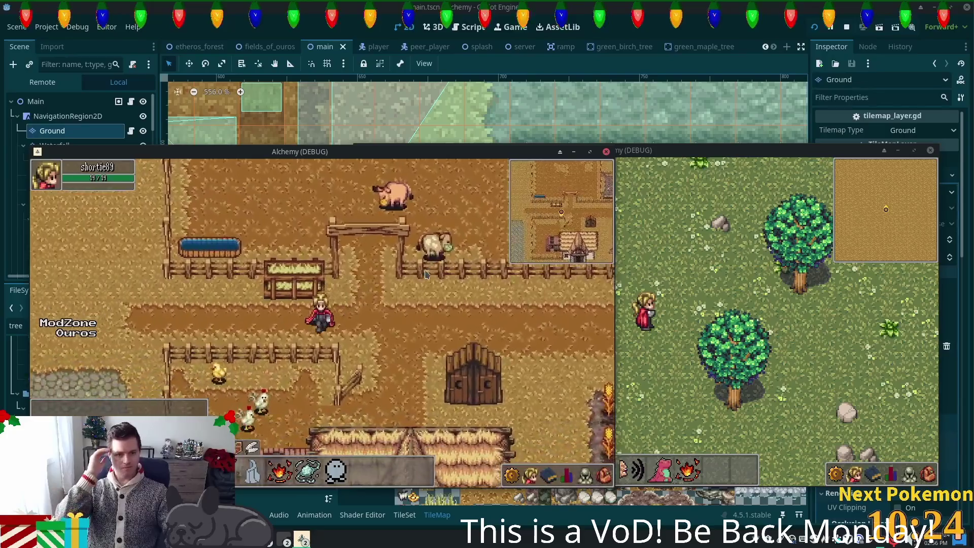
key("Left")
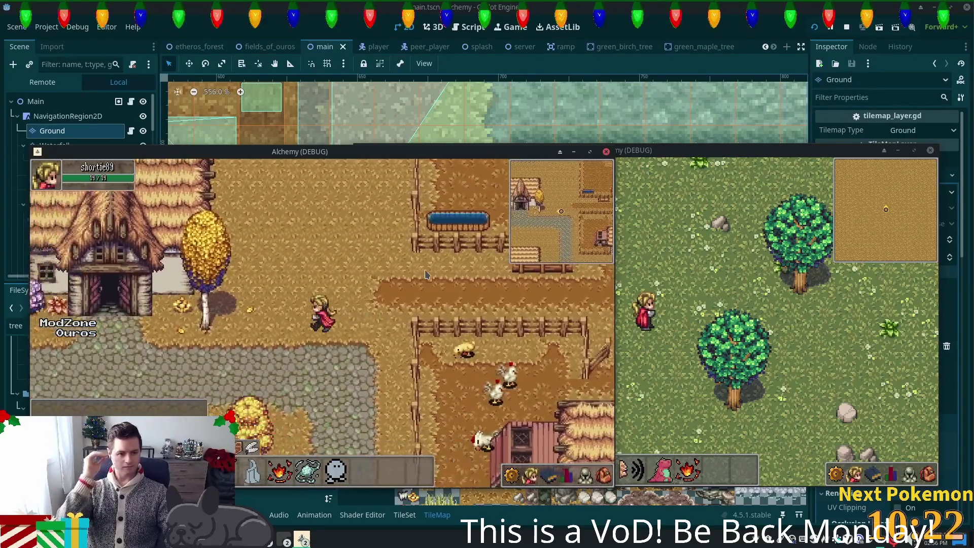
key("Down")
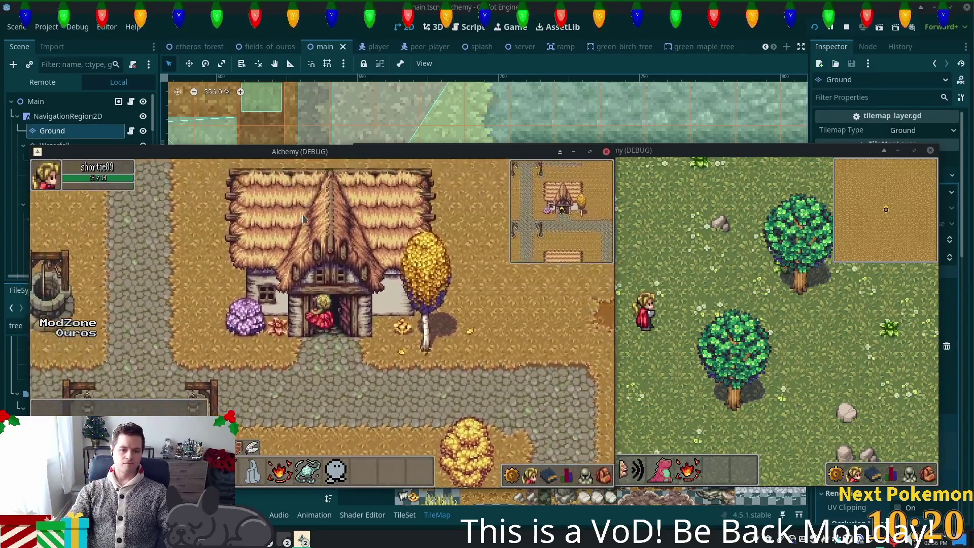
key("Up")
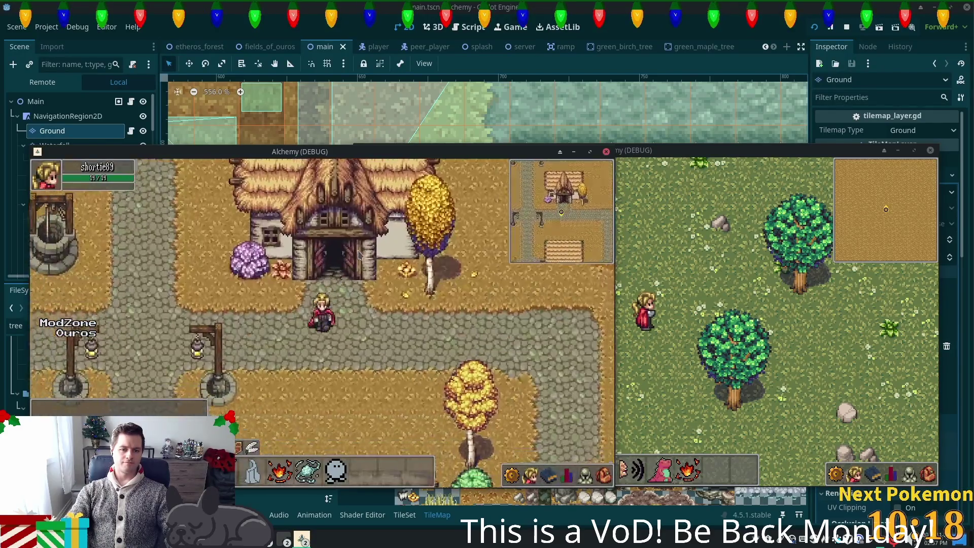
key("Down")
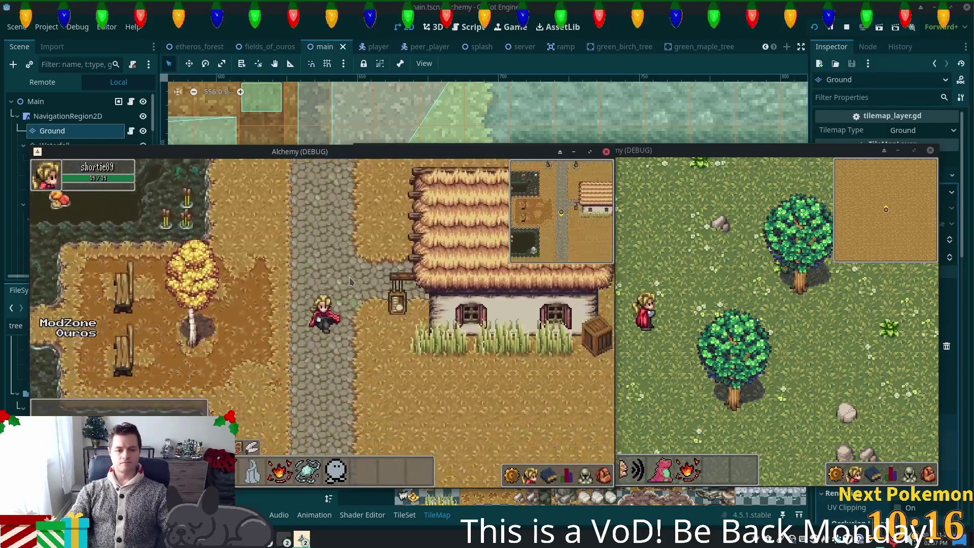
key("F8")
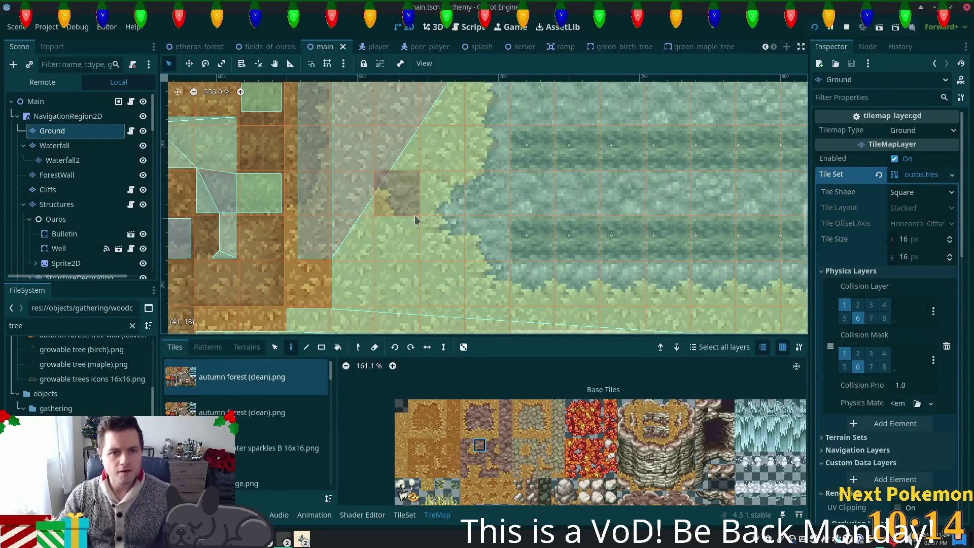
Switch to the fields_of_ouros scene, zoom the canvas and select the NavigationRegion2D node
left_click(269, 46)
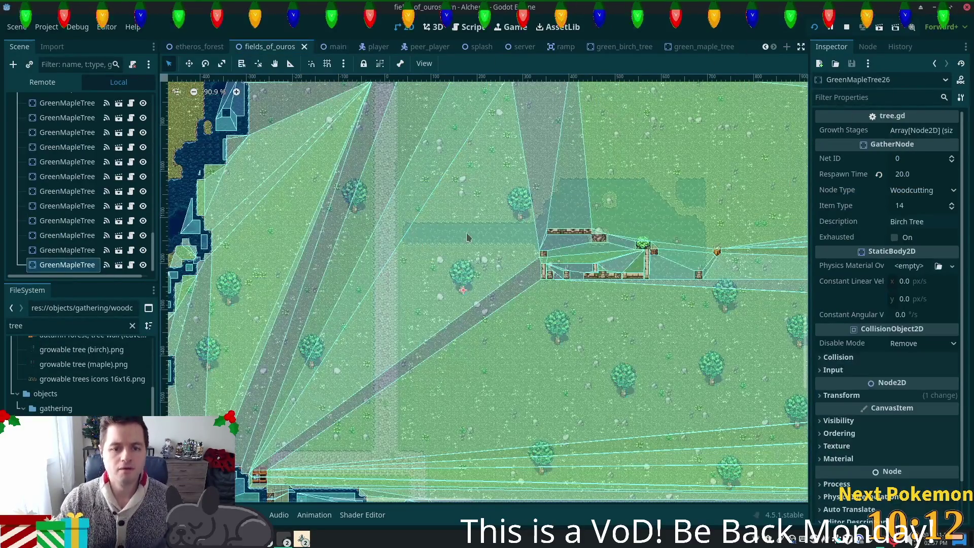
scroll(464, 277, "down", 3)
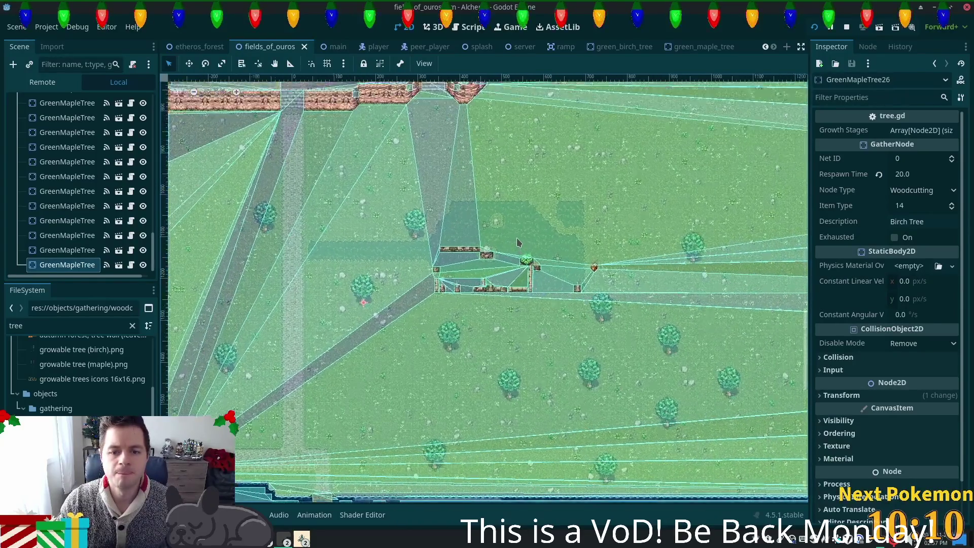
scroll(519, 247, "up", 9)
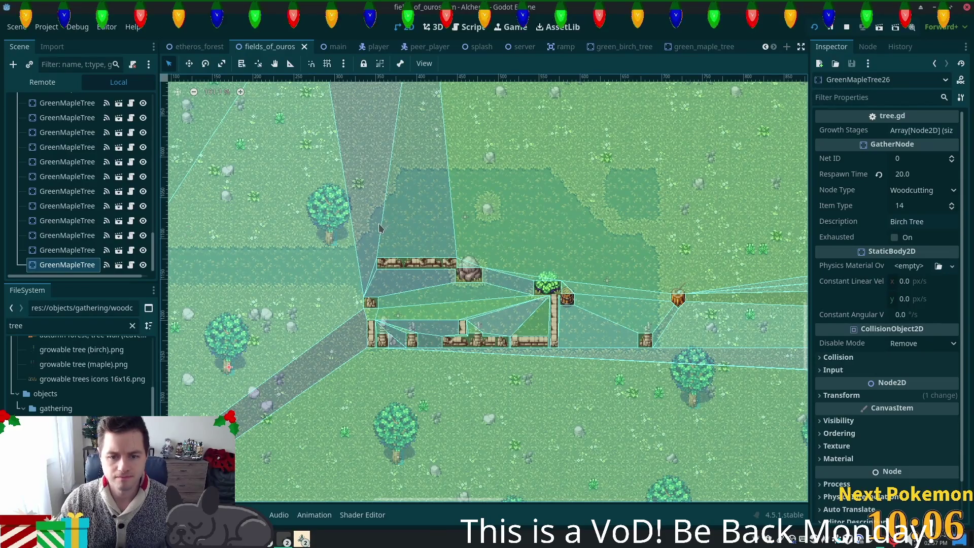
scroll(375, 227, "up", 4)
left_click_drag(153, 251, 164, 110)
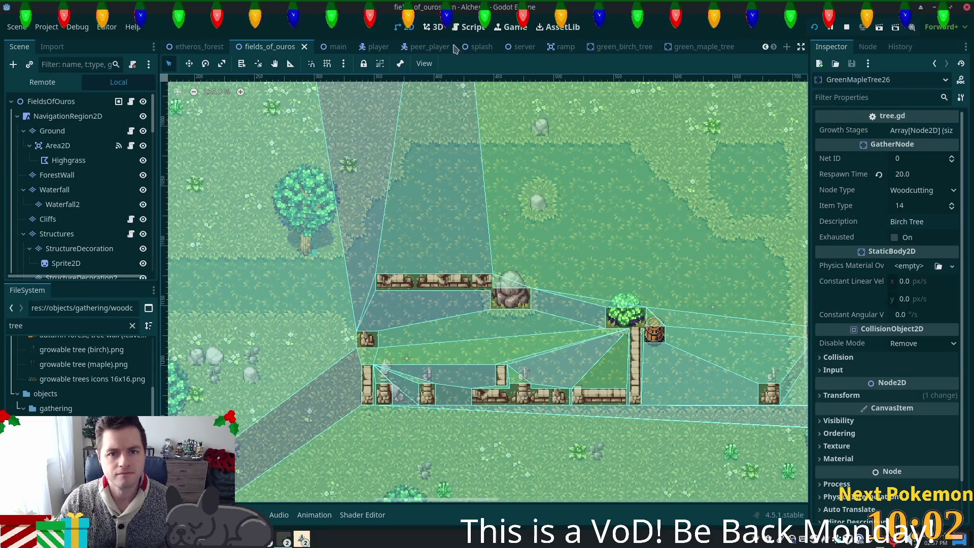
left_click(67, 116)
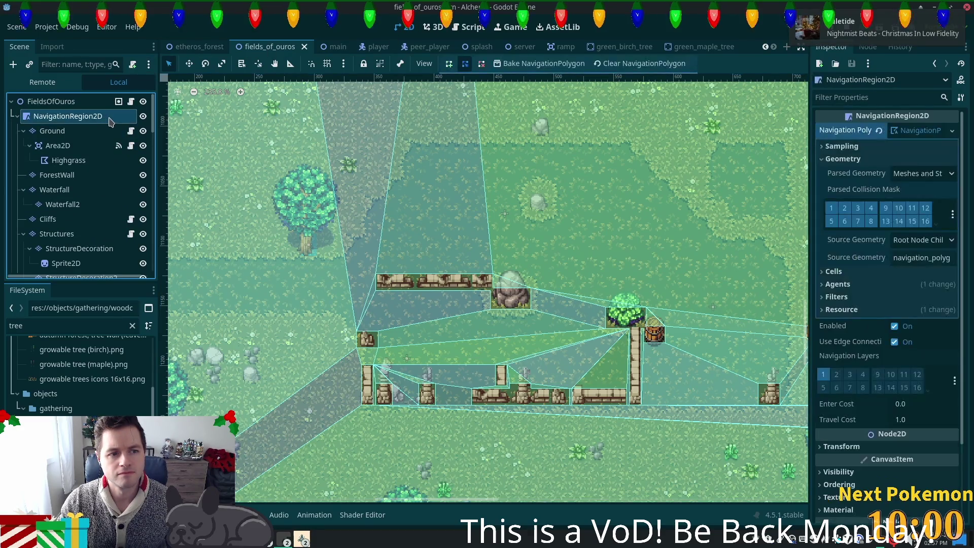
left_click(429, 67)
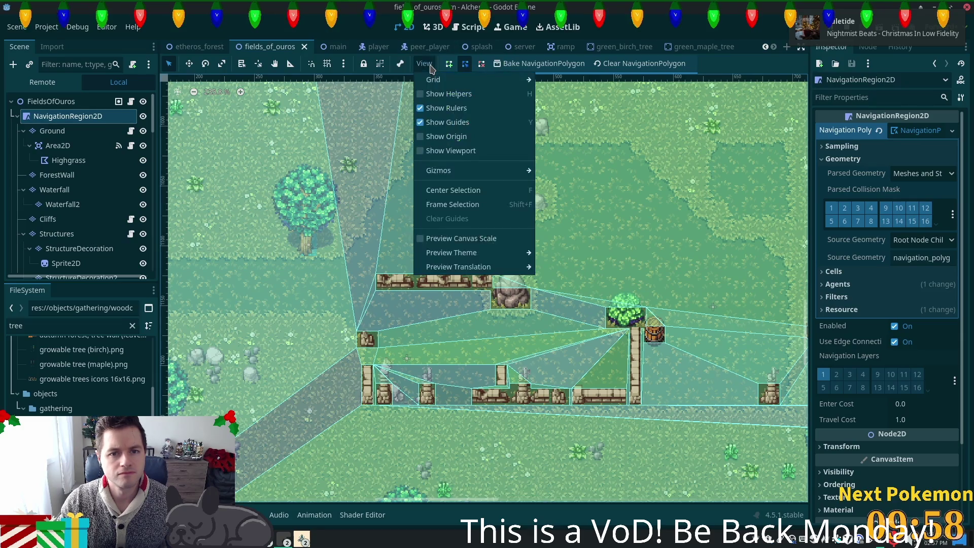
left_click(431, 110)
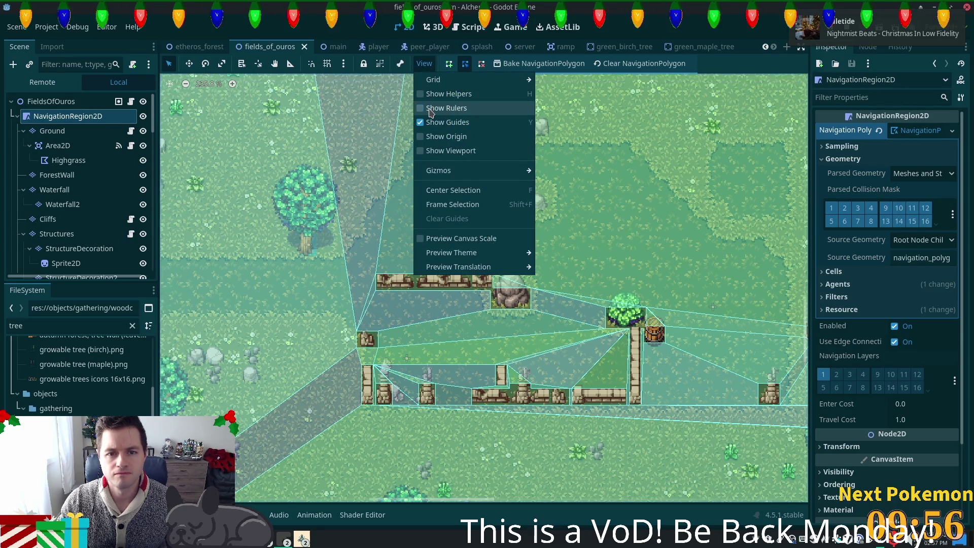
left_click(431, 110)
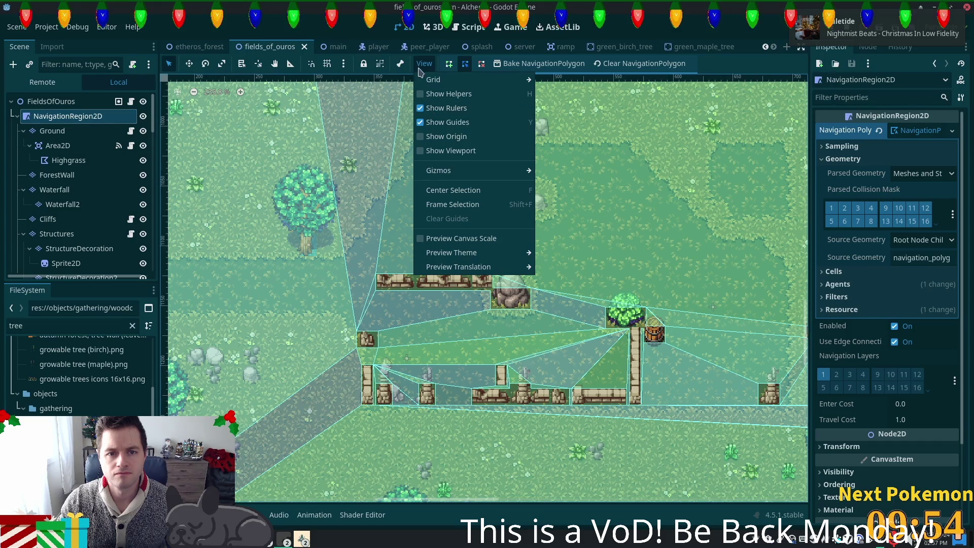
left_click(419, 68)
left_click(419, 68)
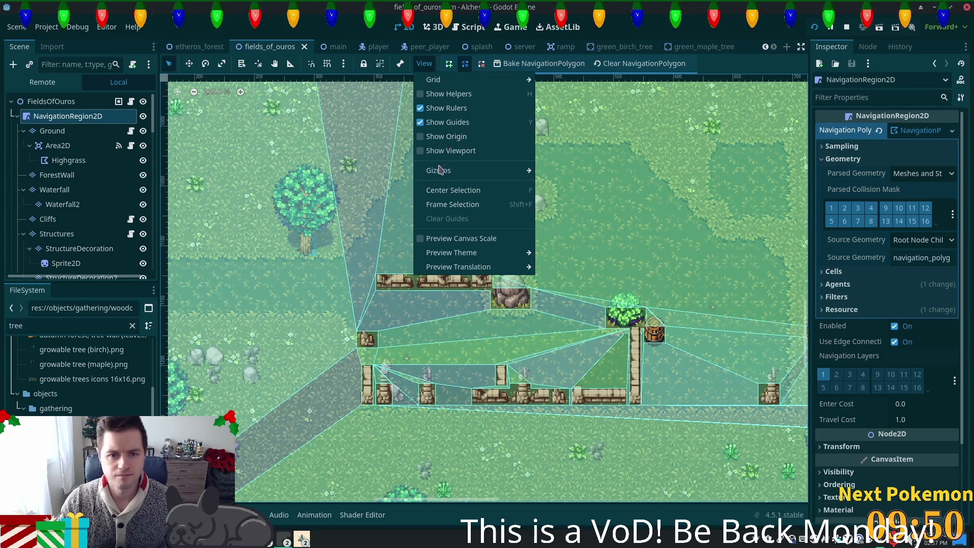
mouse_move(456, 170)
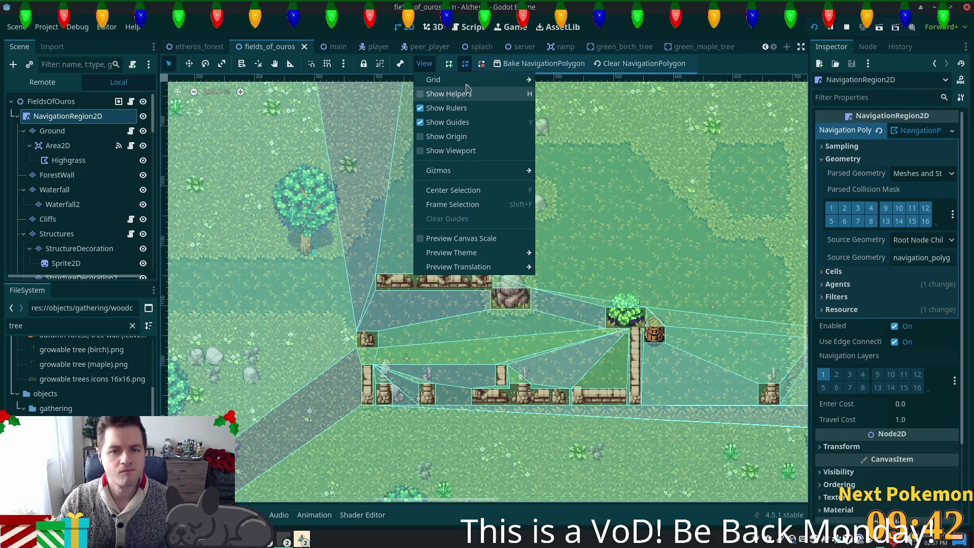
mouse_move(467, 86)
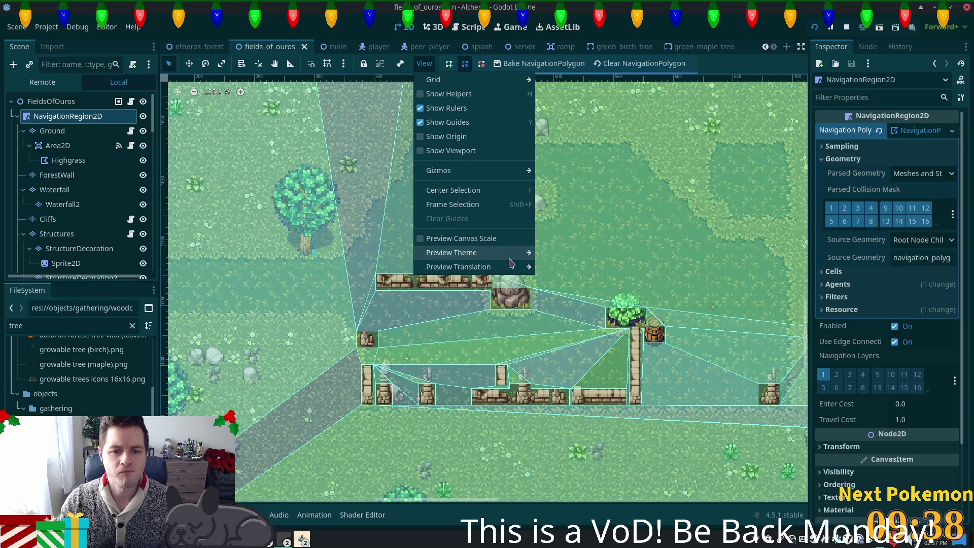
mouse_move(510, 259)
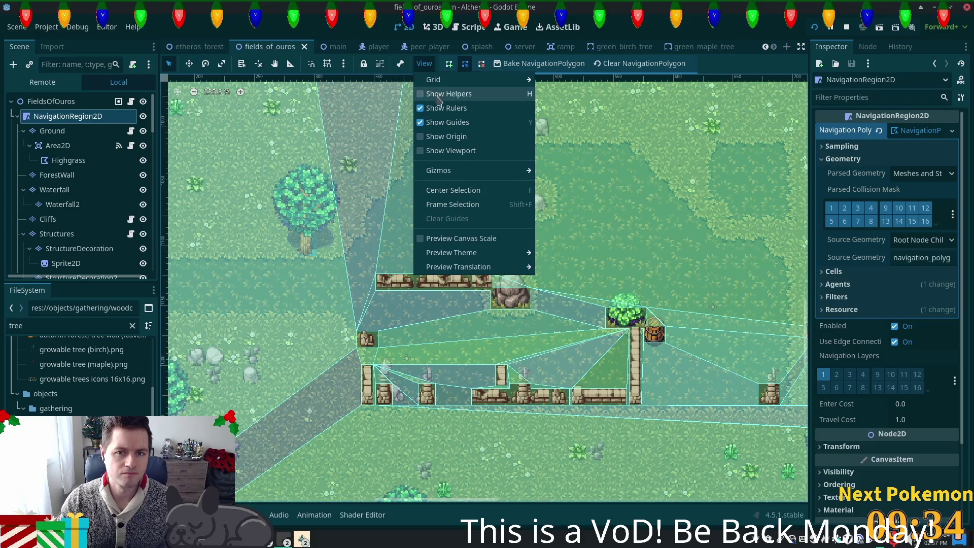
left_click(343, 69)
left_click(344, 67)
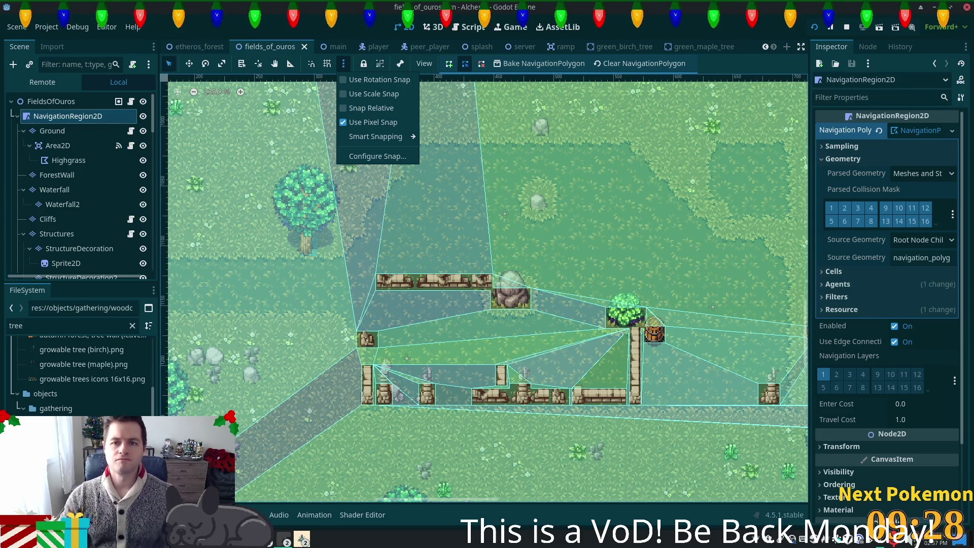
key("Escape")
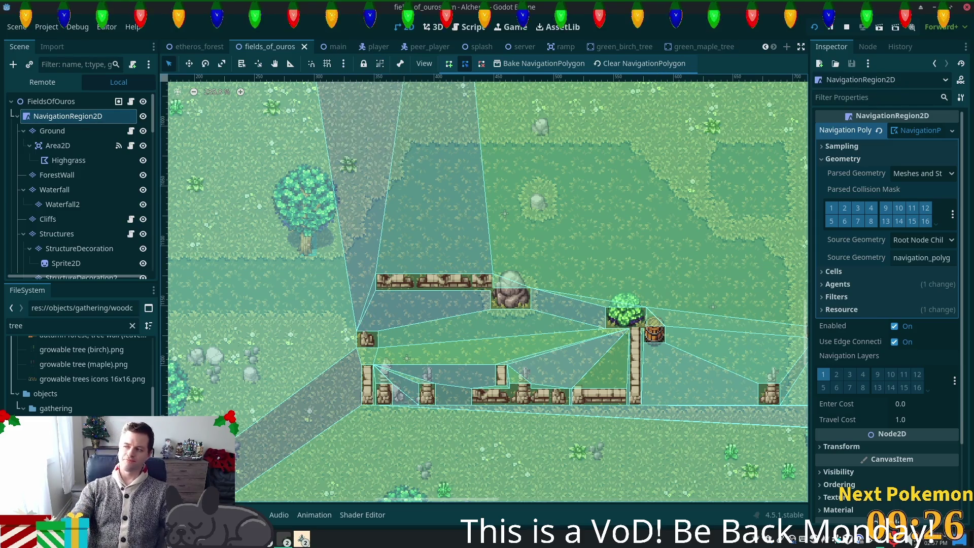
Lock NavigationRegion2D in place, switch to panning, and open the Debug menu
key("g")
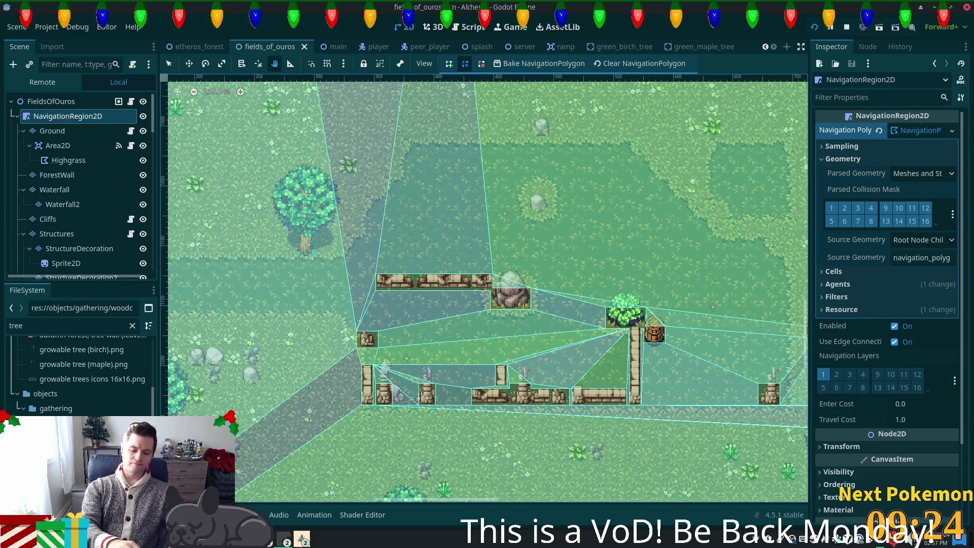
key("ctrl+l")
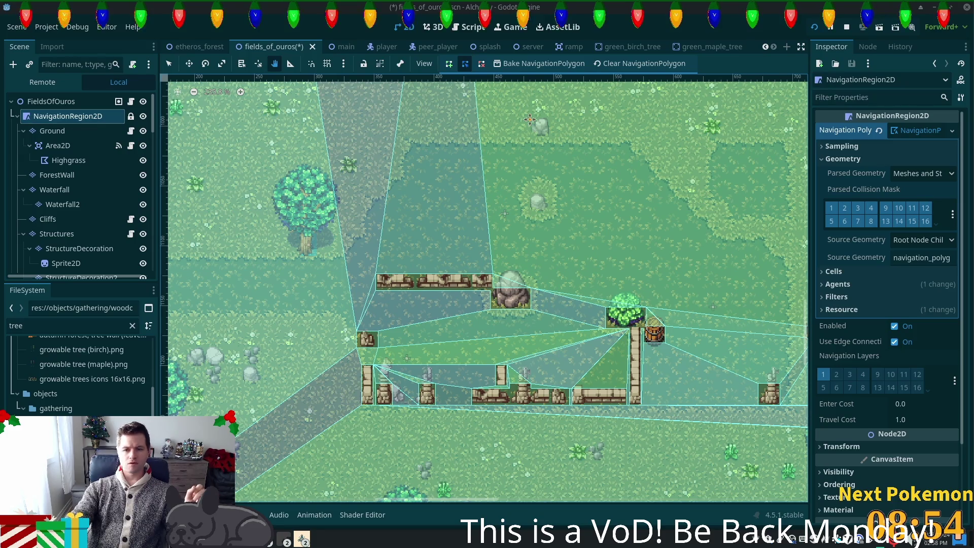
left_click(71, 27)
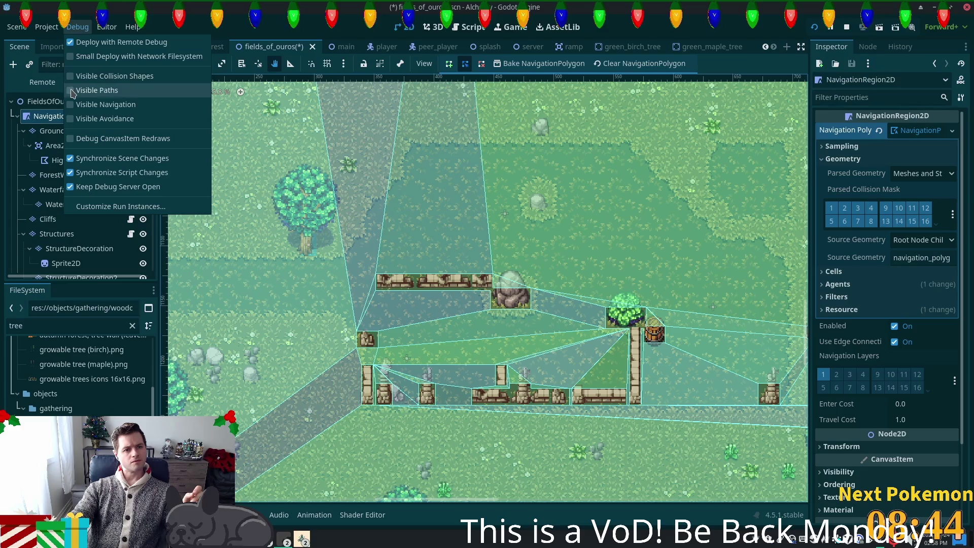
Turn off Visible Paths in the Debug menu, then open Editor Settings from the Editor menu
left_click(72, 92)
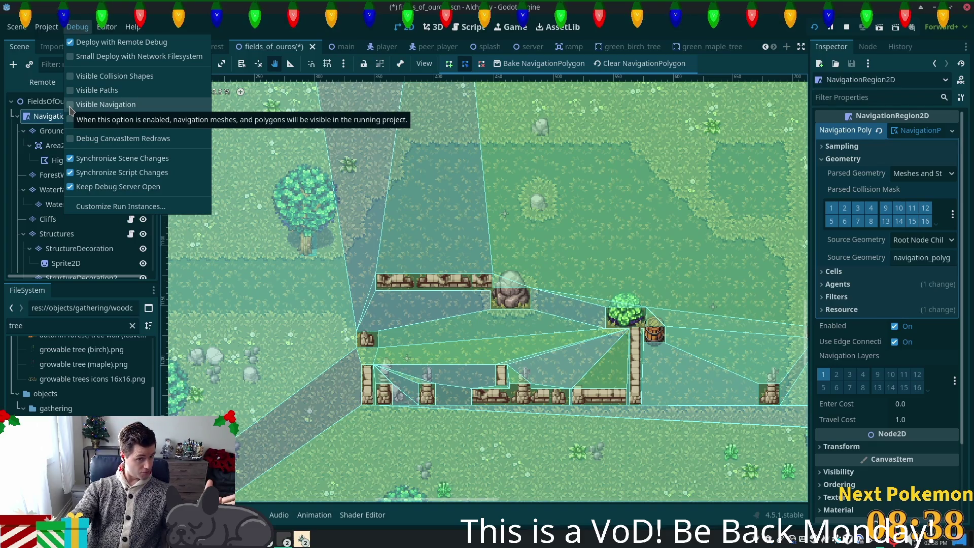
left_click(107, 30)
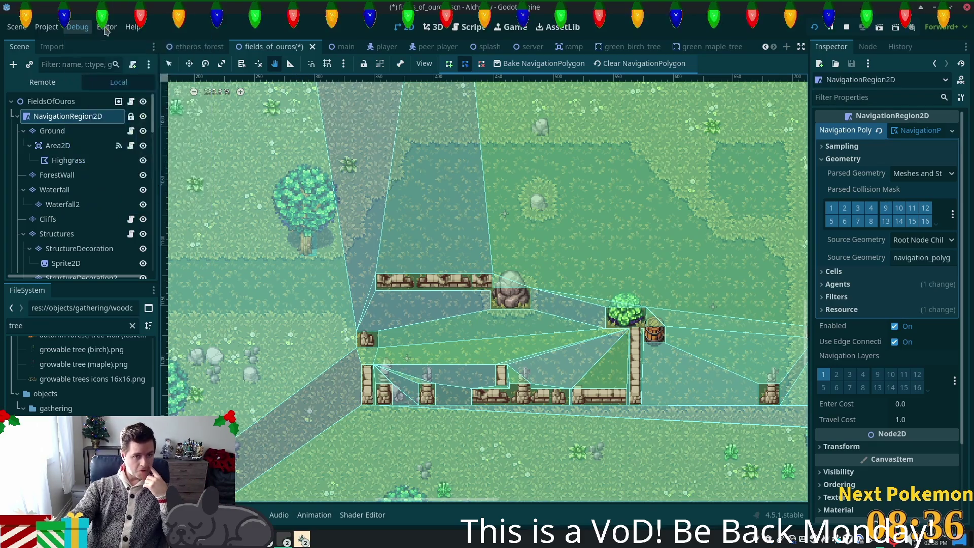
left_click(106, 28)
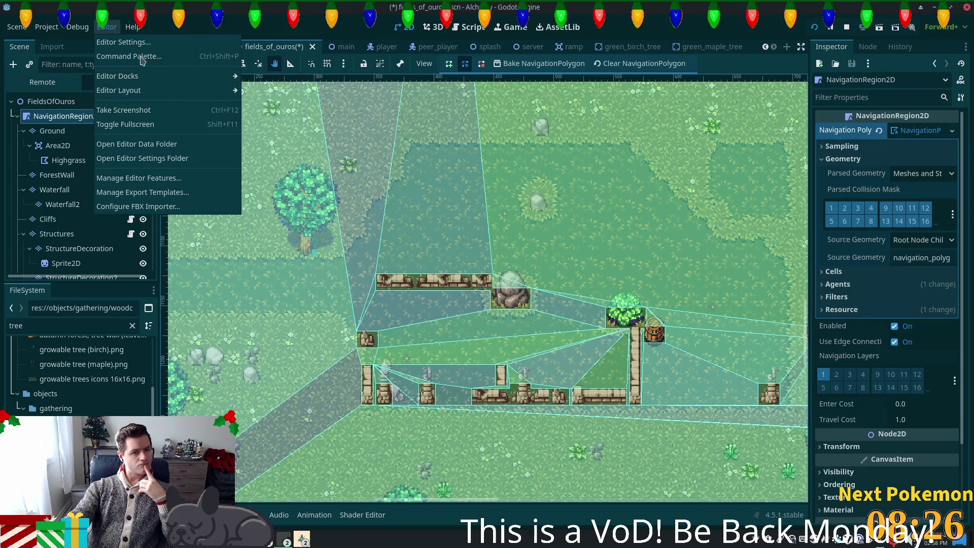
left_click(123, 42)
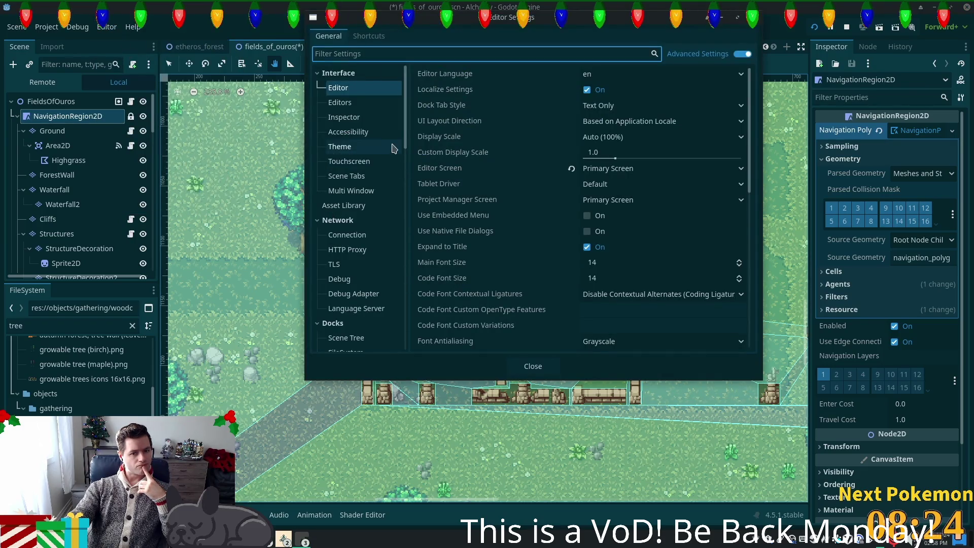
Scroll the Editor Settings categories and view the Network > Debug settings
scroll(390, 152, "down", 2)
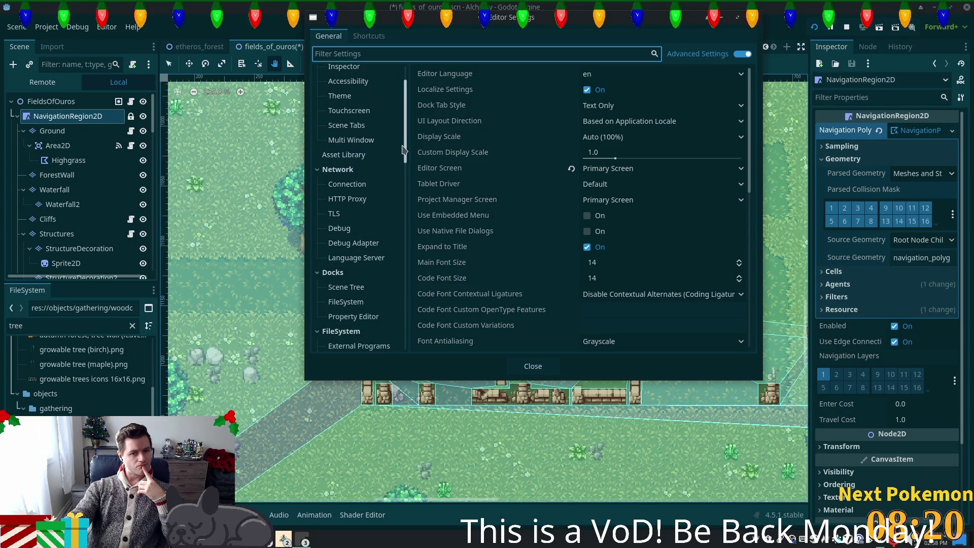
left_click(361, 230)
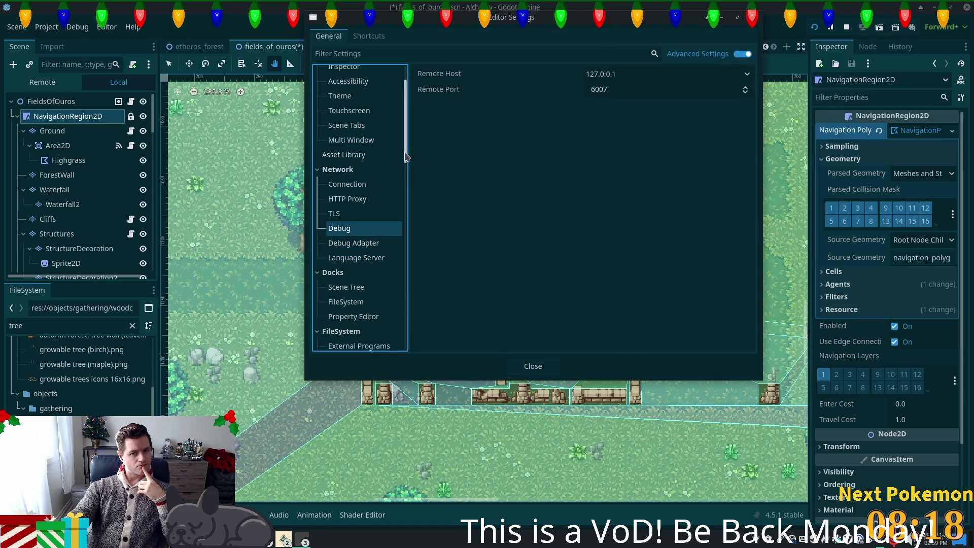
scroll(370, 127, "up", 2)
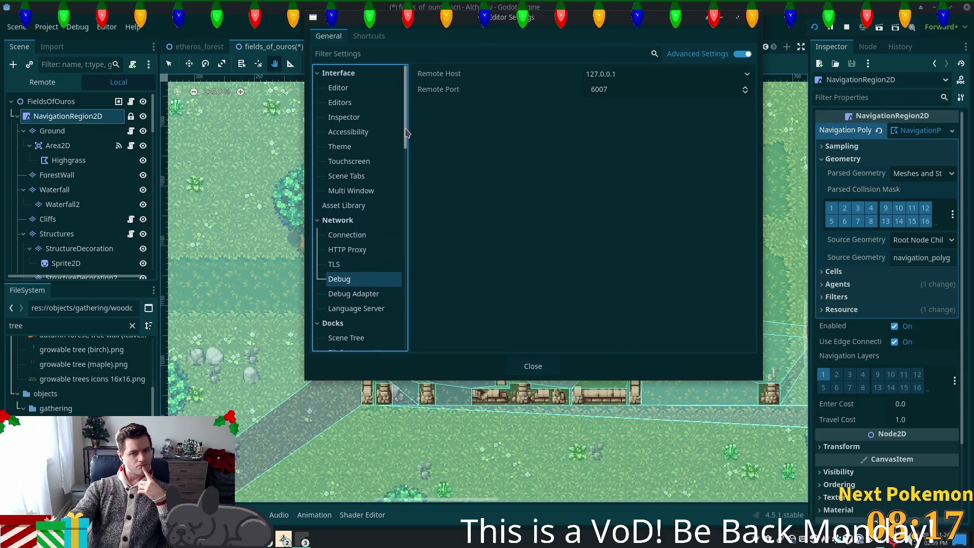
Show the Interface > Editor settings and filter the list by 'gizm'
left_click(356, 90)
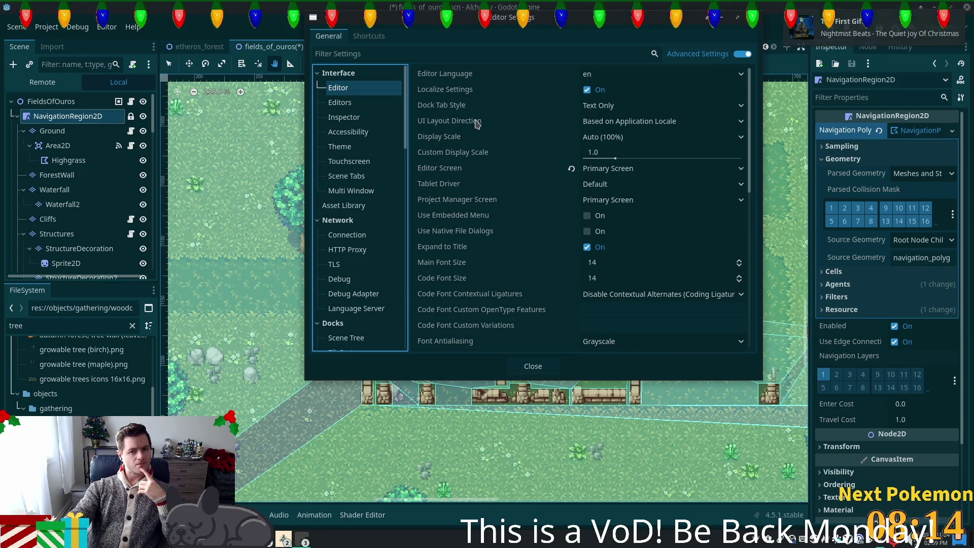
left_click(411, 51)
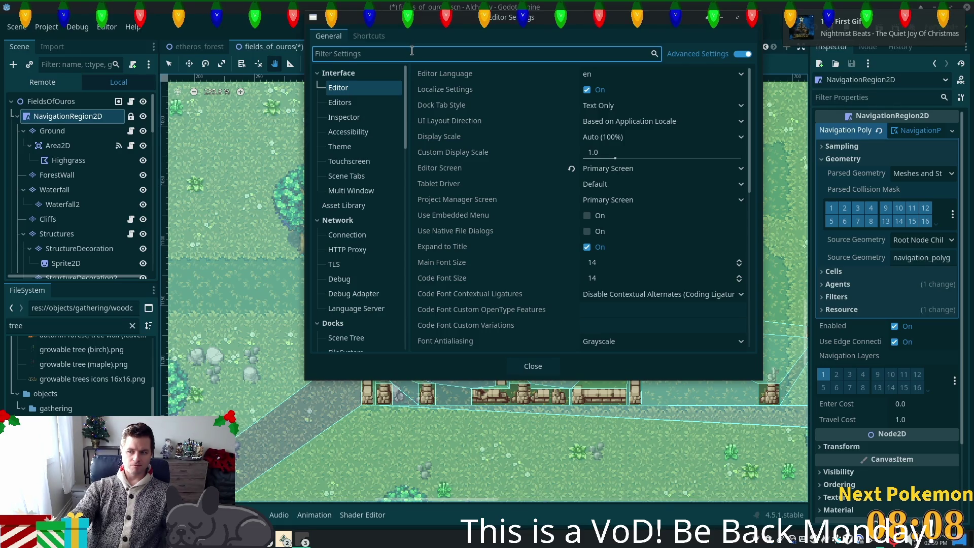
type("gizm")
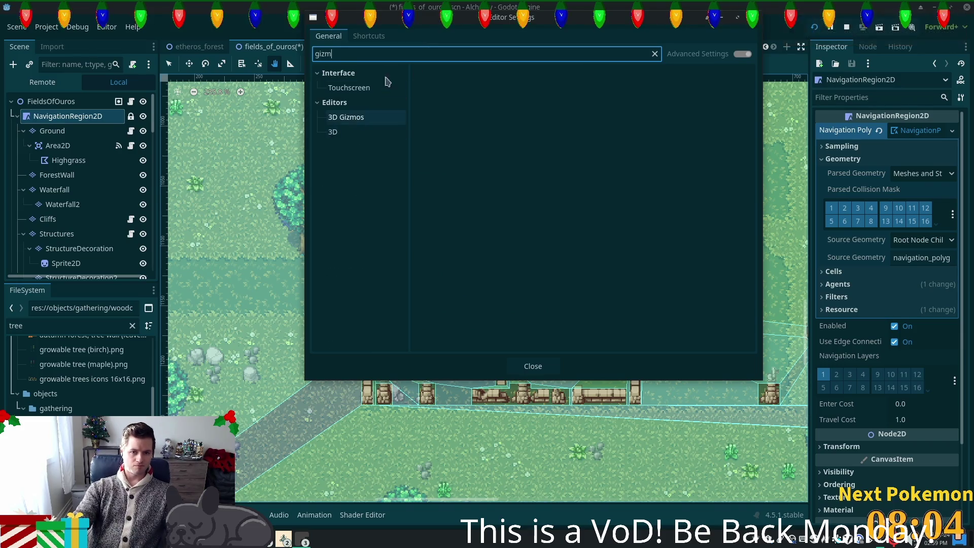
Change the settings filter to 'nav' and browse the Inspector, Editors > 3D and Debugger matches
key("BackSpace")
key("BackSpace")
key("BackSpace")
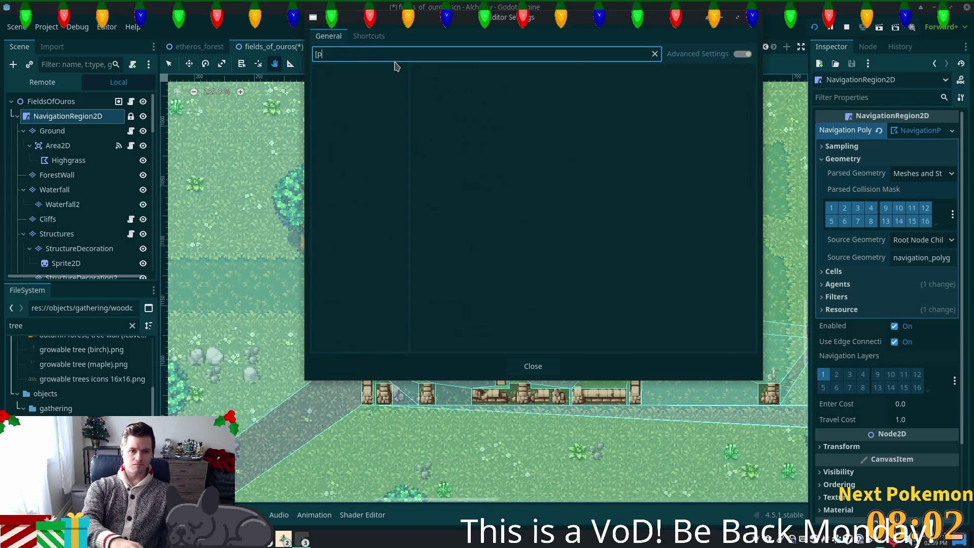
type("nav")
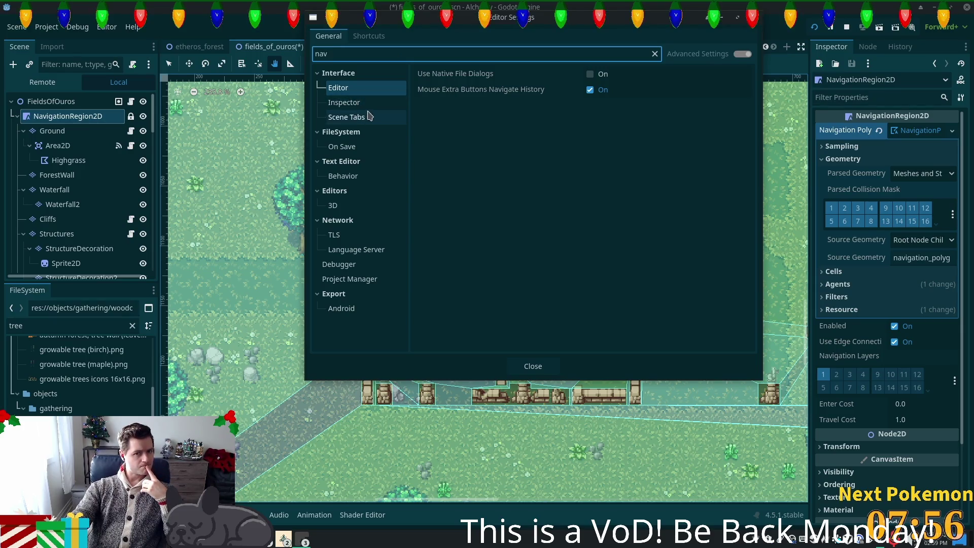
left_click(364, 106)
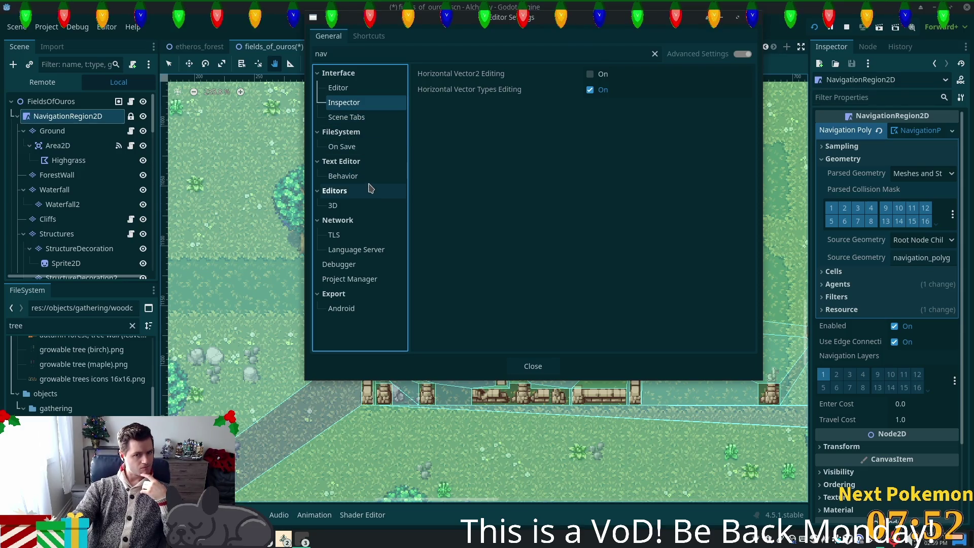
left_click(361, 207)
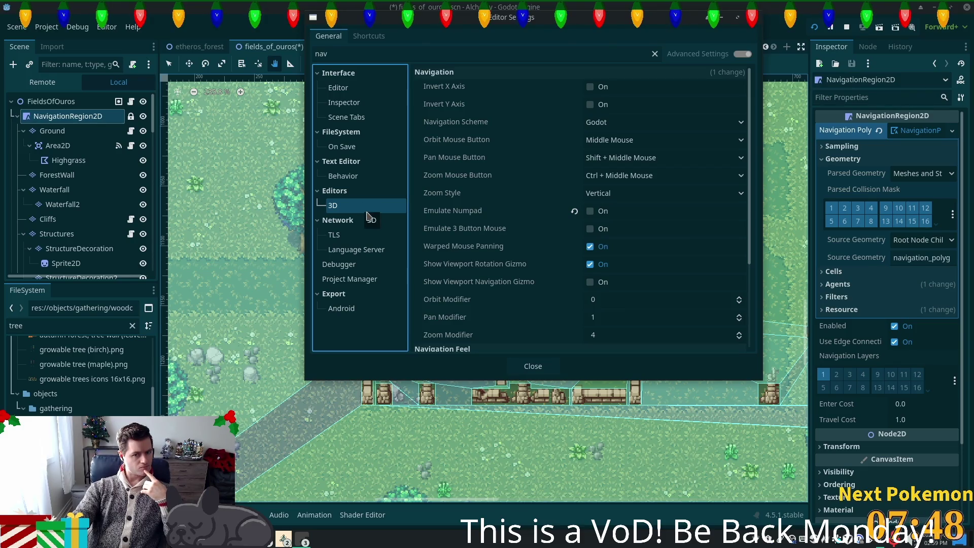
left_click(364, 267)
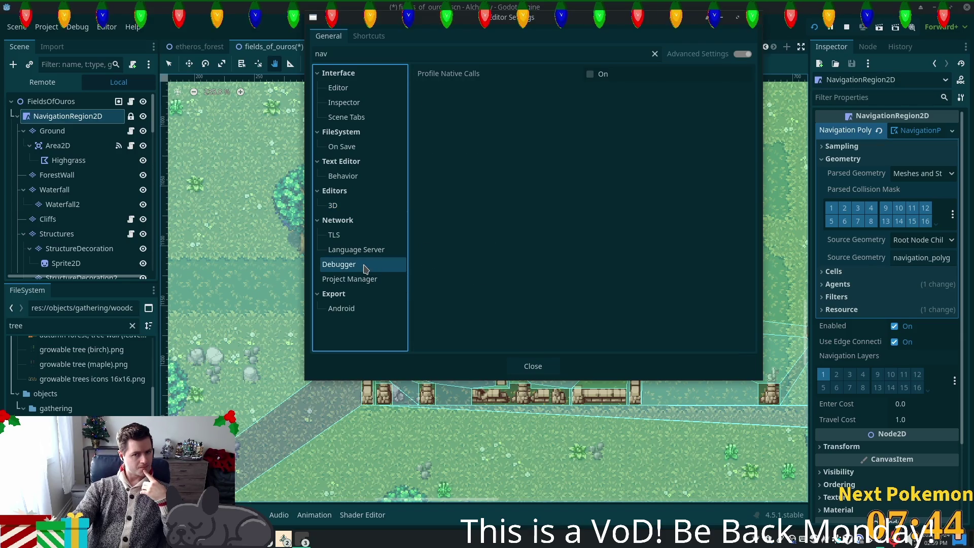
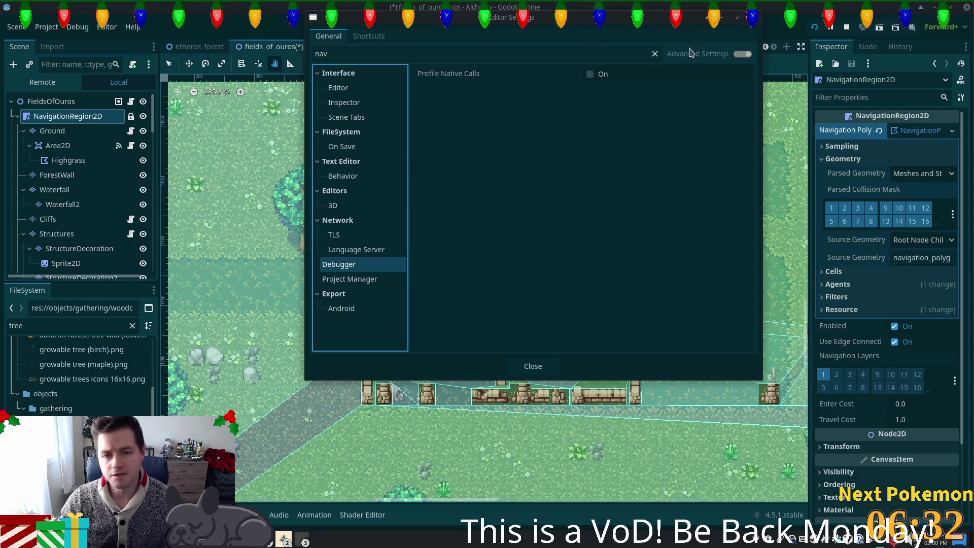
Close Editor Settings and open Project Settings at the Debug > Shapes section
left_click(756, 22)
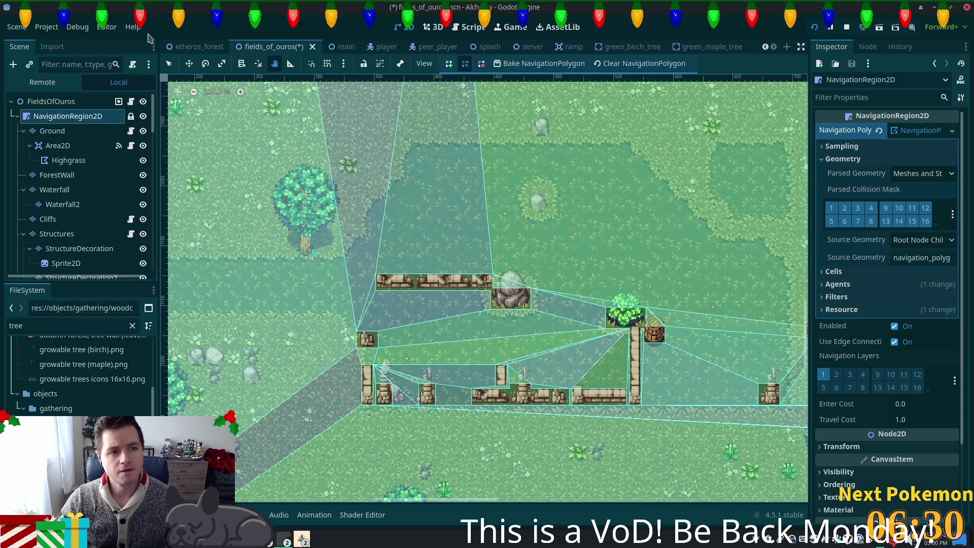
left_click(46, 26)
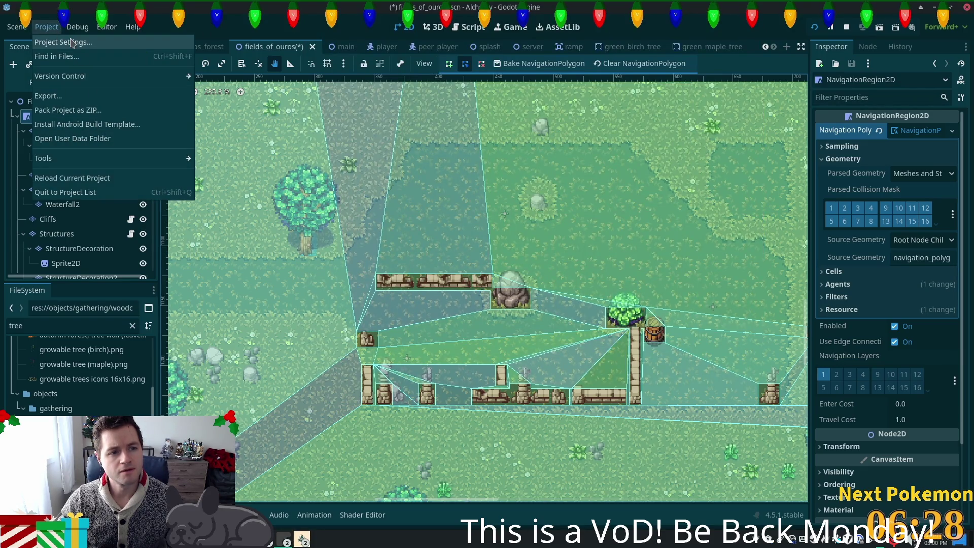
left_click(71, 44)
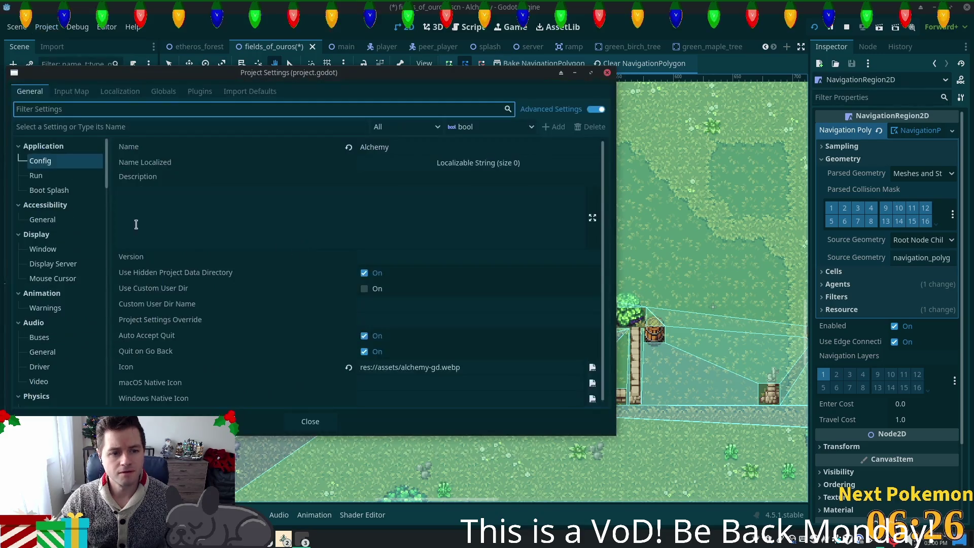
left_click_drag(106, 167, 108, 216)
left_click(42, 274)
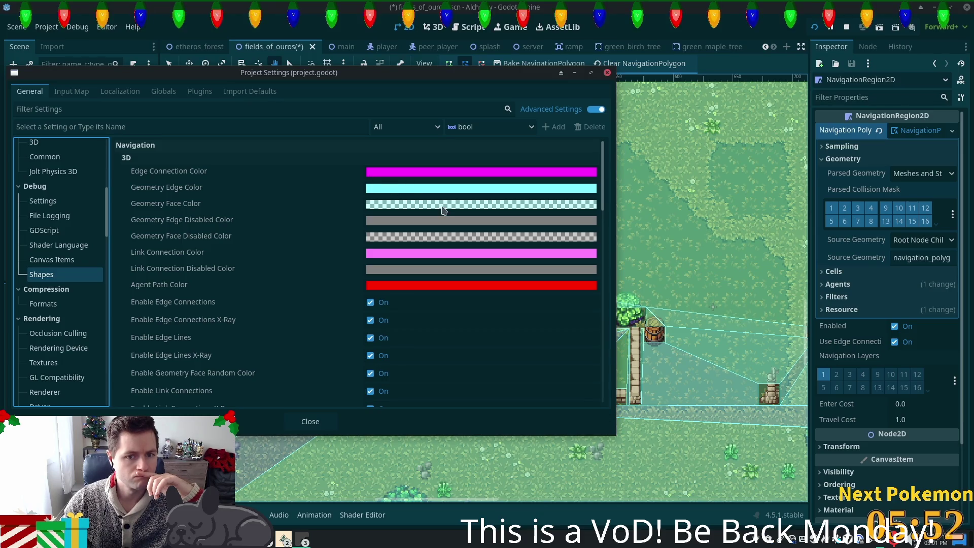
Scroll the navigation debug options, toggling random face colours off and back on
mouse_move(442, 210)
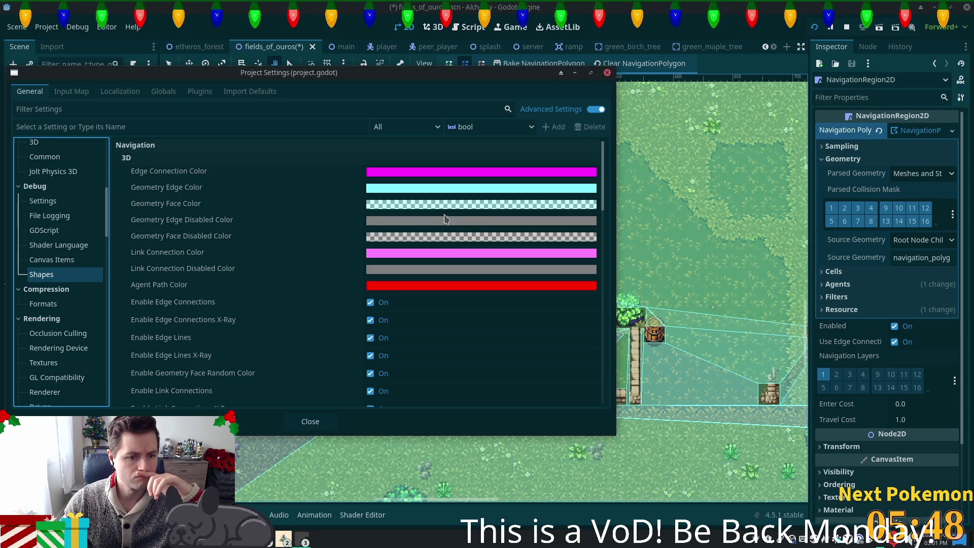
scroll(430, 350, "down", 5)
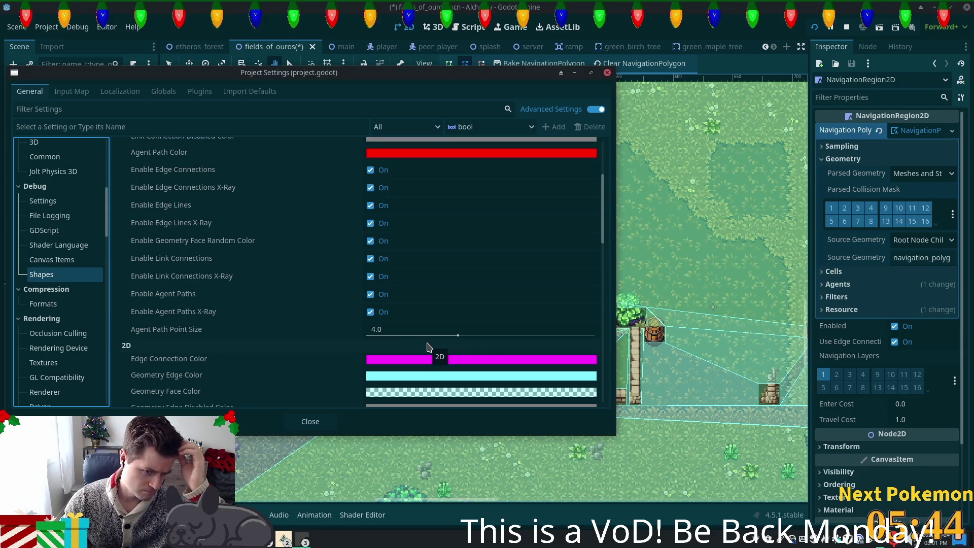
scroll(429, 345, "down", 4)
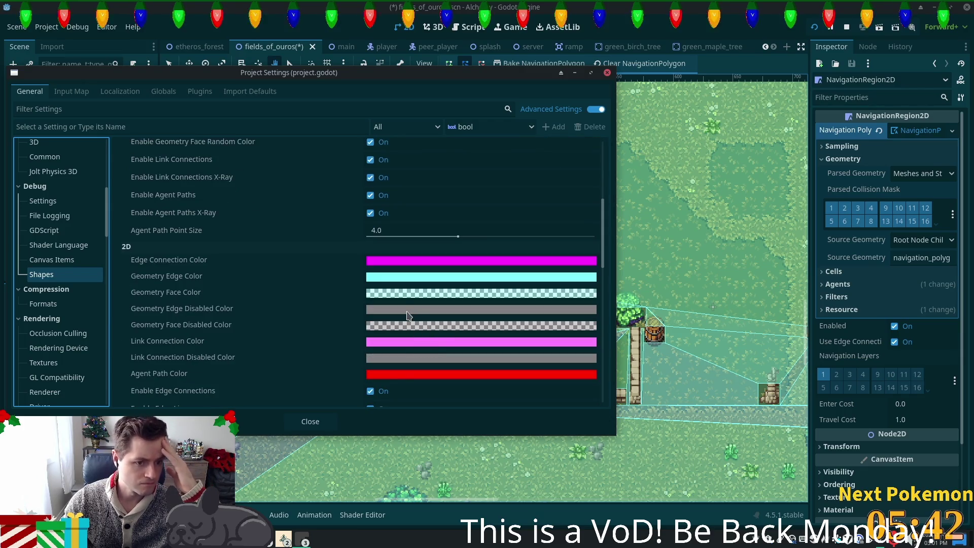
scroll(408, 318, "down", 4)
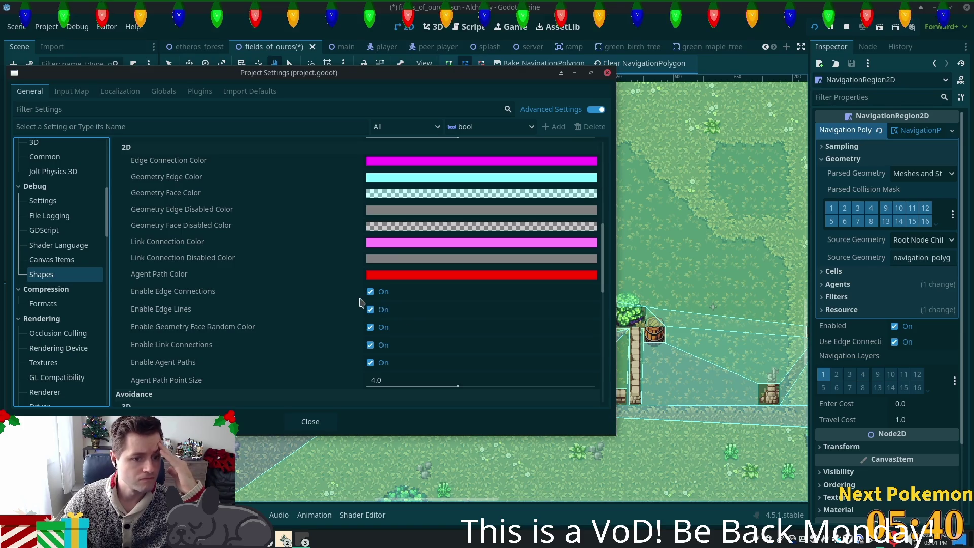
left_click(371, 328)
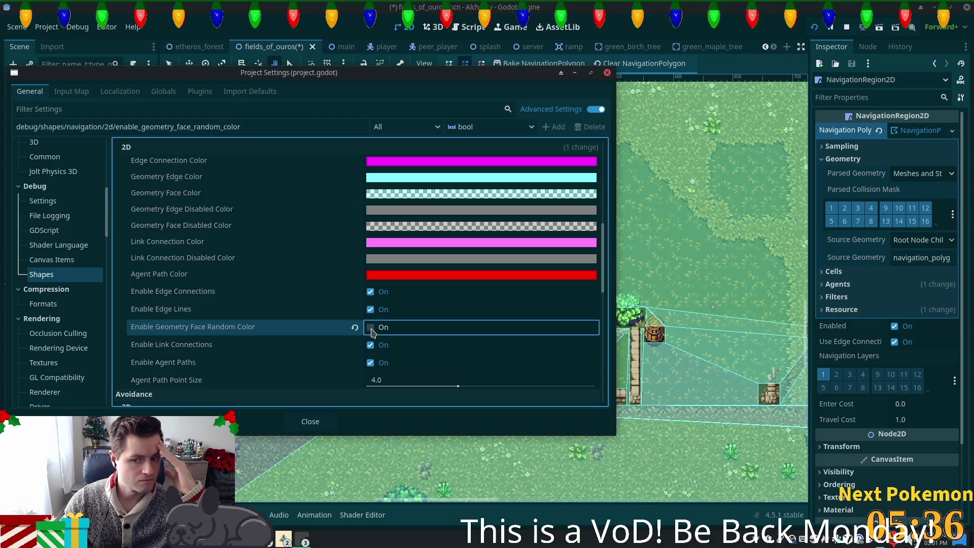
left_click(371, 328)
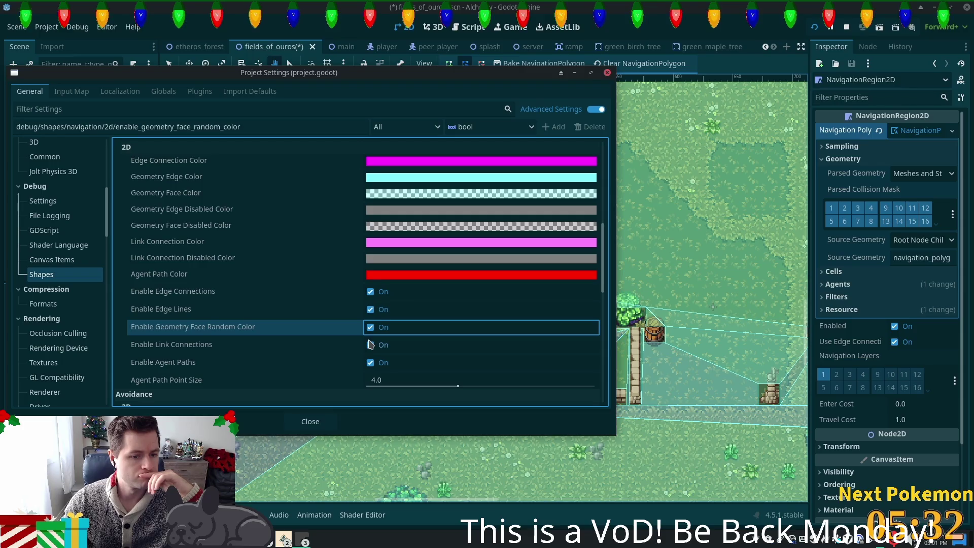
scroll(370, 346, "down", 3)
scroll(370, 349, "up", 5)
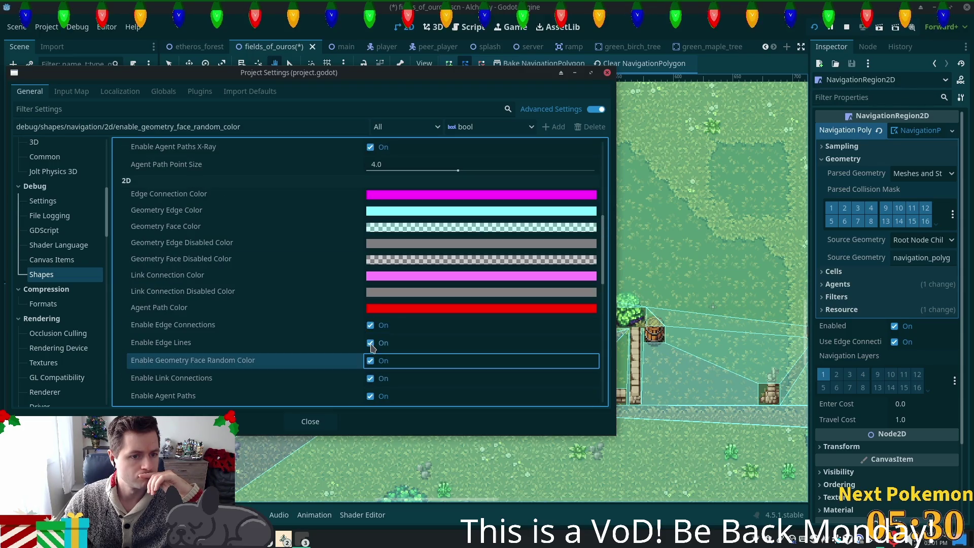
Set Navigation 2D Geometry Face Color alpha to 0, close Project Settings, and rebake
left_click(420, 229)
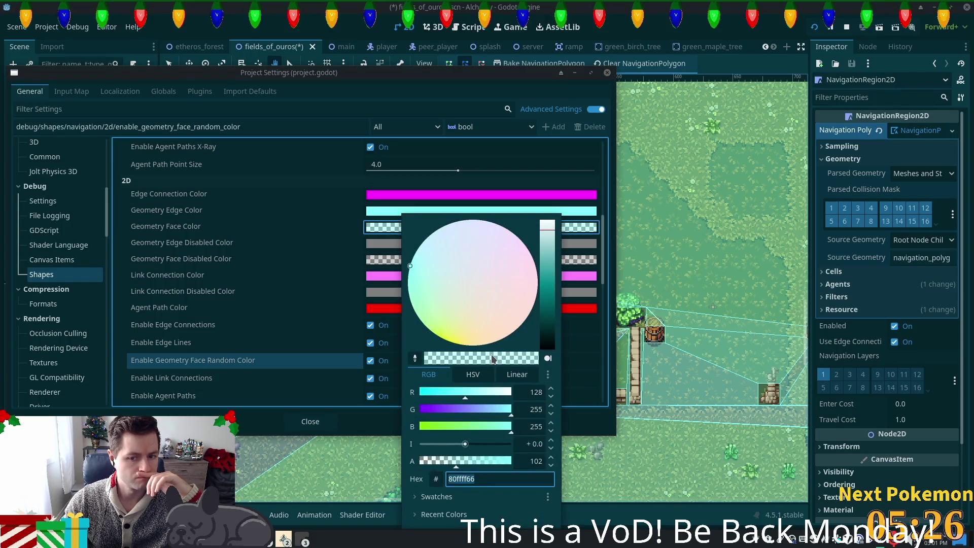
left_click_drag(455, 461, 406, 462)
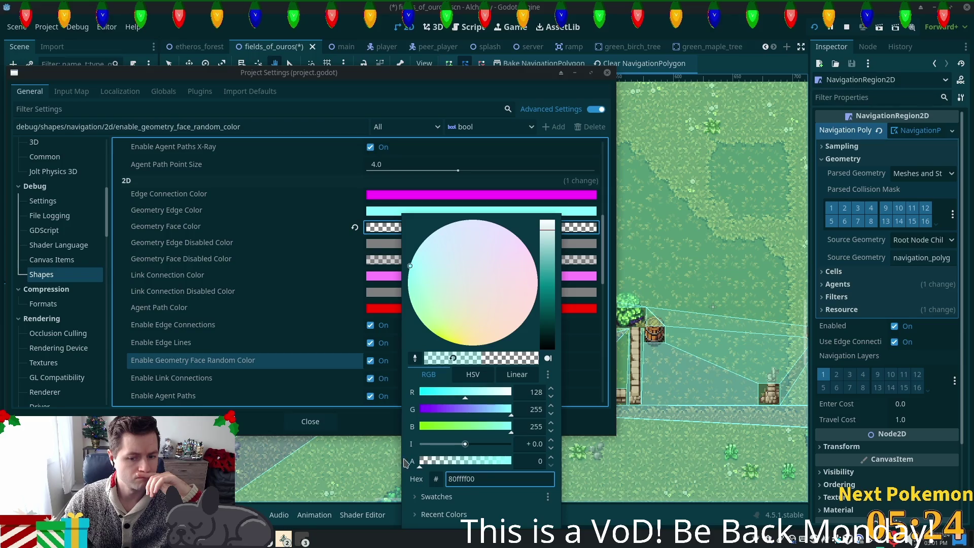
left_click(315, 293)
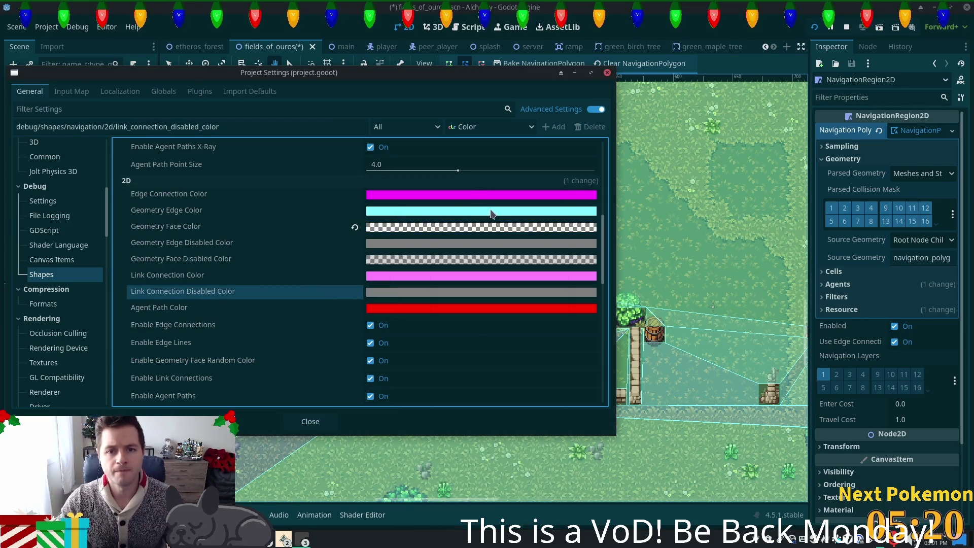
left_click(608, 75)
left_click(555, 67)
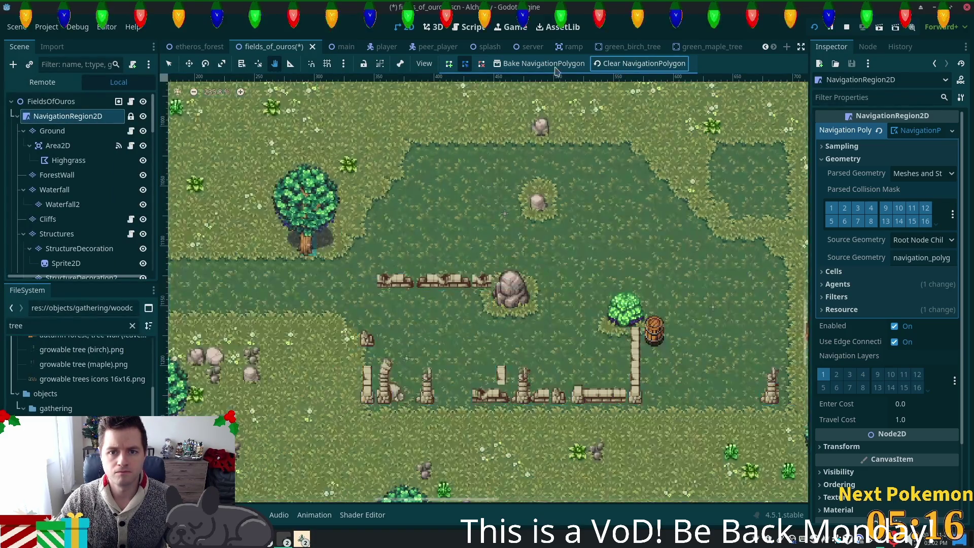
Zoom out and pan so the whole navigation polygon, including its right edge, is visible
scroll(654, 320, "down", 1)
left_click_drag(654, 319, 383, 153)
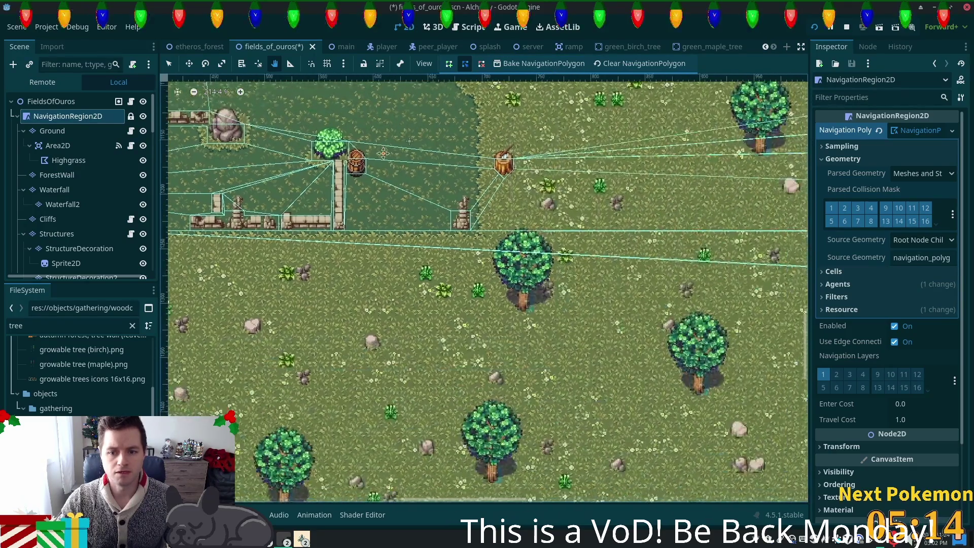
scroll(383, 153, "down", 4)
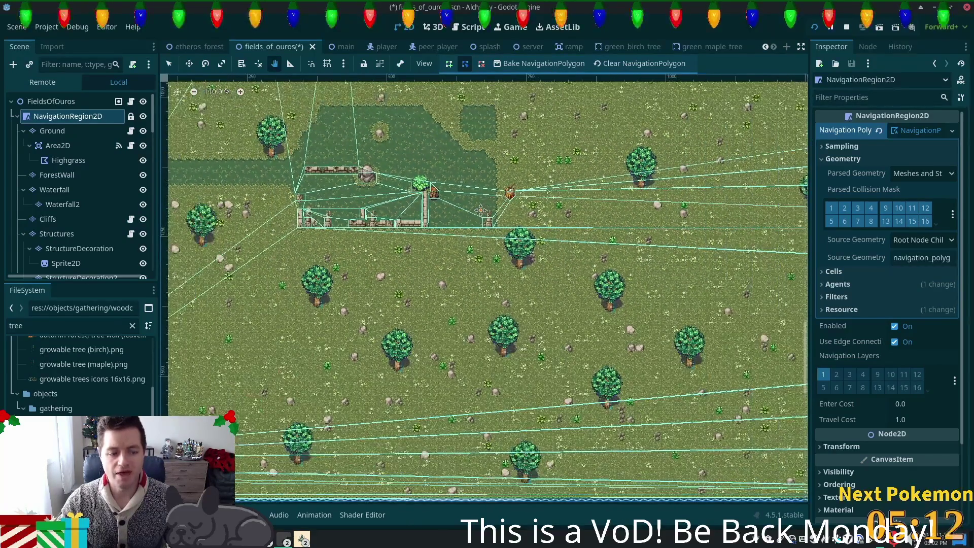
scroll(480, 210, "down", 3)
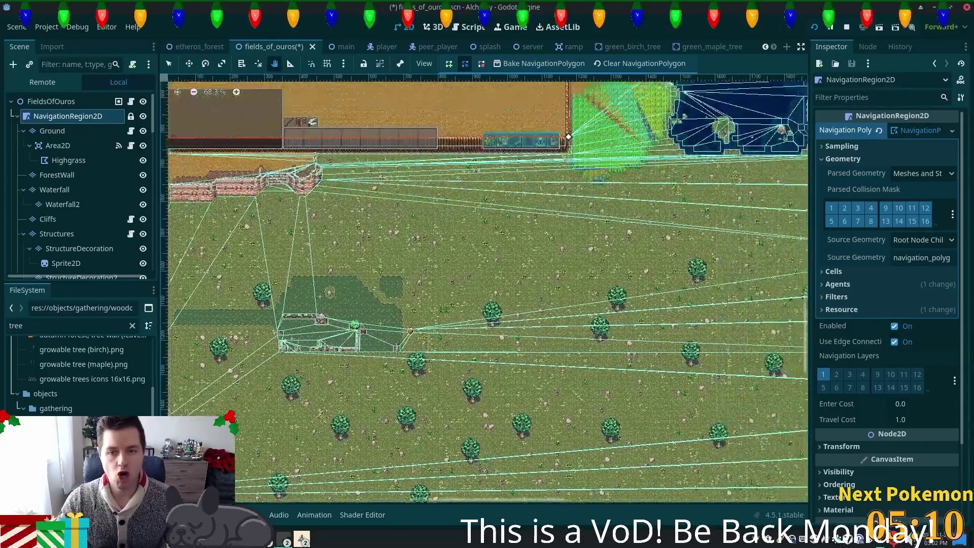
scroll(484, 289, "up", 10)
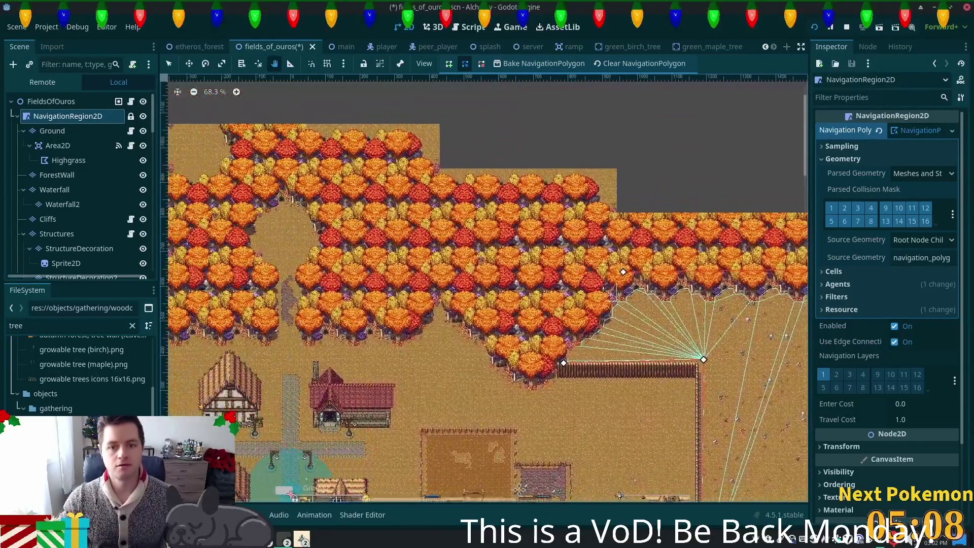
scroll(484, 289, "down", 10)
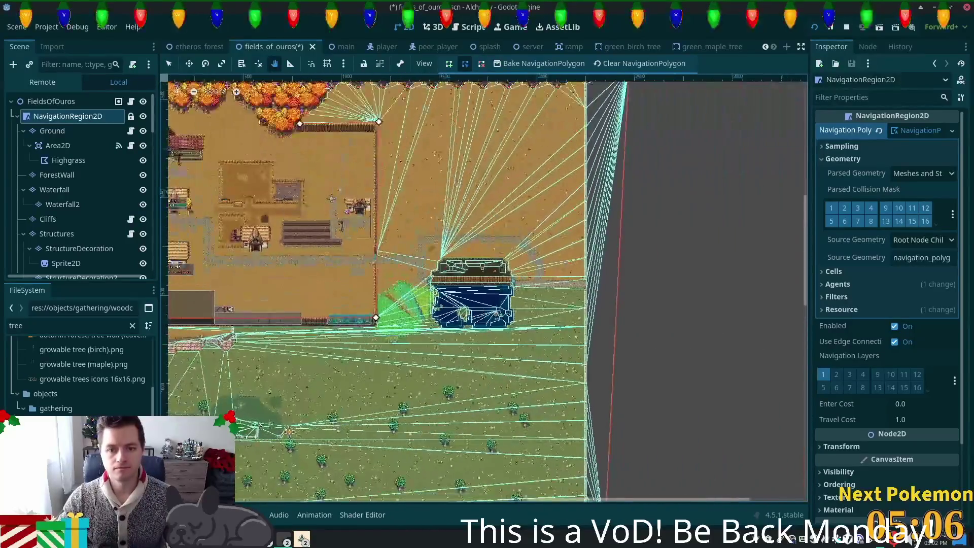
scroll(484, 289, "down", 3)
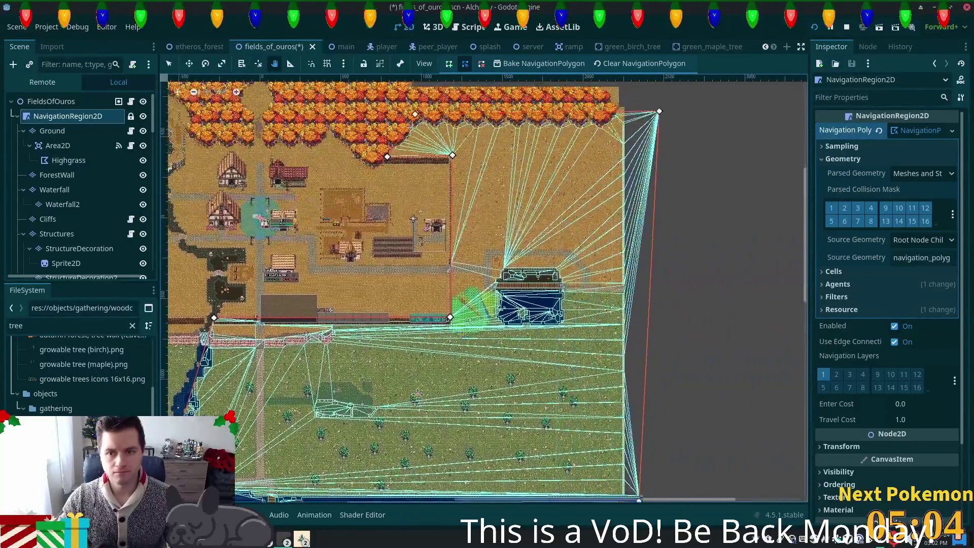
left_click_drag(417, 393, 484, 355)
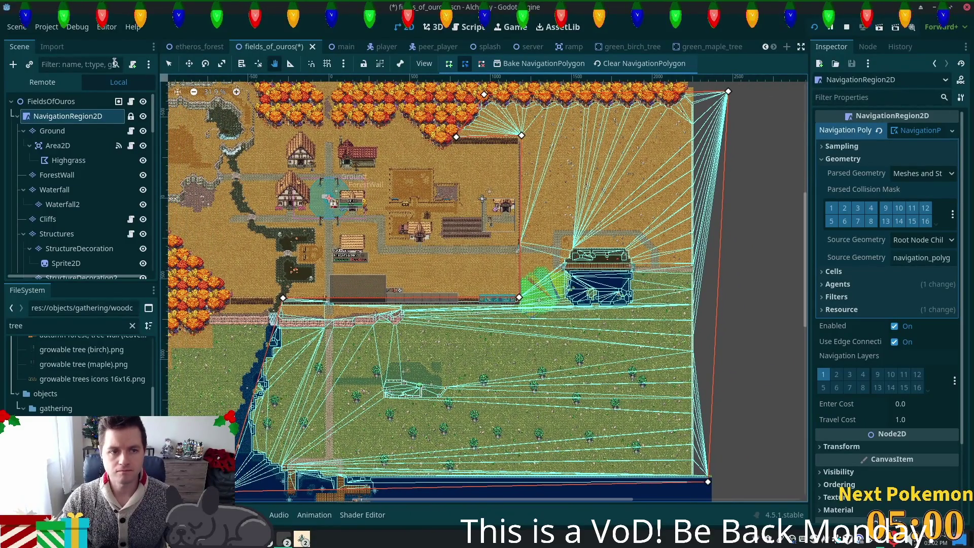
Pull the top-right corner to the map edge, extend both bottom corners into the water, save, and rebake
key("q")
left_click_drag(728, 91, 690, 98)
left_click_drag(708, 481, 691, 472)
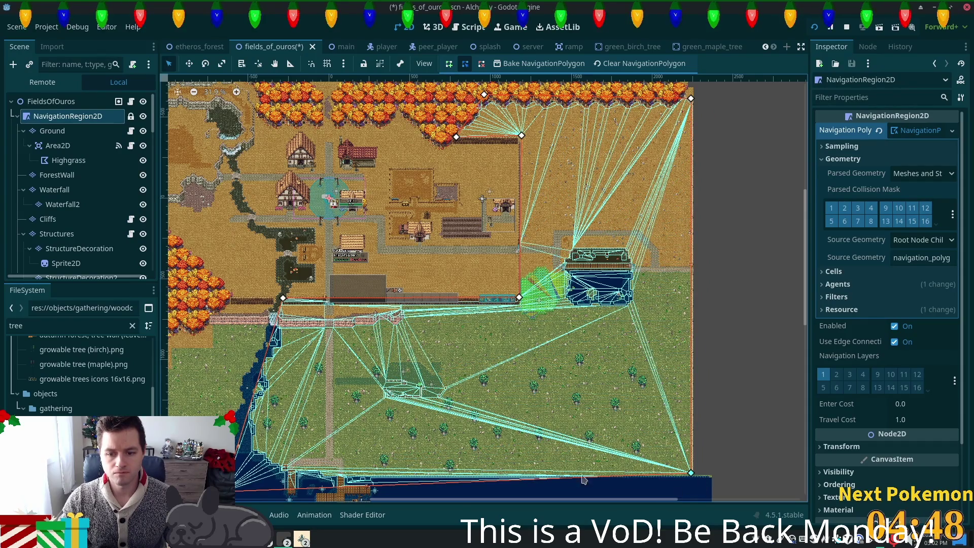
scroll(355, 441, "down", 5)
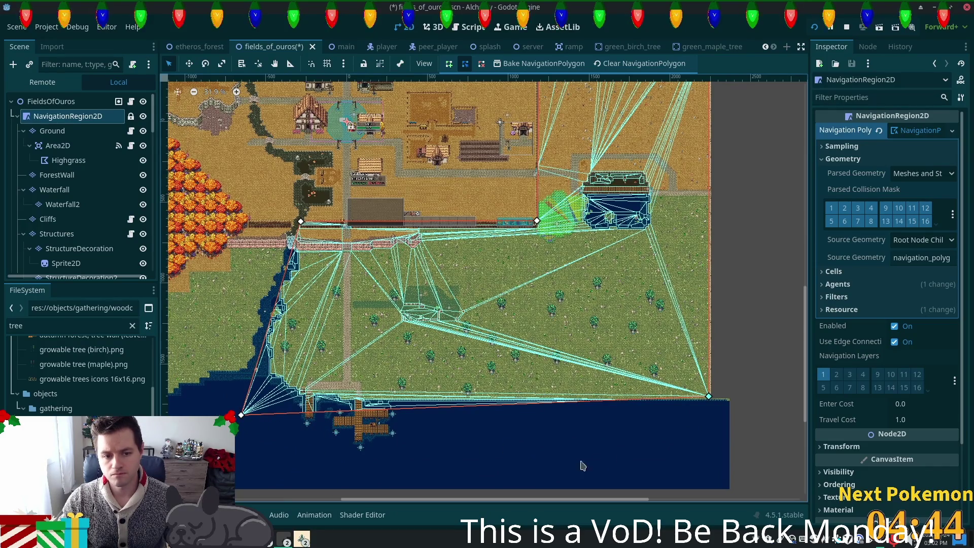
mouse_move(707, 399)
left_mouse_down()
mouse_move(691, 451)
mouse_move(705, 437)
mouse_move(710, 446)
left_mouse_up()
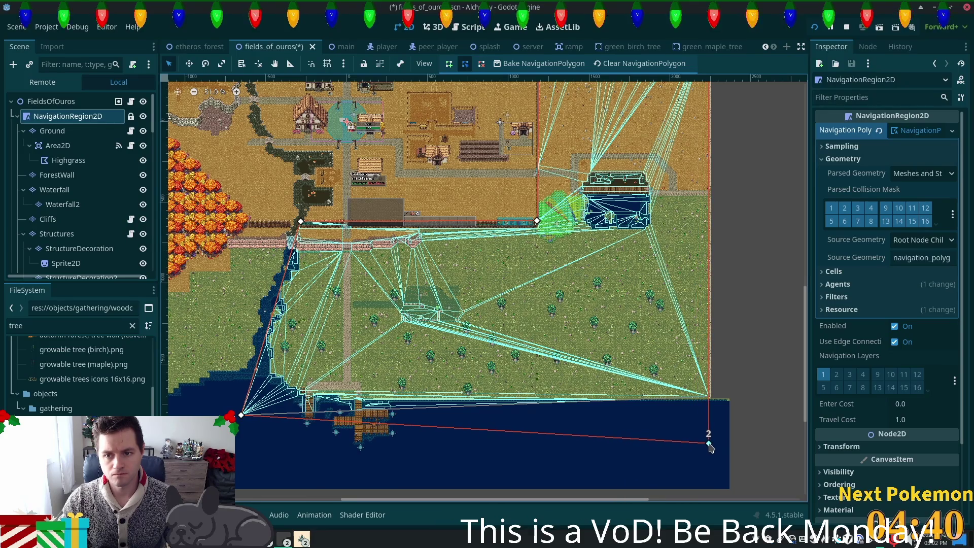
left_click_drag(241, 415, 237, 442)
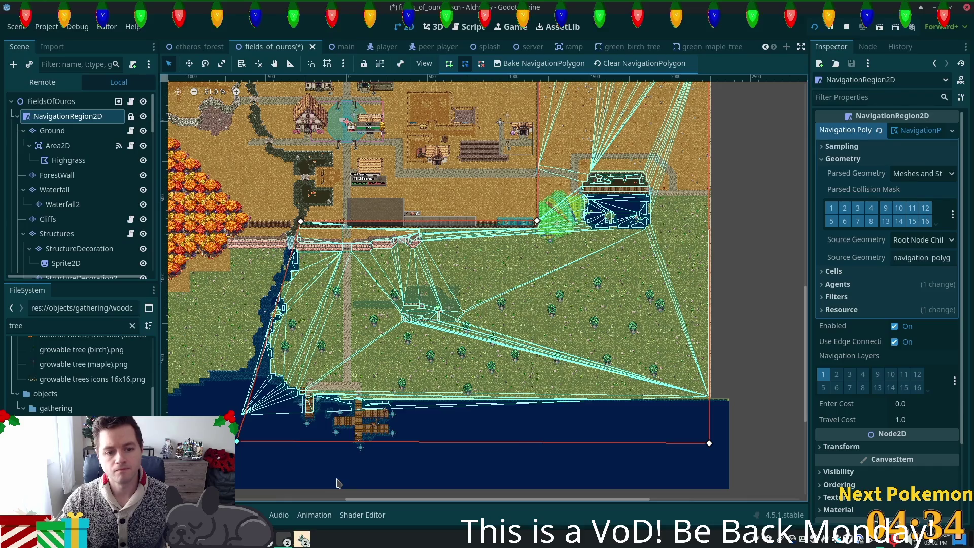
key("ctrl+s")
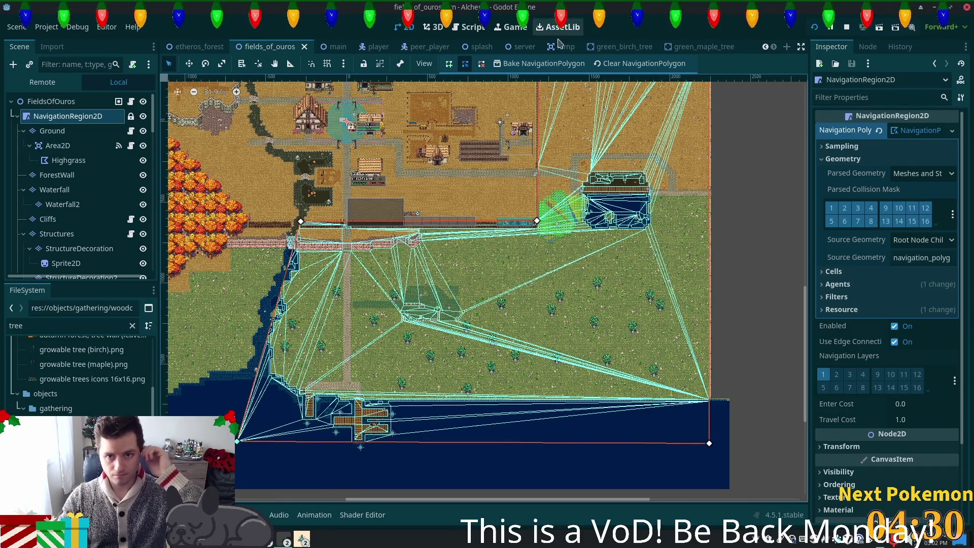
left_click(543, 63)
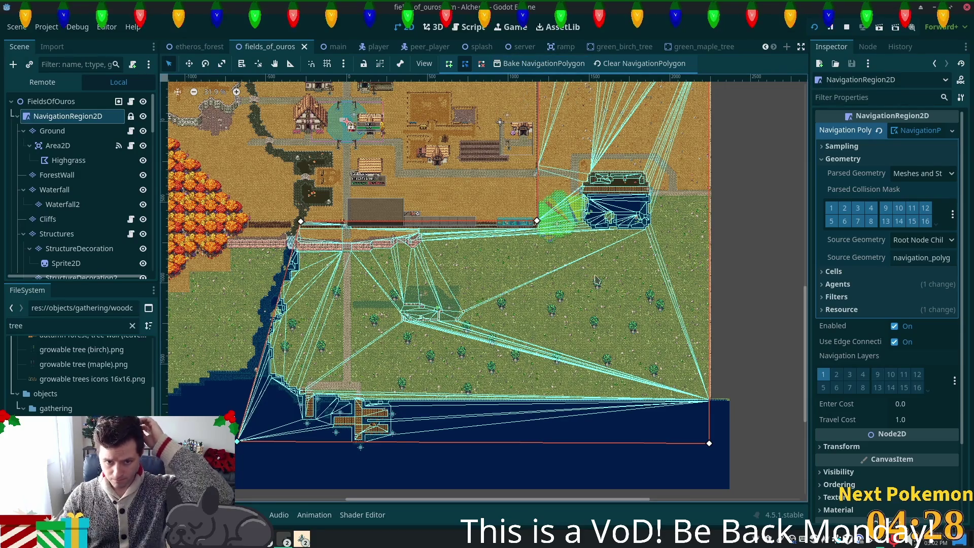
left_click_drag(590, 264, 570, 364)
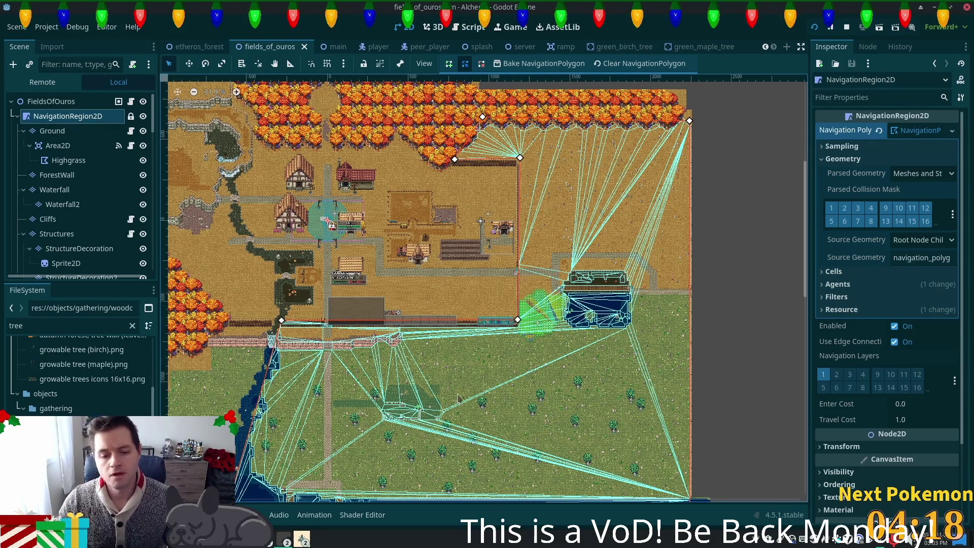
scroll(457, 398, "up", 5)
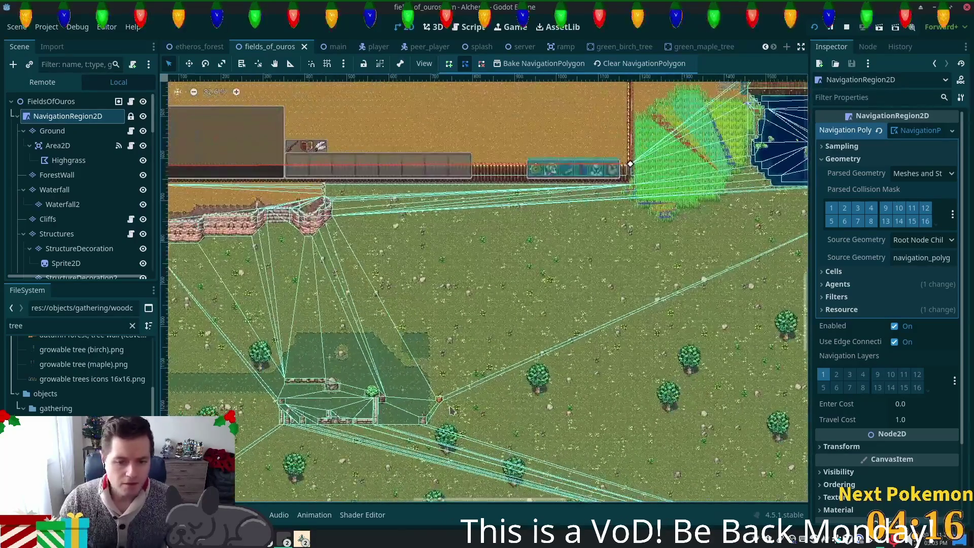
scroll(450, 406, "up", 3)
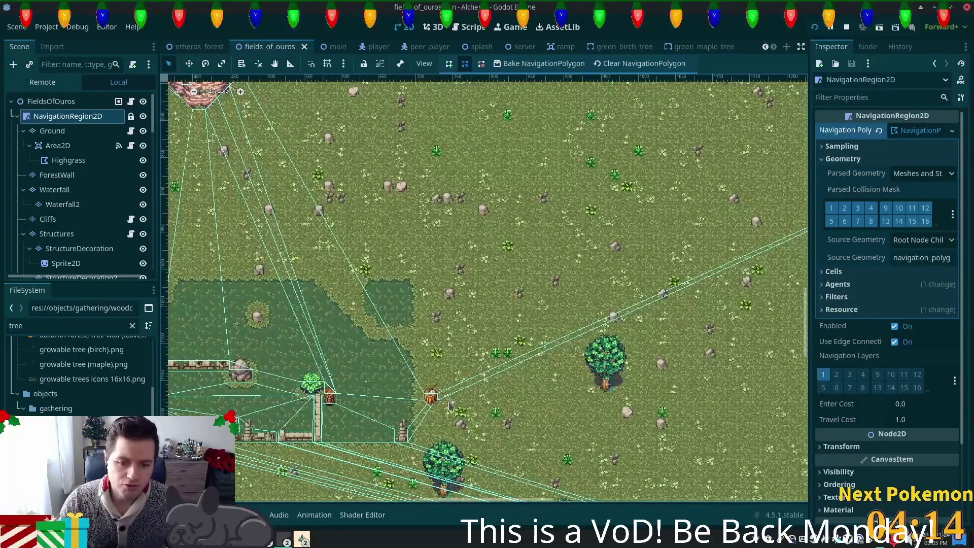
scroll(448, 405, "down", 4)
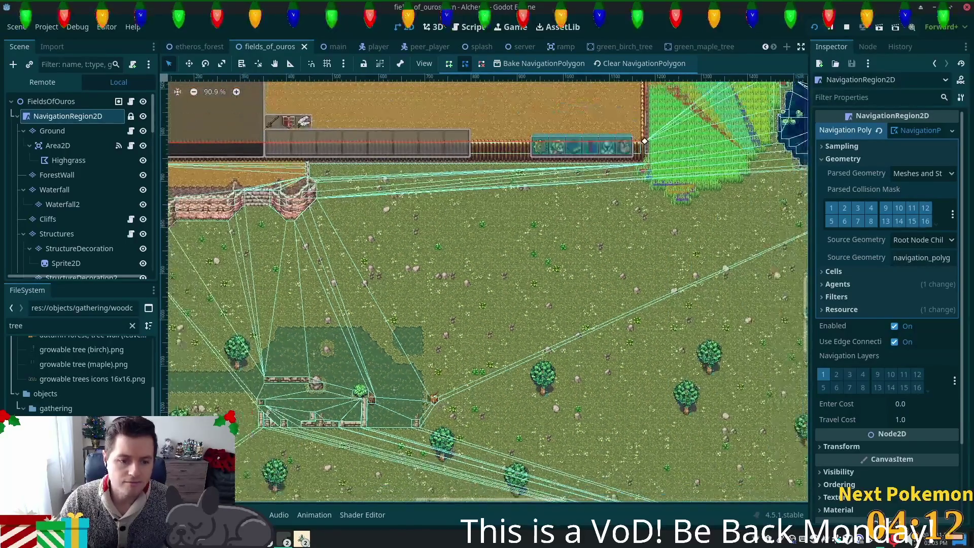
left_click_drag(448, 406, 572, 351)
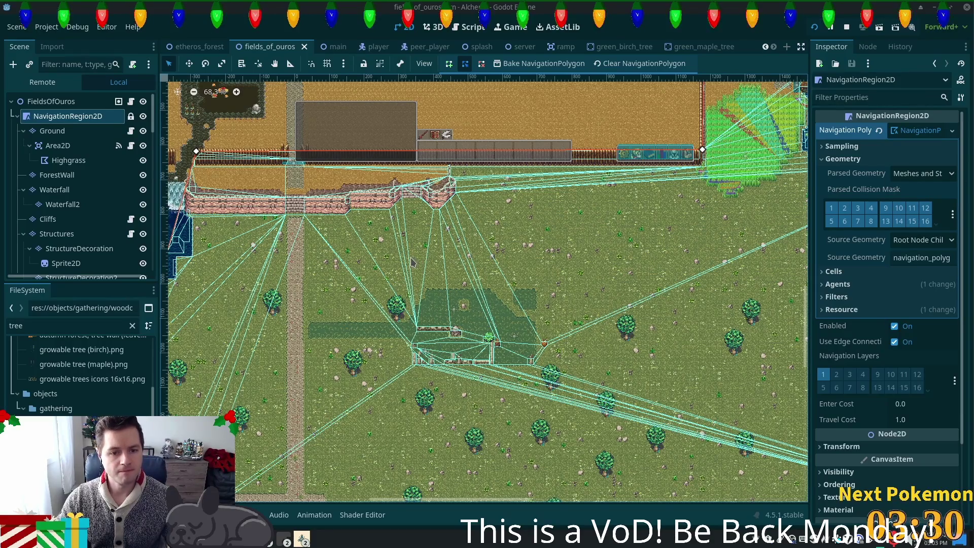
scroll(475, 300, "down", 2)
left_click_drag(476, 299, 353, 309)
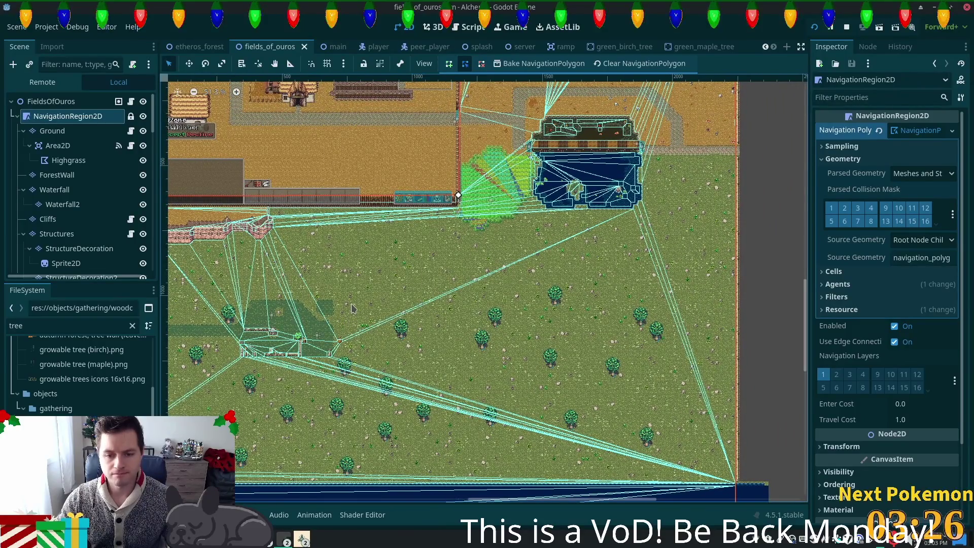
scroll(405, 315, "down", 3)
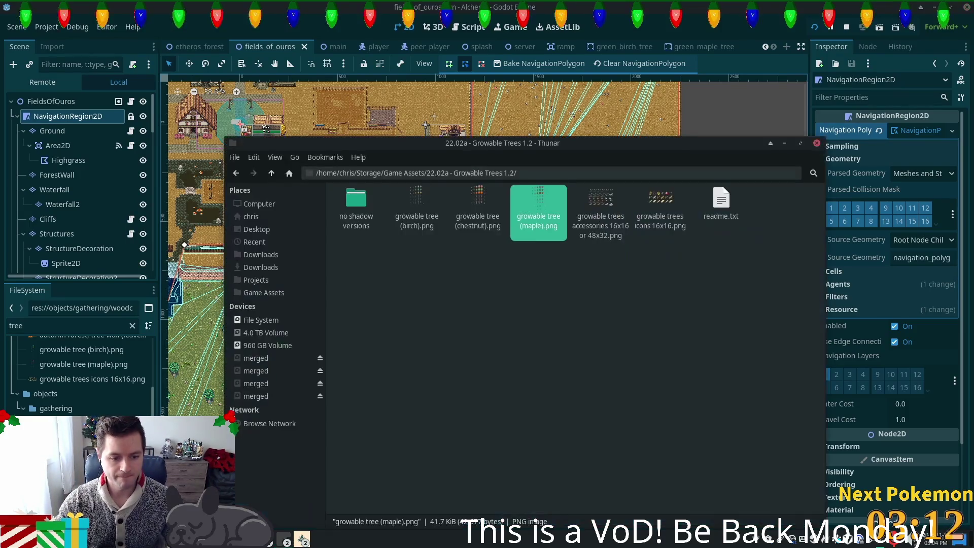
Return to the Game Assets folder, scroll its grid, and switch back to Godot
left_click(271, 173)
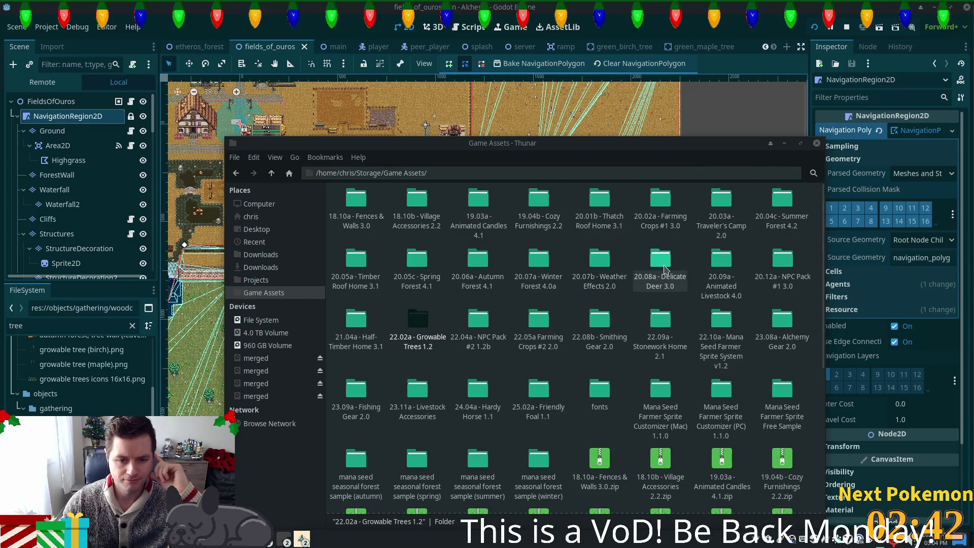
scroll(665, 271, "down", 3)
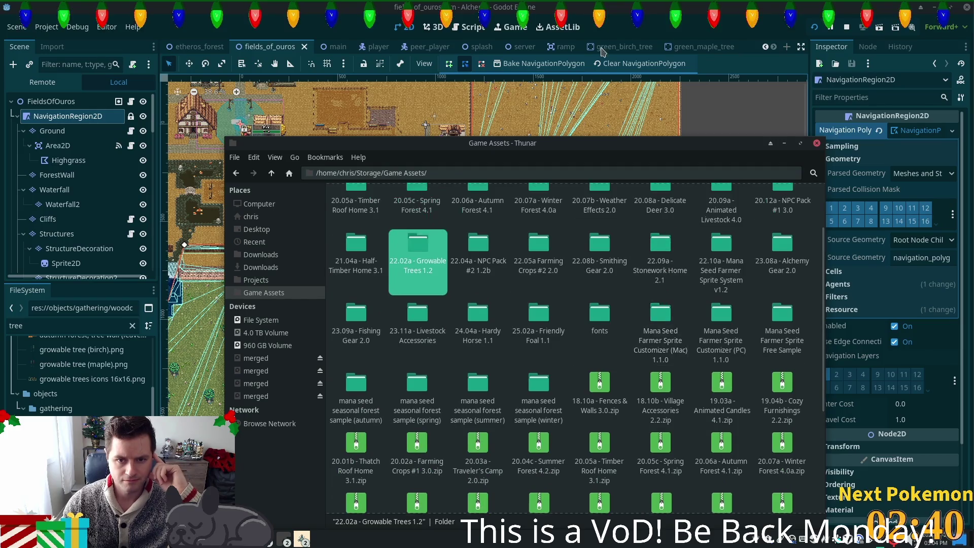
key("alt+Tab")
Pan and zoom over the map to inspect the navigation mesh, then restore the Thunar Game Assets window
scroll(277, 187, "up", 4)
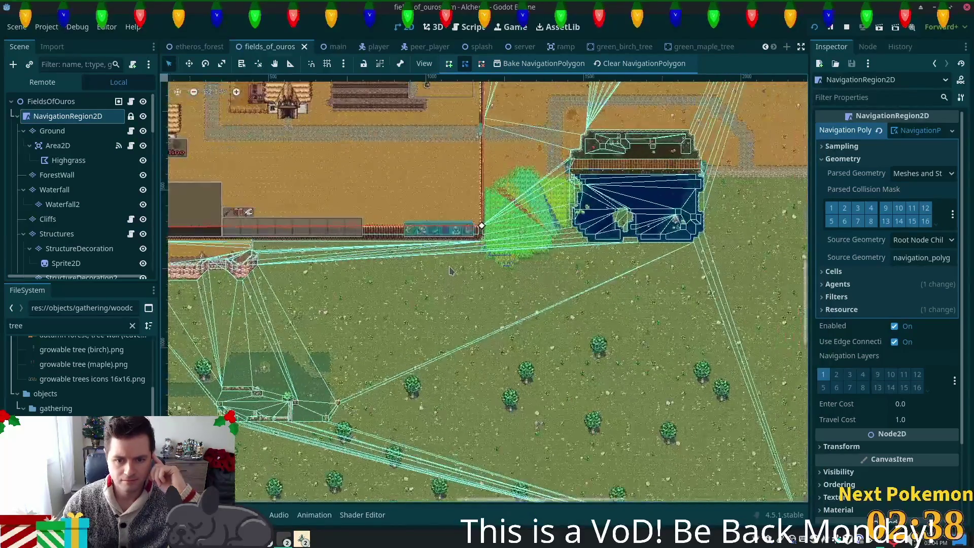
scroll(611, 316, "left", 3)
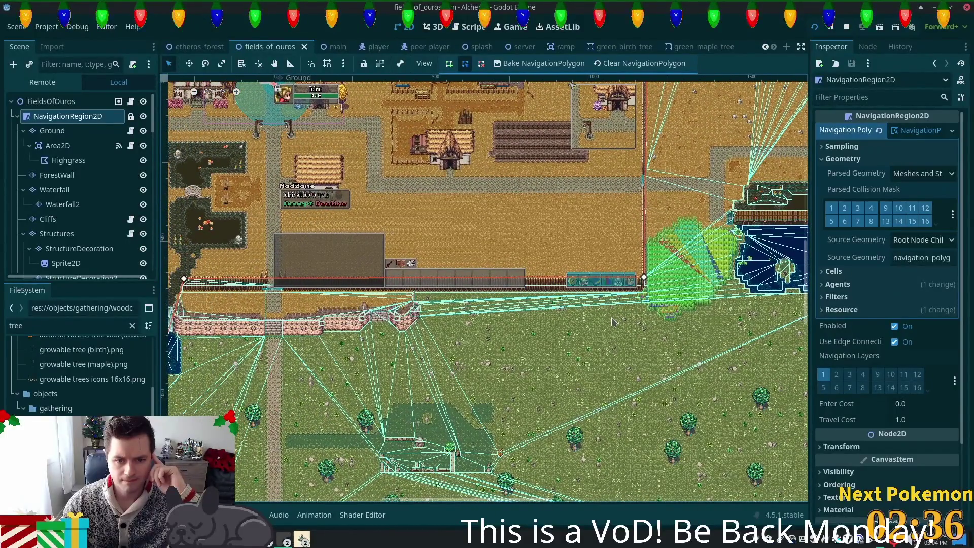
scroll(611, 320, "down", 4)
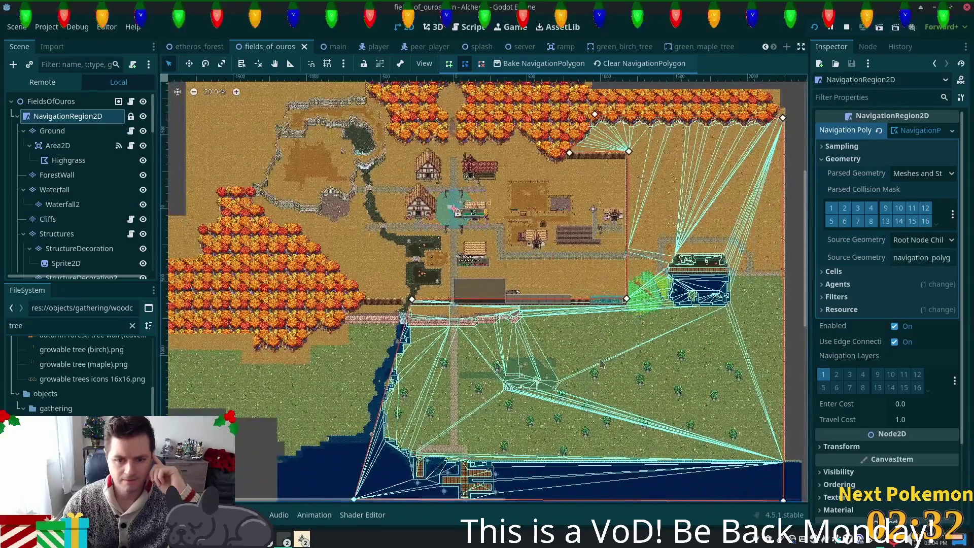
left_click_drag(600, 363, 567, 324)
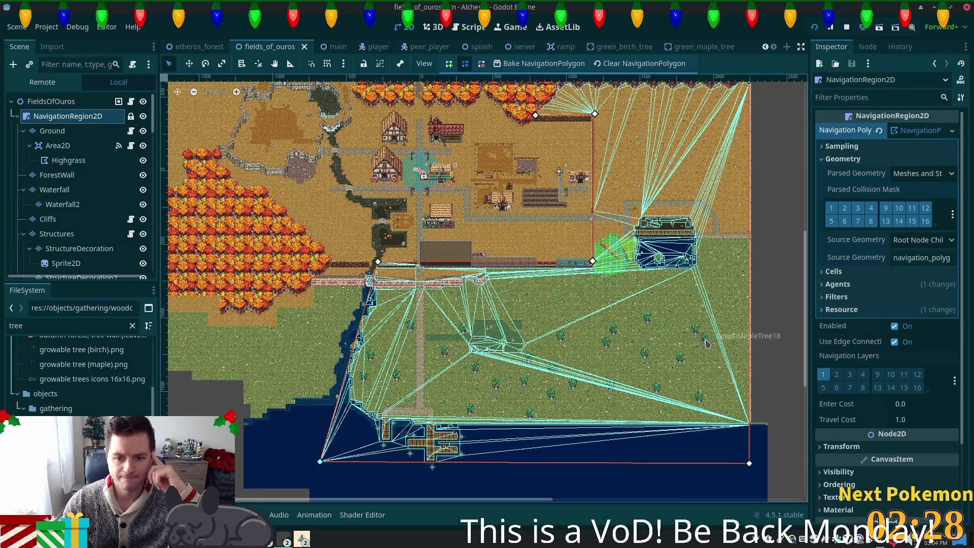
scroll(637, 284, "up", 3)
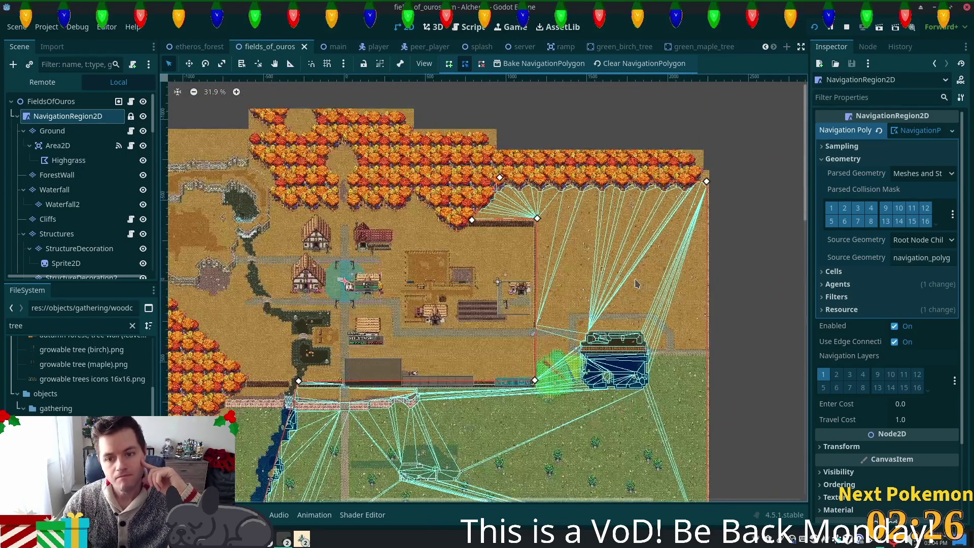
scroll(637, 284, "up", 5)
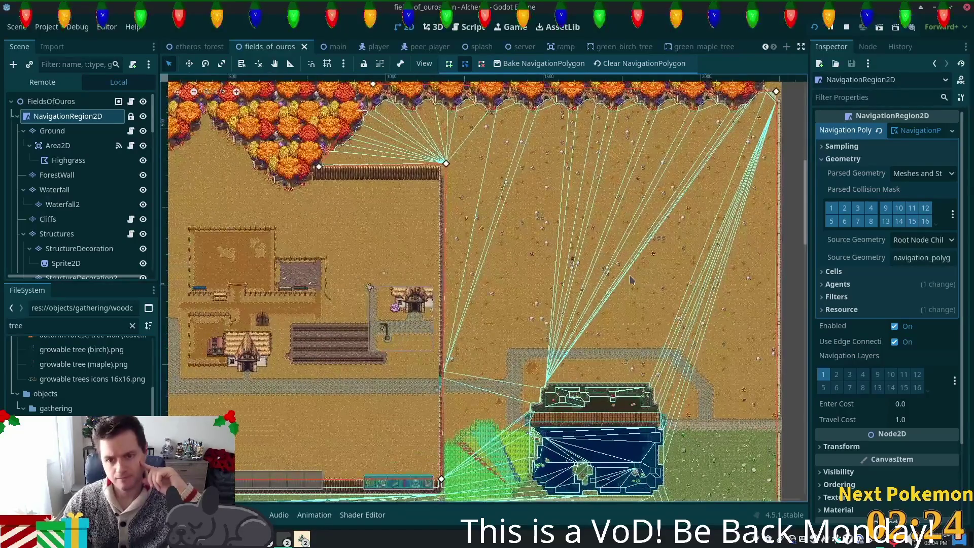
scroll(632, 279, "up", 2)
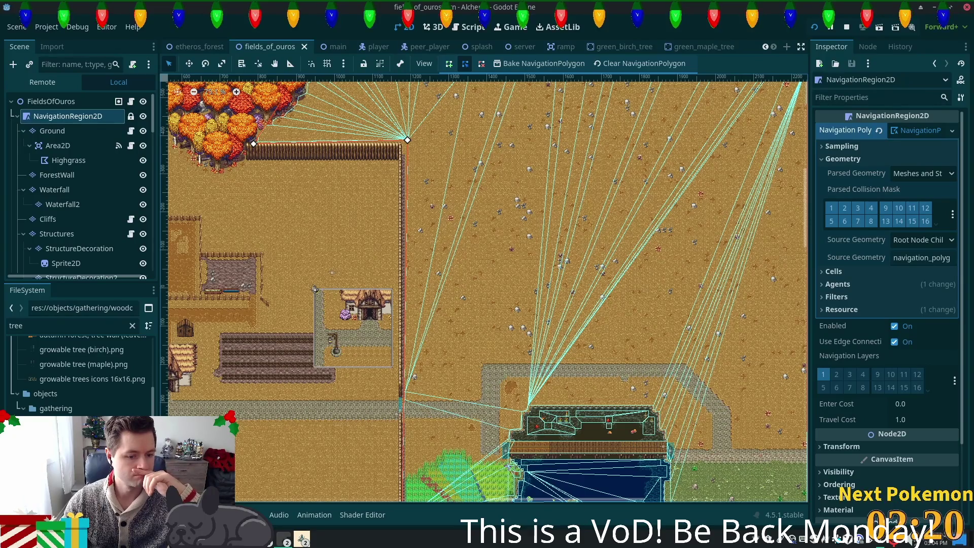
left_click(303, 539)
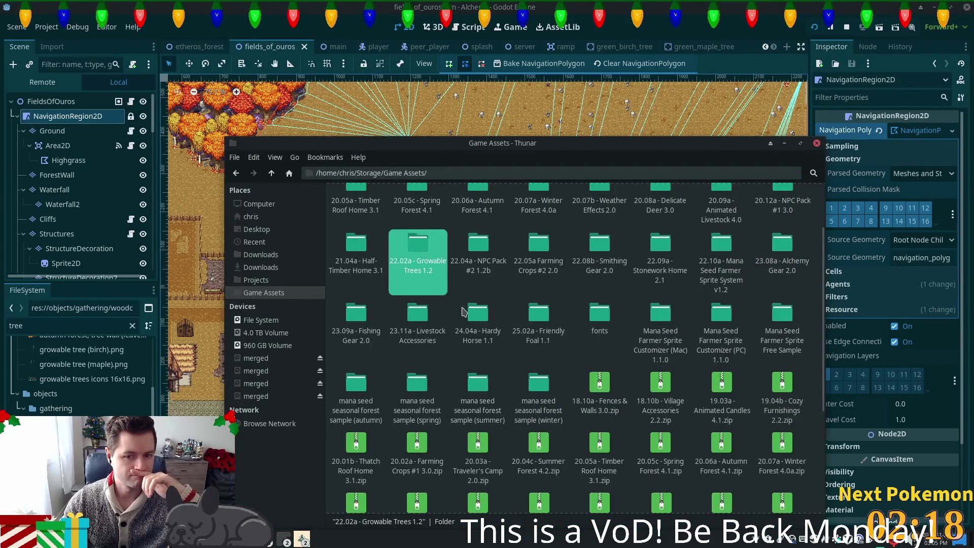
scroll(462, 310, "up", 2)
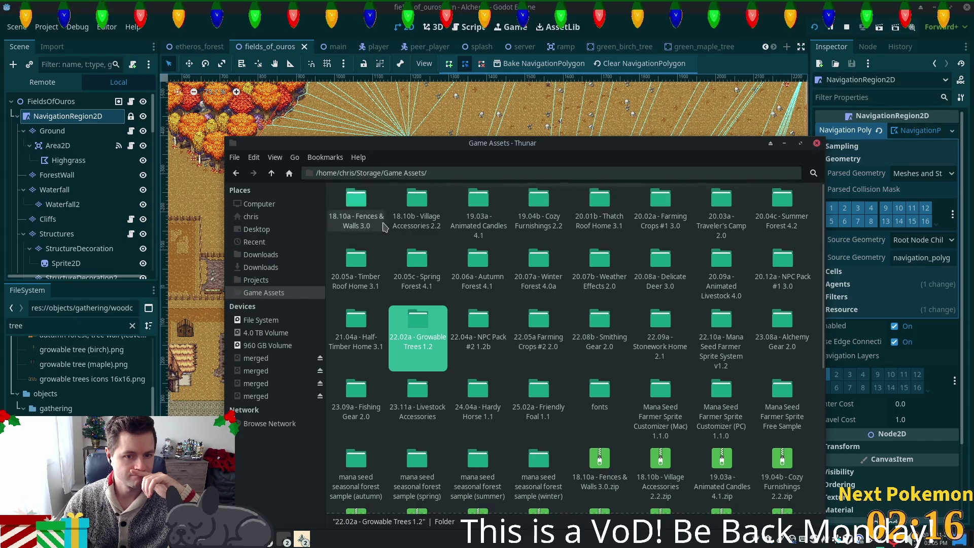
Preview the 18.10a - Fences & Walls 3.0 sheets, from wrought iron door to low stone wall gate
double_click(358, 203)
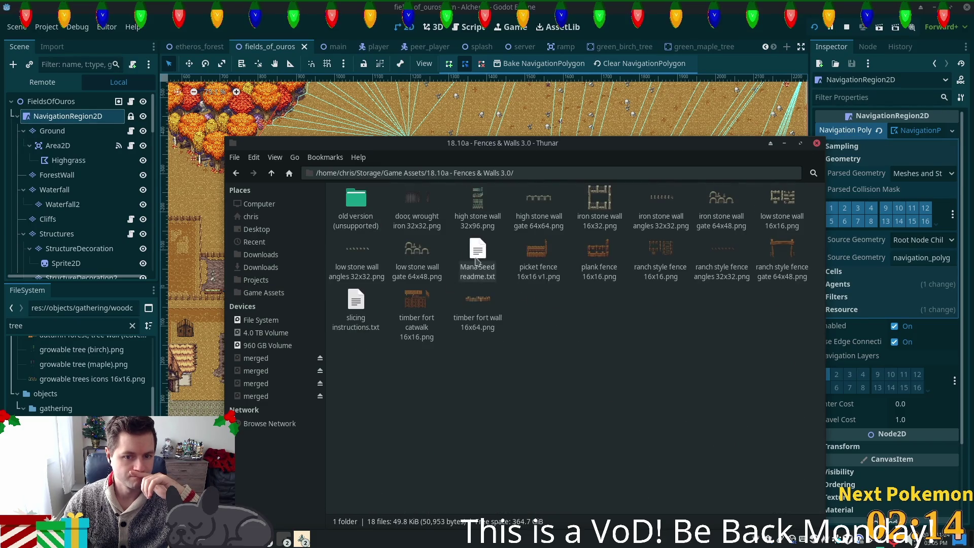
double_click(421, 201)
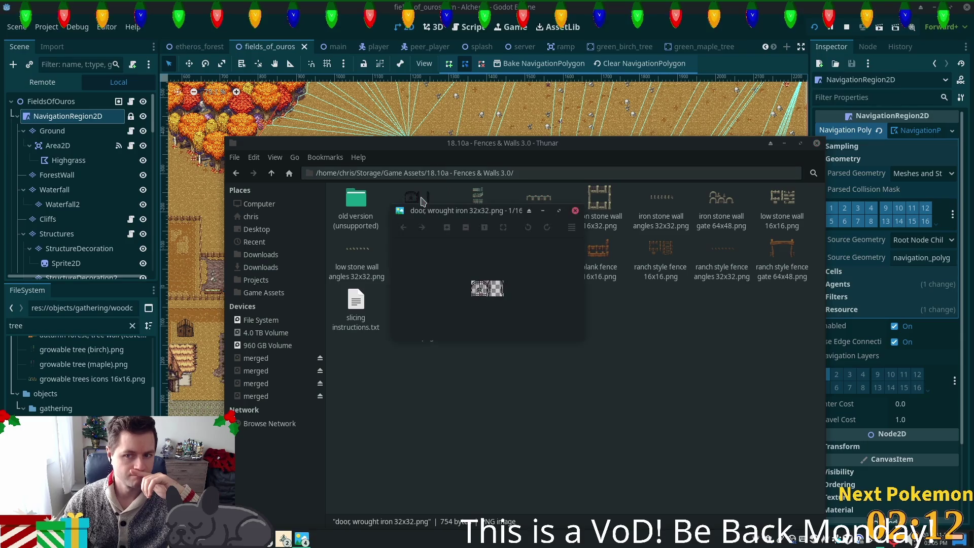
key("Right")
key("Right")
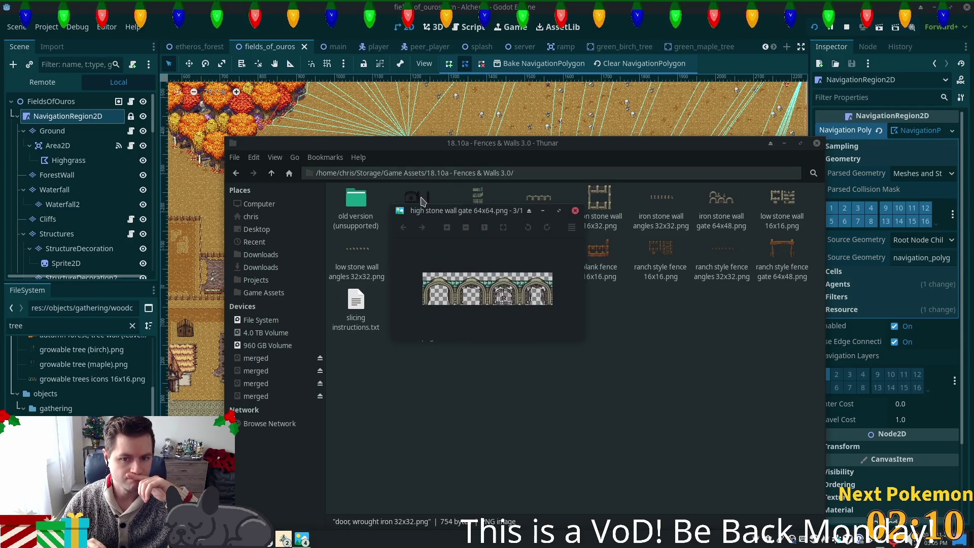
key("Right")
key("Right")
key("Right")
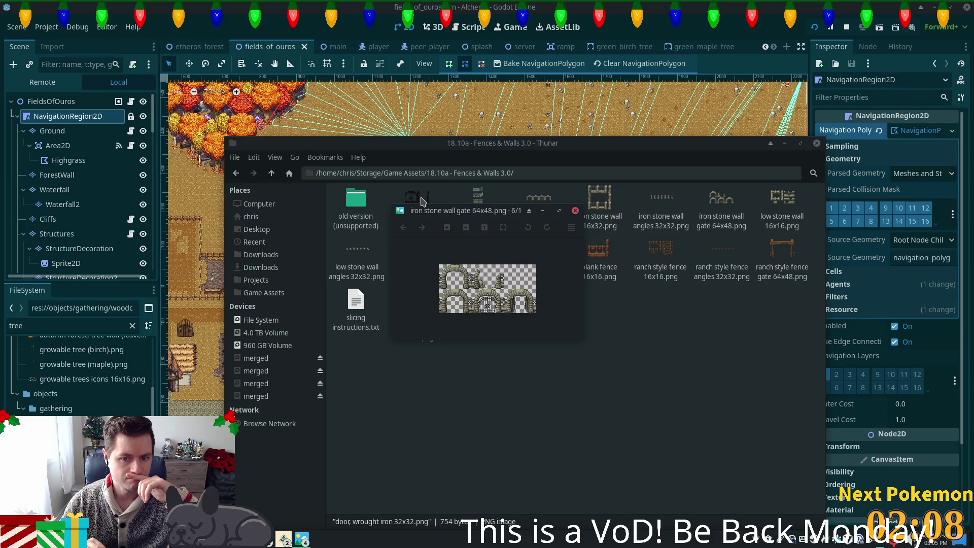
key("Right")
key("Right")
key("Right")
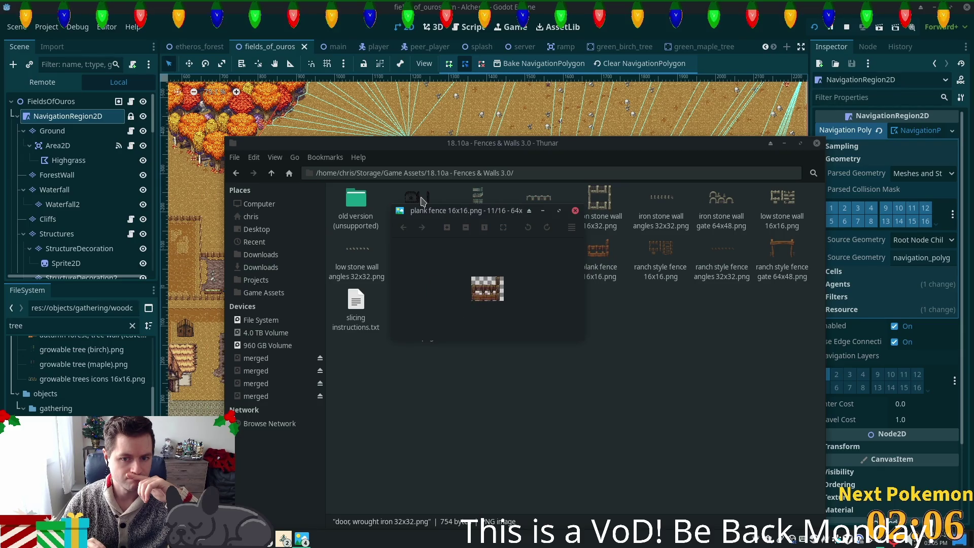
key("Right")
key("Right")
key("Right")
key("Right")
key("Right")
key("Right")
key("Right")
key("Right")
key("Right")
key("Right")
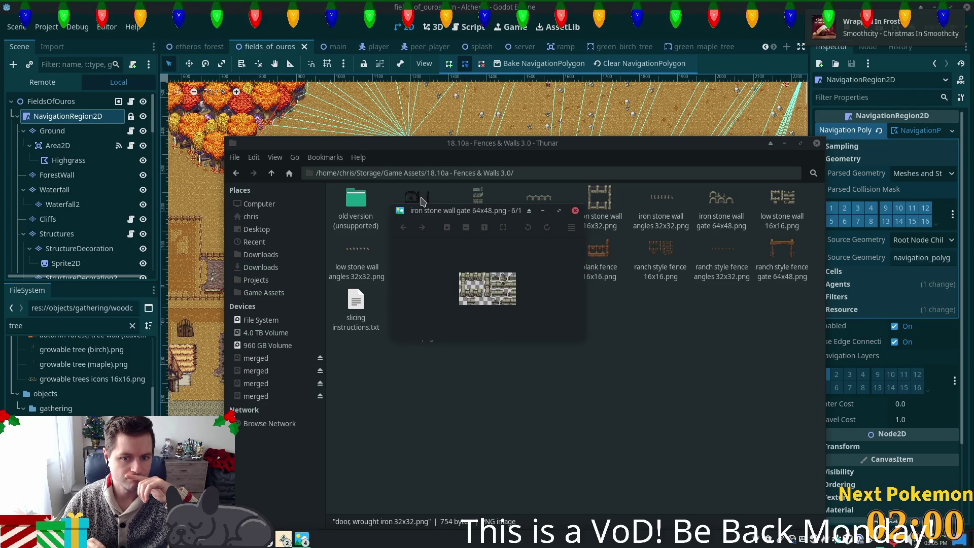
key("Right")
key("Right")
key("Right")
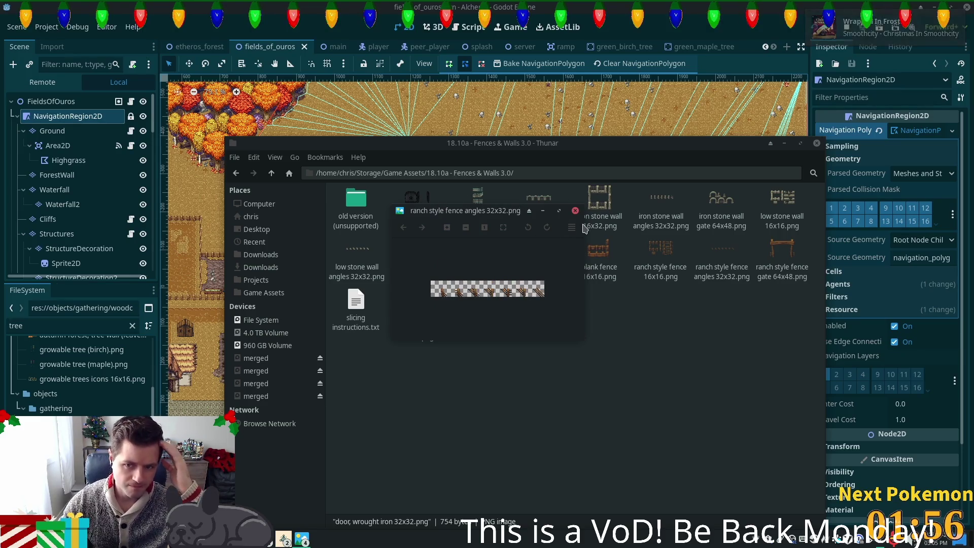
Close the preview and open the 18.10b - Village Accessories 2.2 folder from Game Assets
left_click(575, 210)
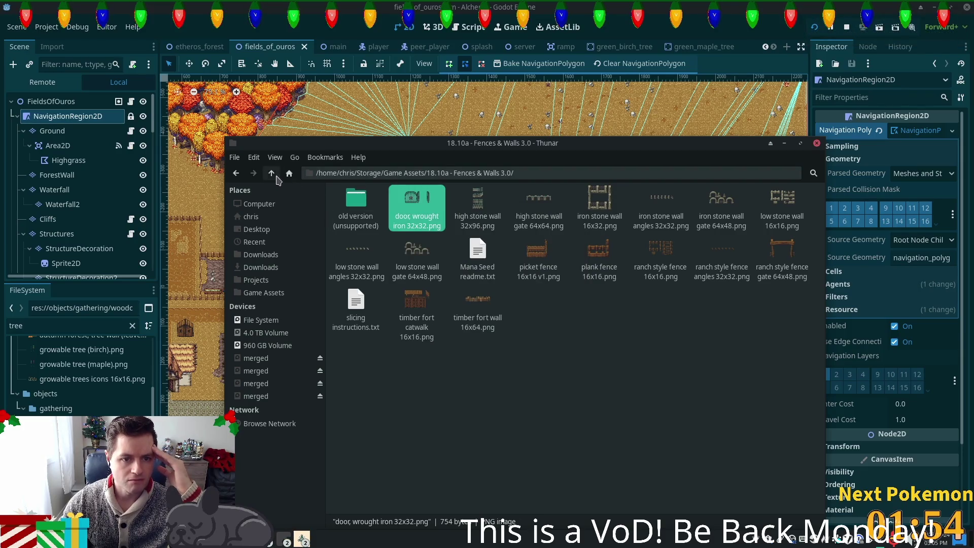
left_click(272, 173)
double_click(433, 222)
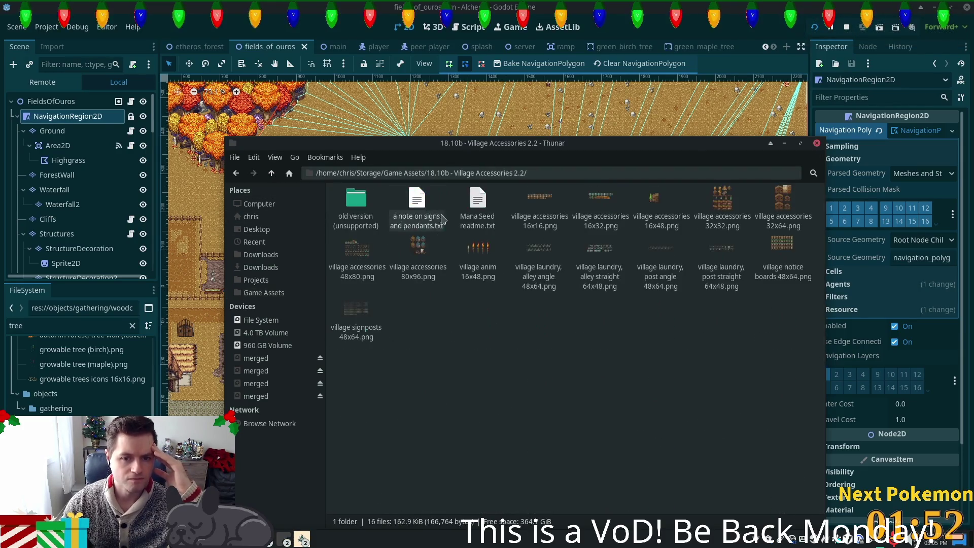
Open the village accessories 16x16 sprite sheet in the image viewer and enlarge the window
double_click(549, 199)
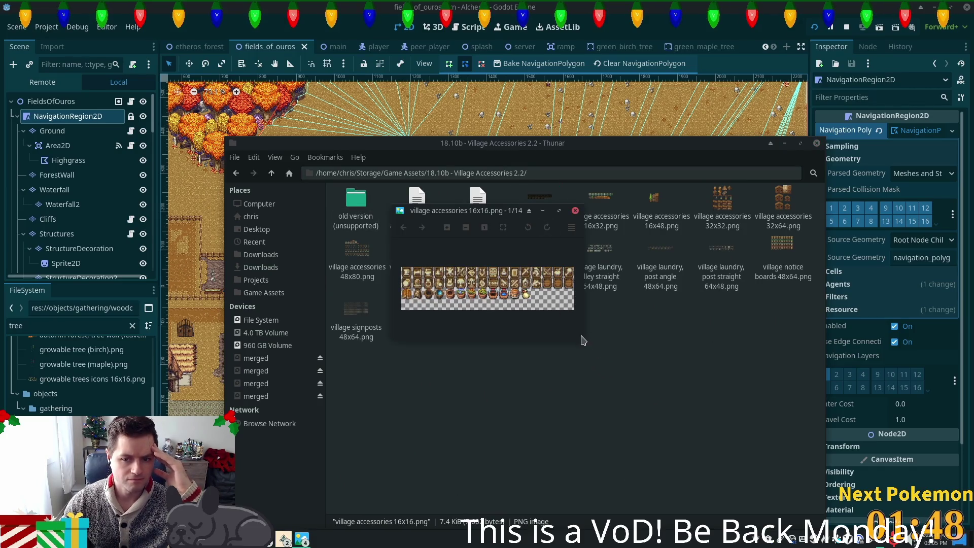
mouse_move(582, 340)
left_mouse_down()
mouse_move(656, 429)
mouse_move(561, 345)
left_mouse_up()
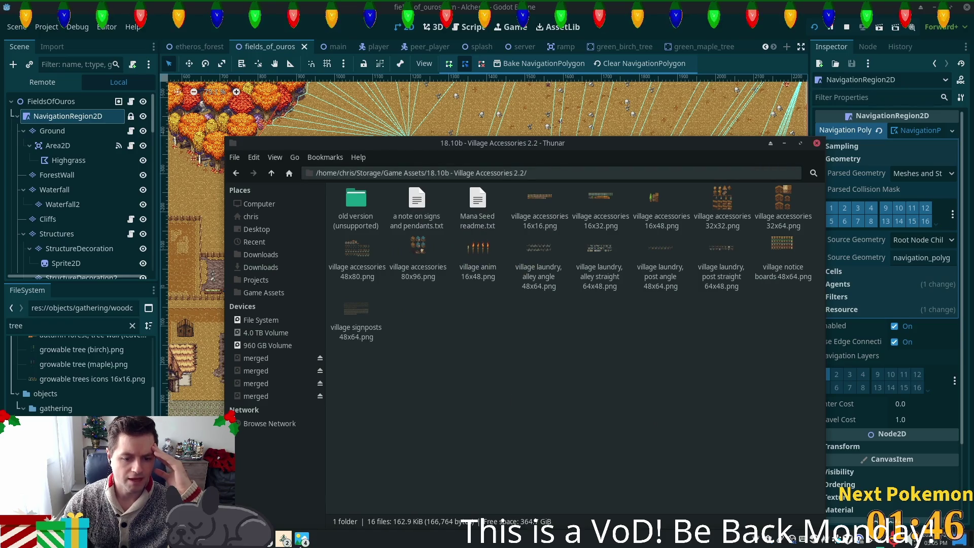
mouse_move(302, 538)
left_click(396, 495)
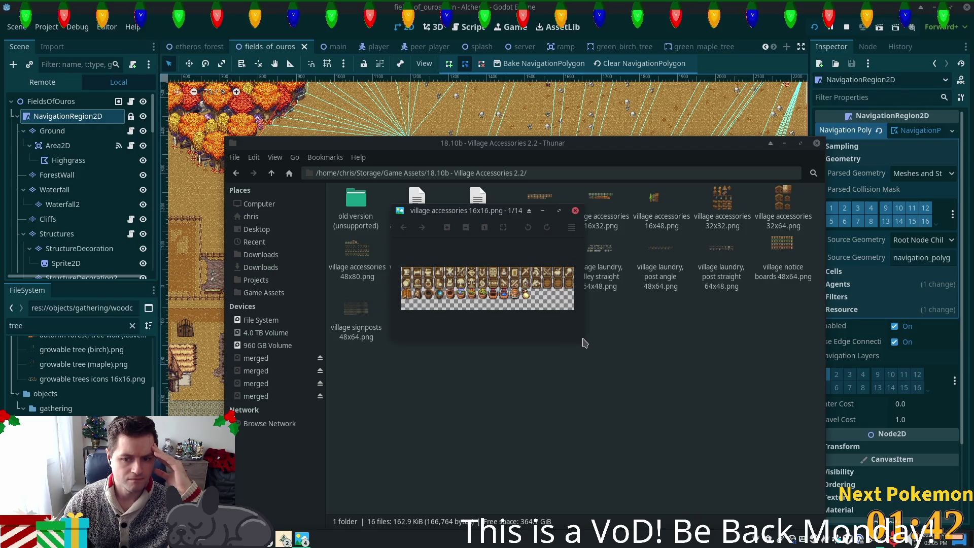
left_click_drag(581, 339, 648, 396)
Cycle through the Village Accessories sheets (16x32, 48x80, anim 16x48, notice boards, 32x32), ending on 80x96
key("Right")
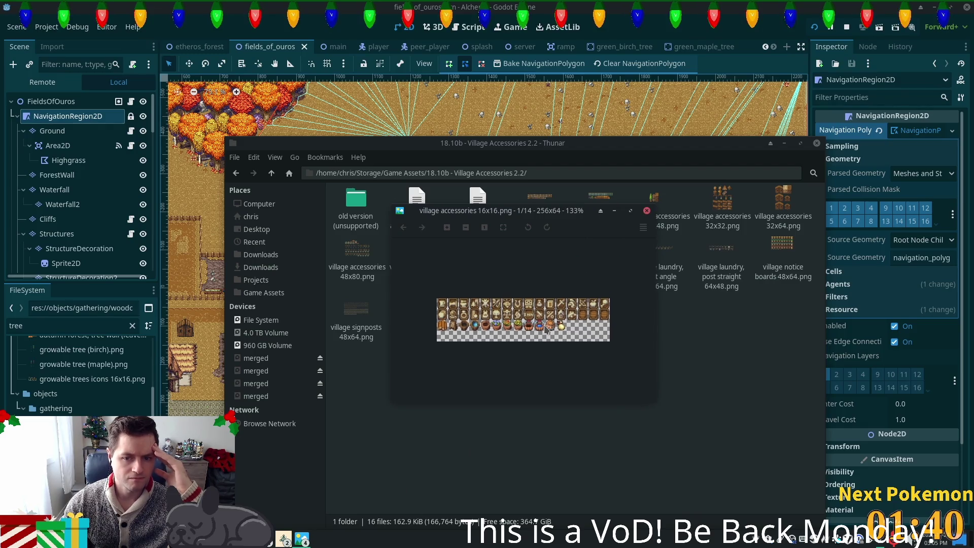
key("Right")
key("Right")
key("Right")
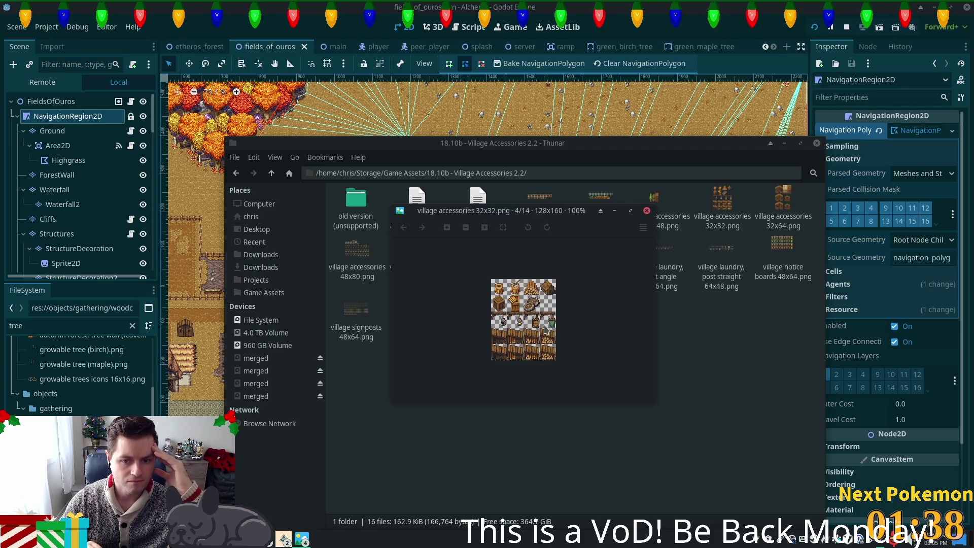
key("Right")
key("Right")
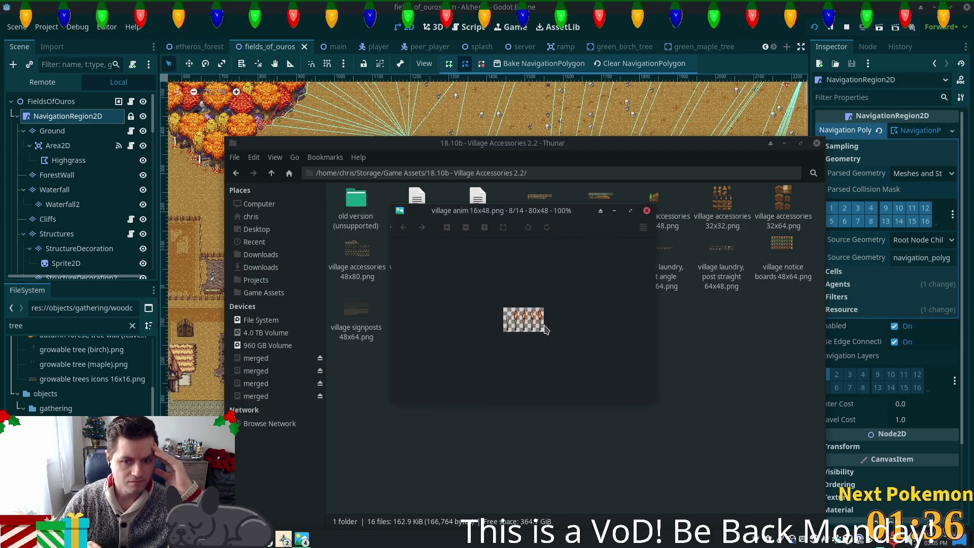
key("Right")
key("Right")
key("Right")
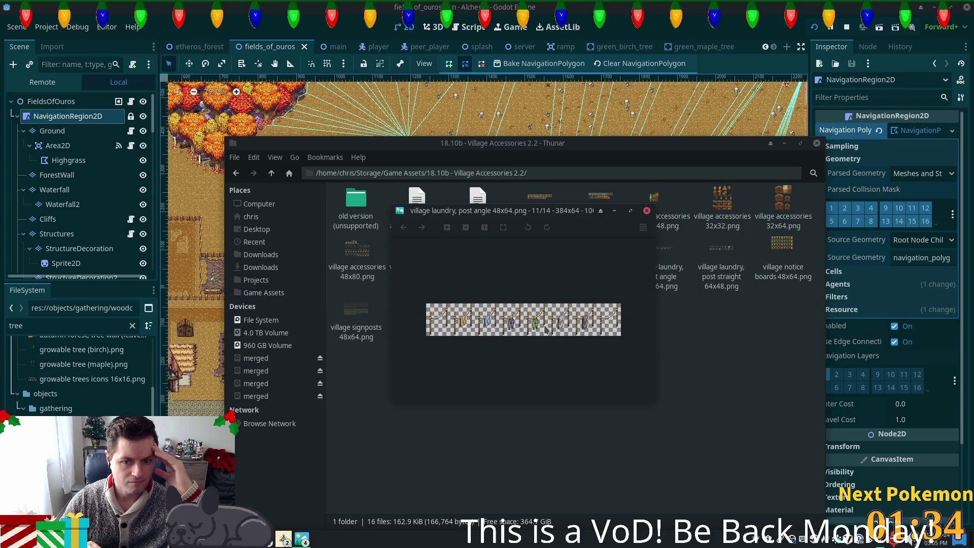
key("Right")
key("Right")
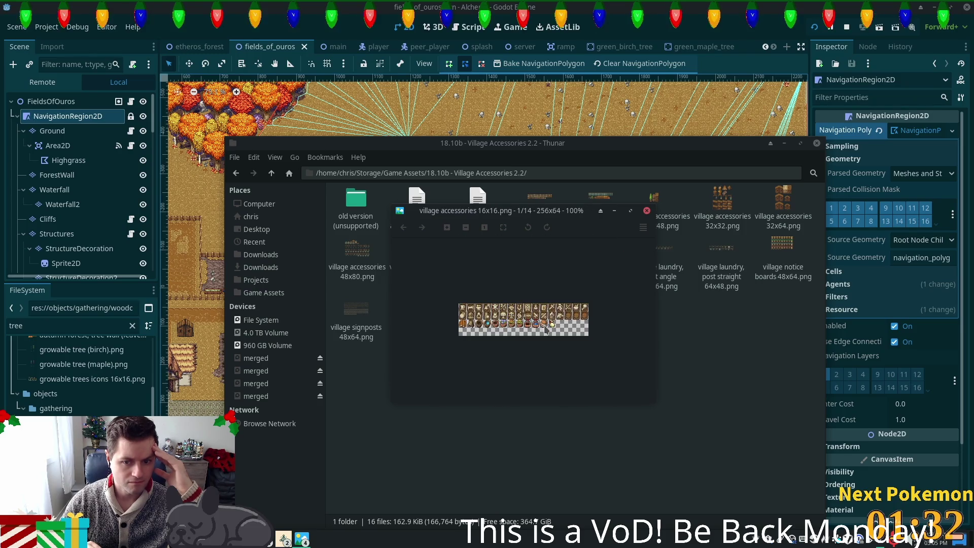
key("Right")
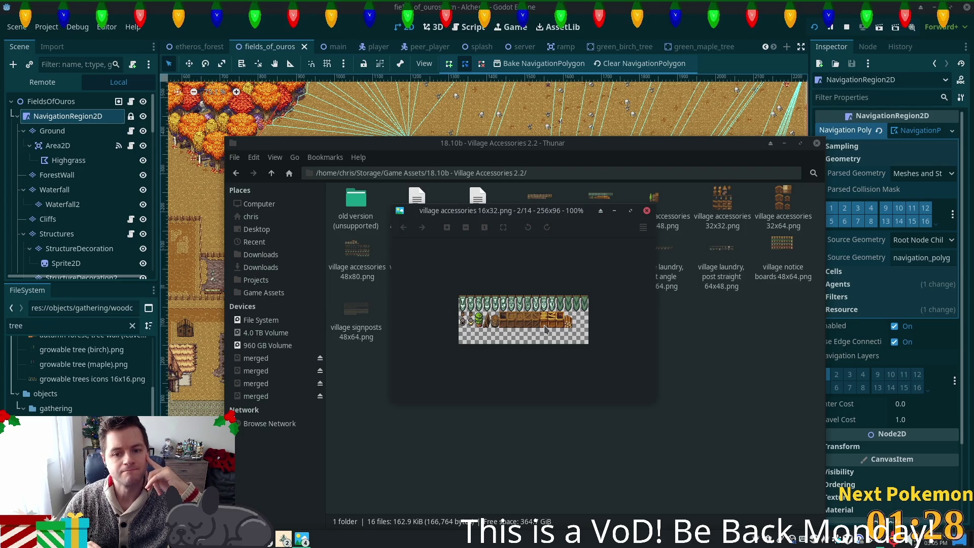
key("Right")
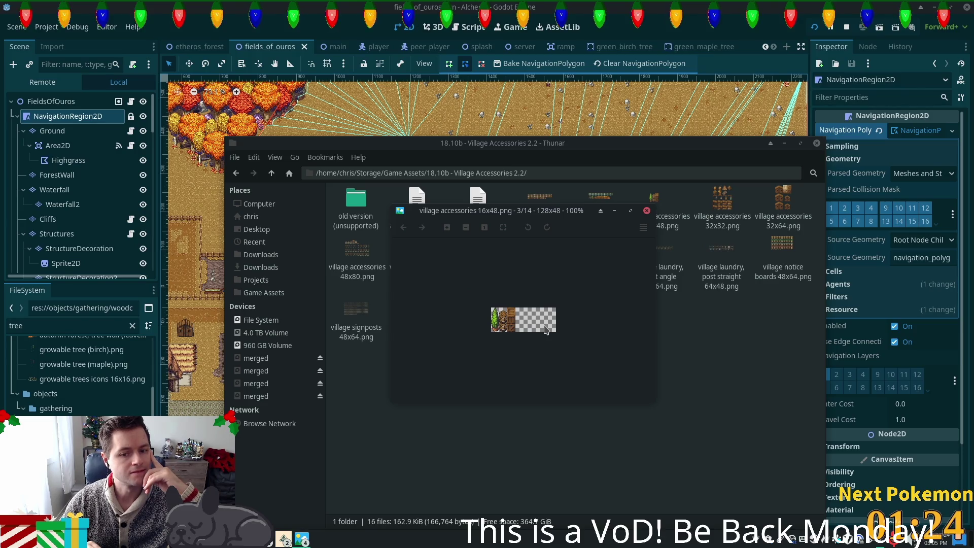
key("Right")
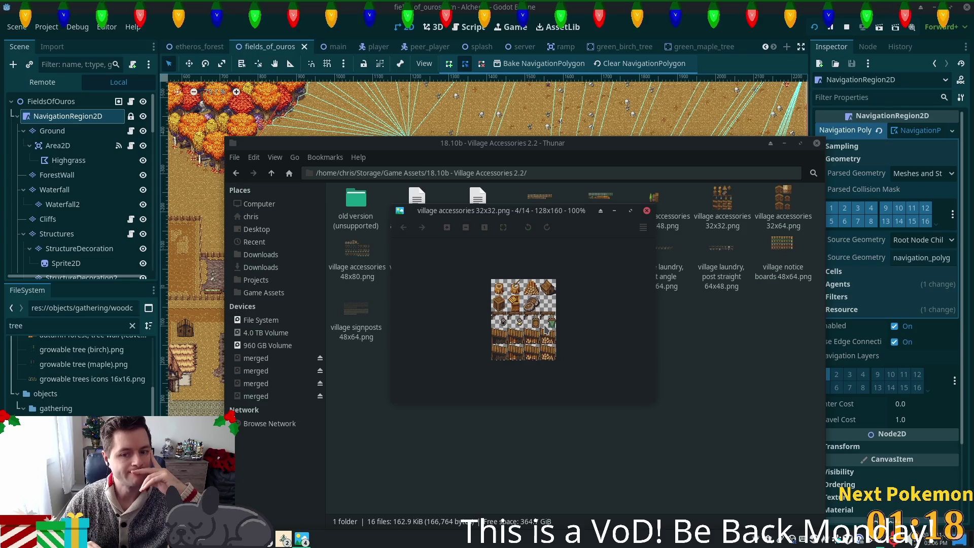
key("Right")
key("Right")
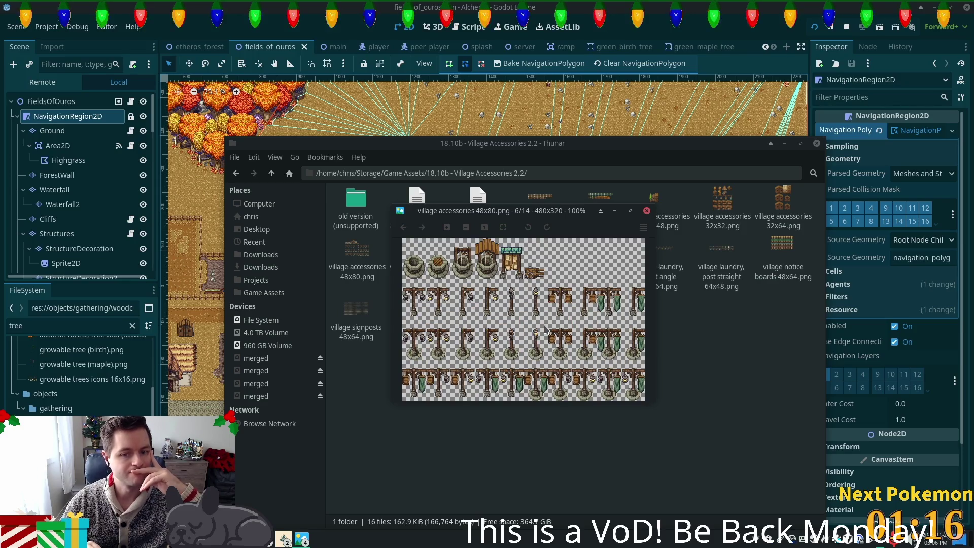
key("Right")
key("Right")
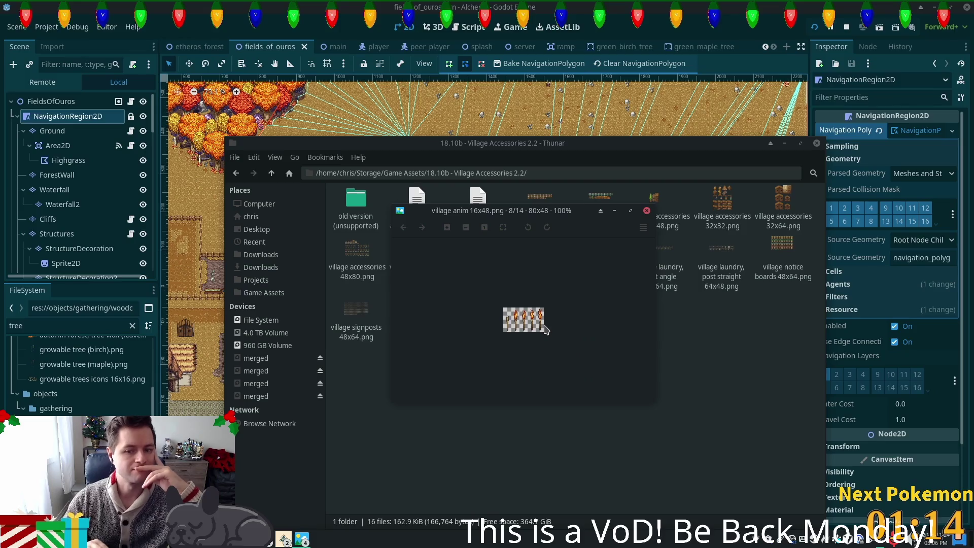
key("Left")
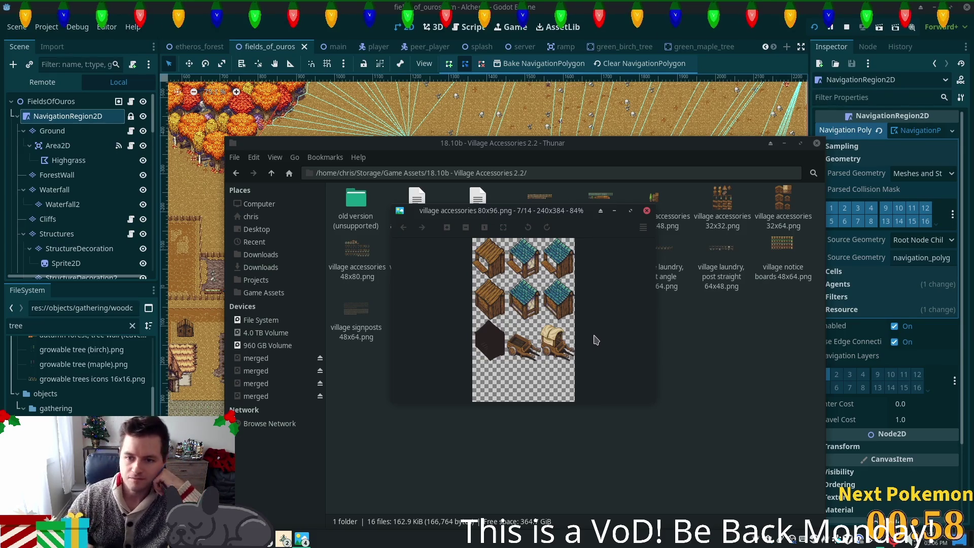
Scroll the 80x96 sheet, close the image viewer, and go up to Game Assets
scroll(596, 340, "down", 5)
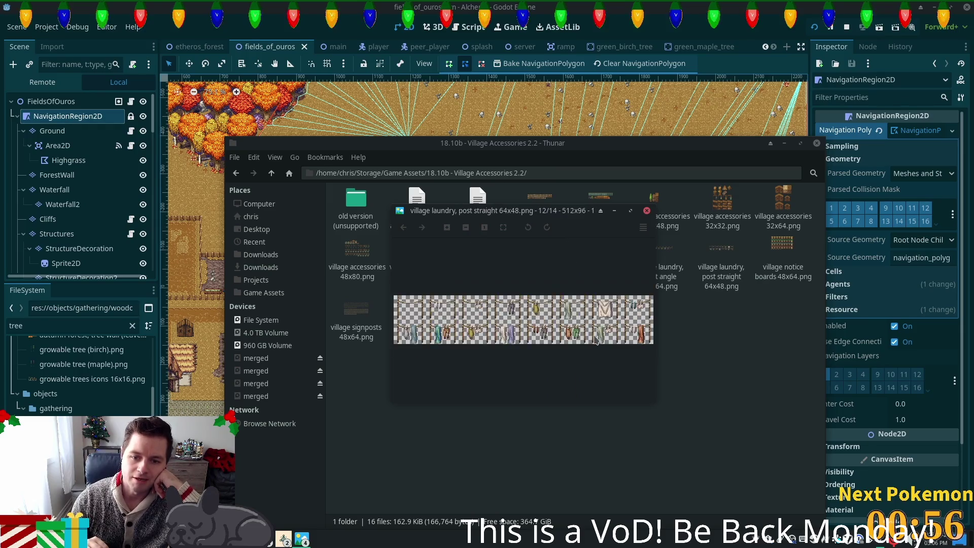
scroll(595, 339, "down", 3)
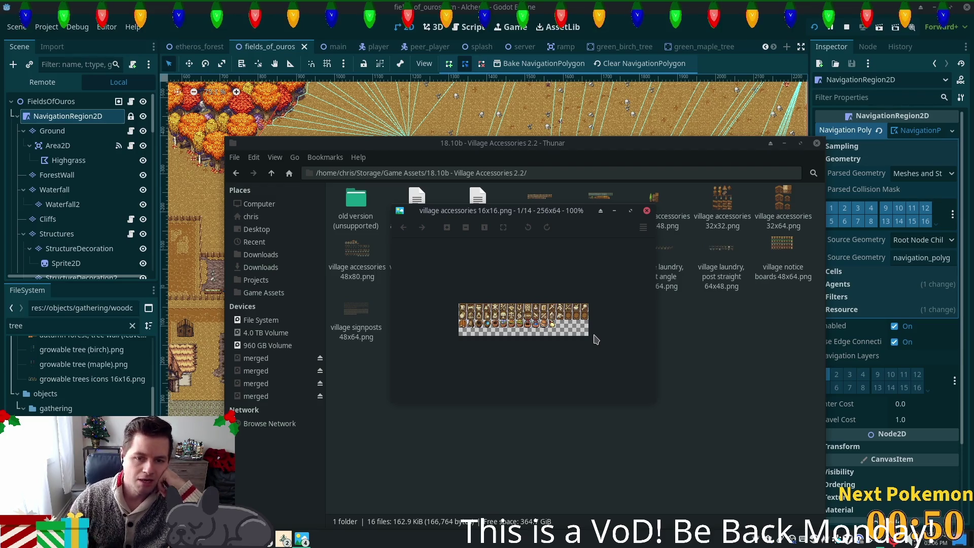
left_click(647, 211)
left_click(272, 174)
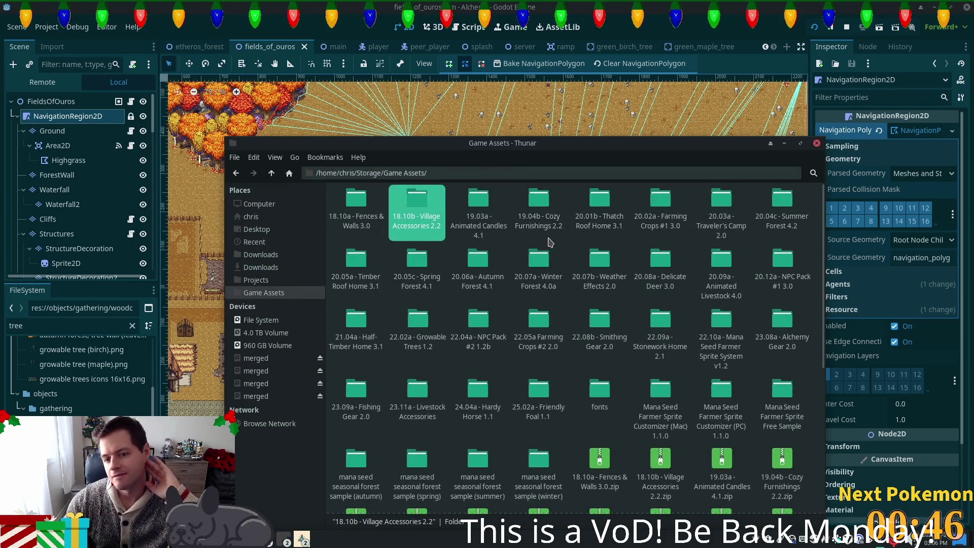
Open the 19.04b - Cozy Furnishings 2.2 folder and view its 16x32, 32x48 and animated 32x32 sheets
double_click(538, 205)
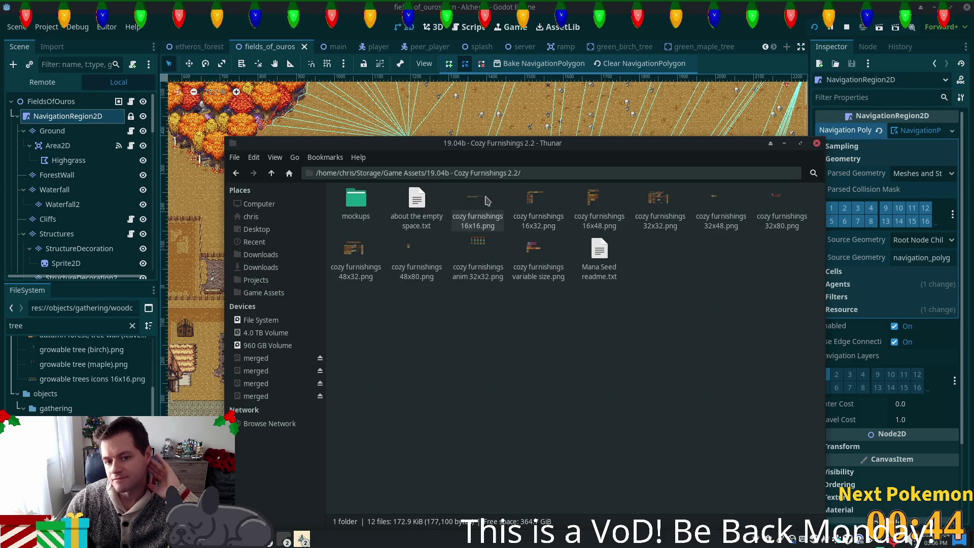
double_click(486, 202)
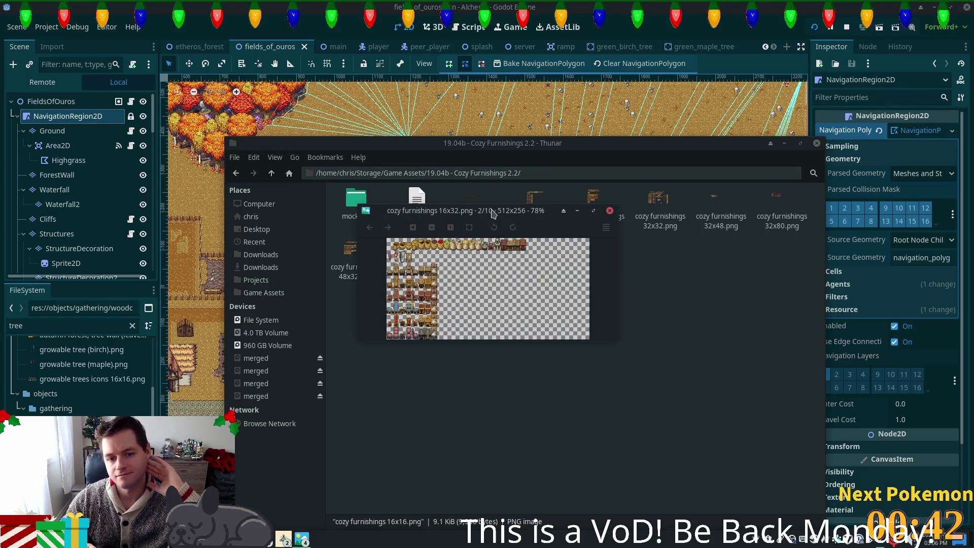
key("Right")
key("Right")
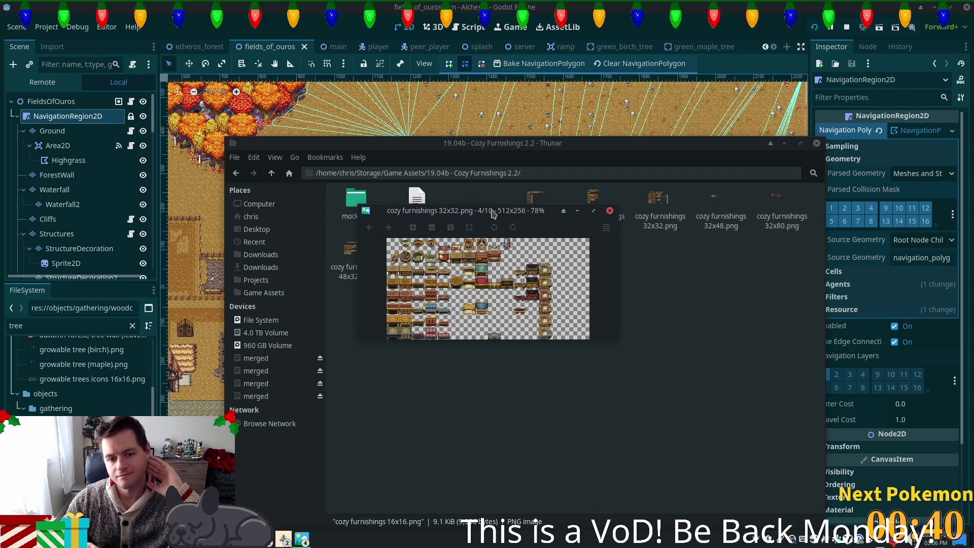
key("Left")
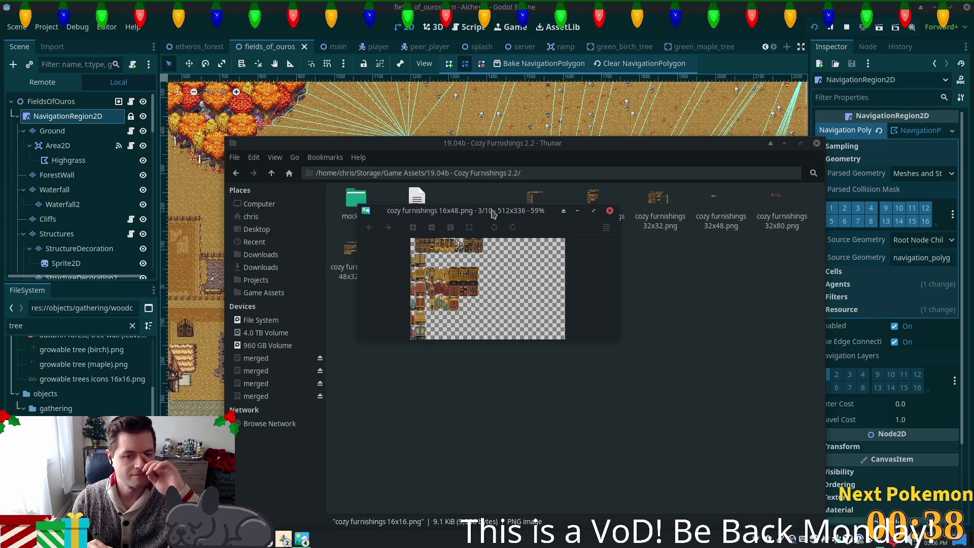
key("Left")
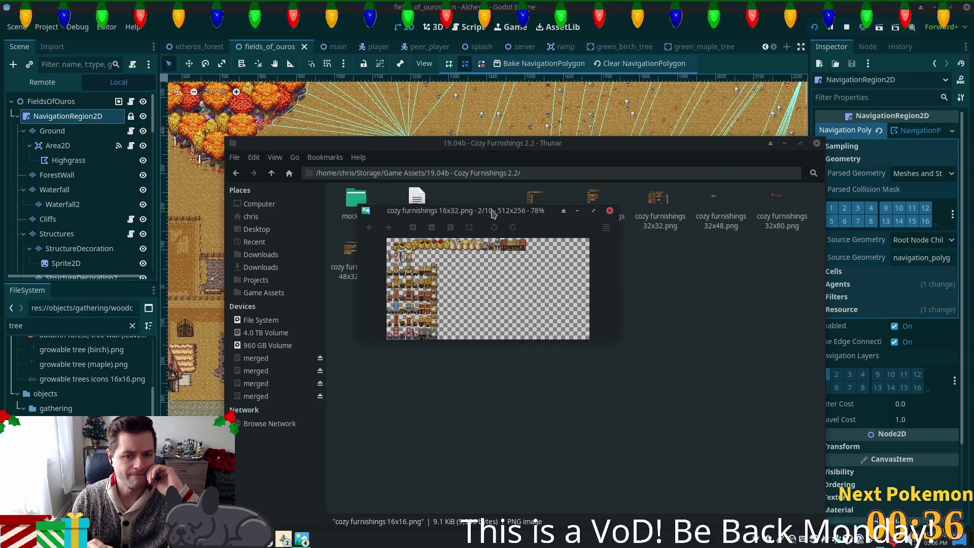
key("Right")
key("Right")
key("Right")
key("Right")
key("Right")
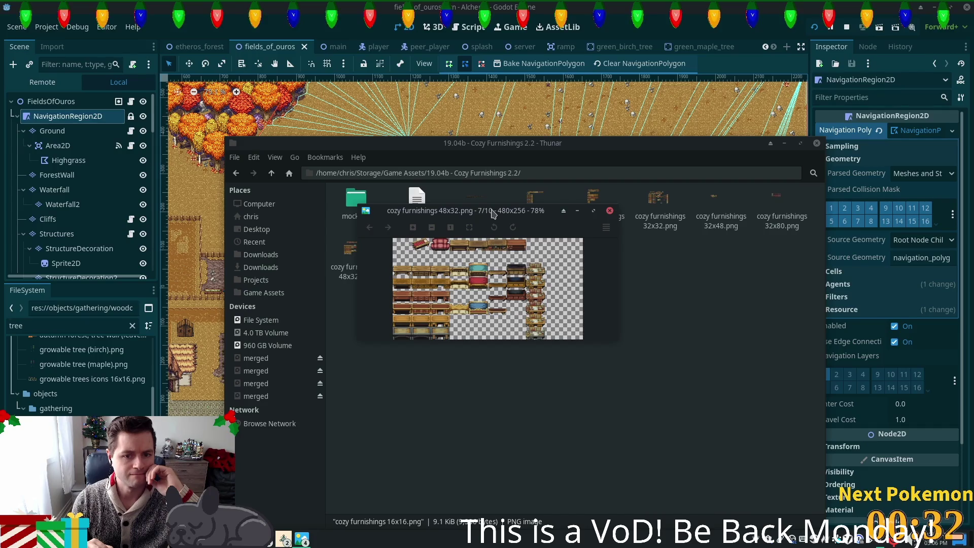
key("Right")
key("Right")
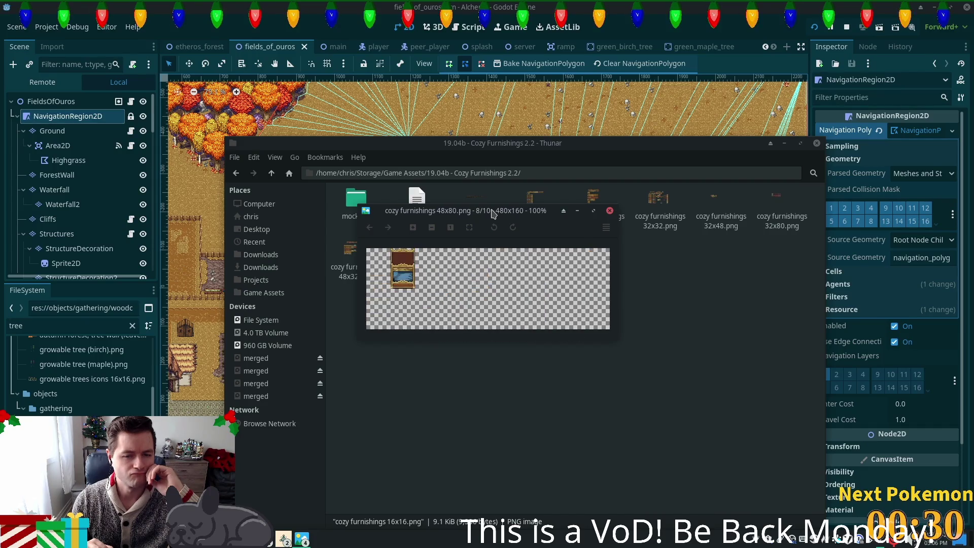
key("Left")
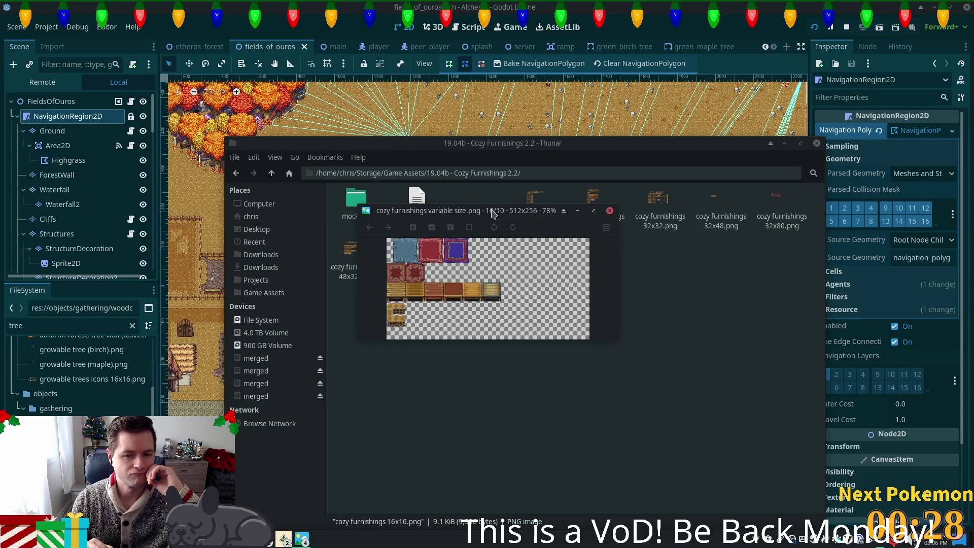
key("Right")
key("Right")
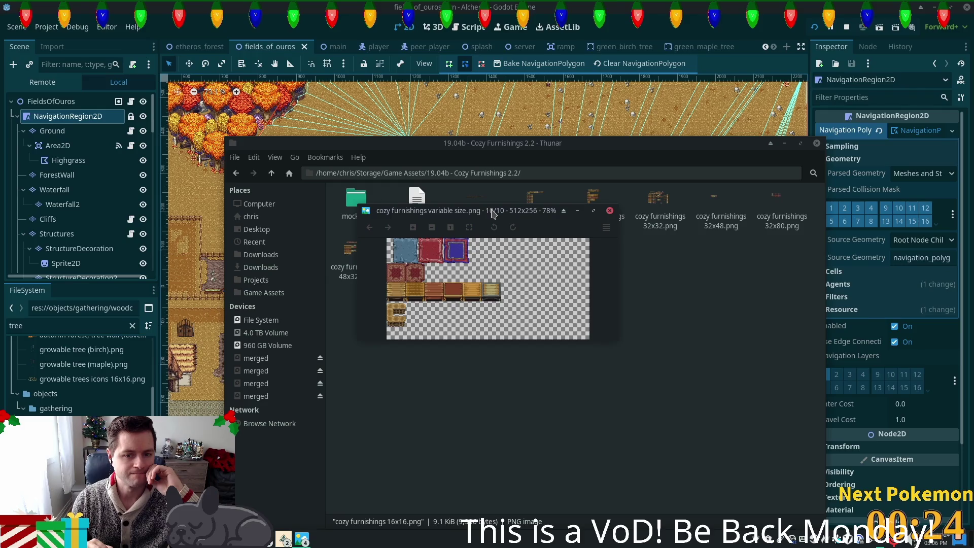
Cycle the Cozy Furnishings sheets again from the first through 16x32, 16x48, 32x32, 48x32 to 48x80
key("Right")
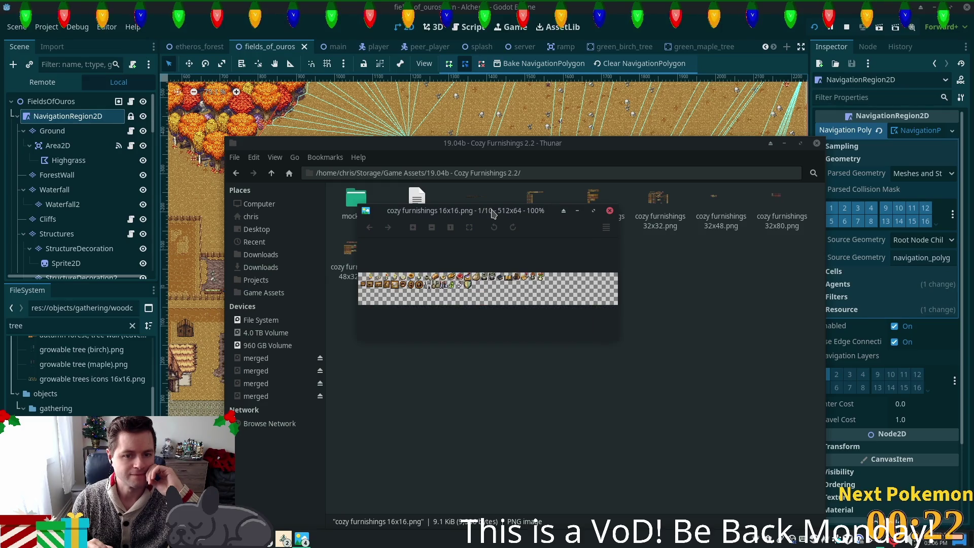
key("Right")
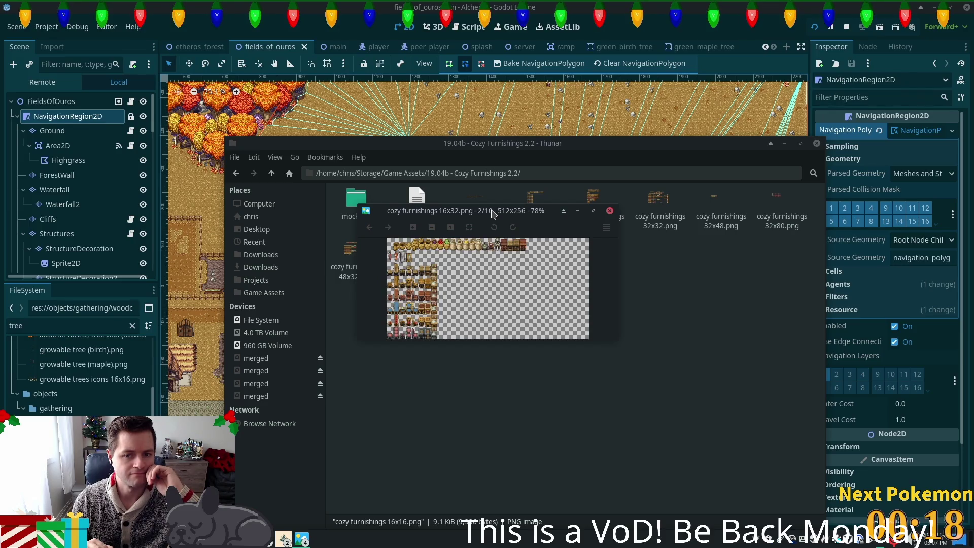
key("Right")
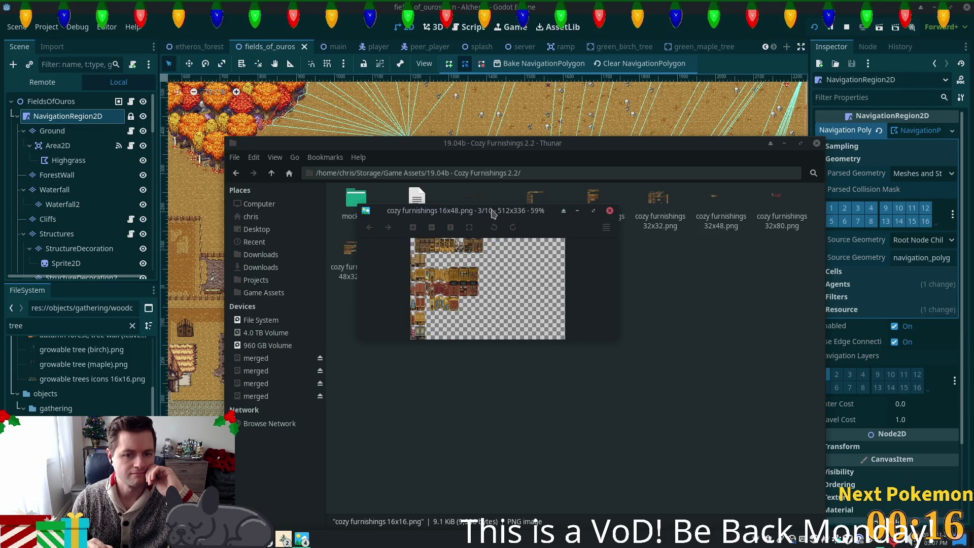
key("Right")
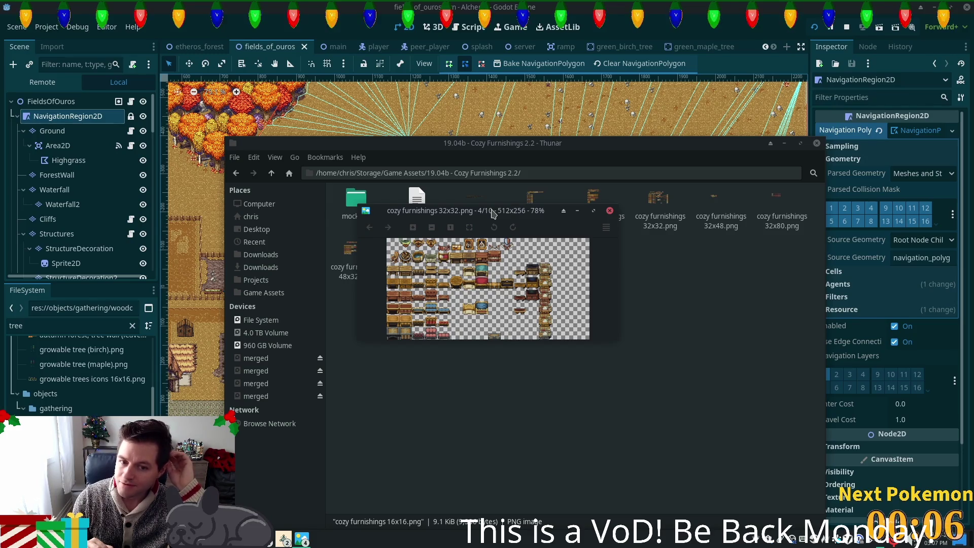
key("Right")
key("Right")
key("Right")
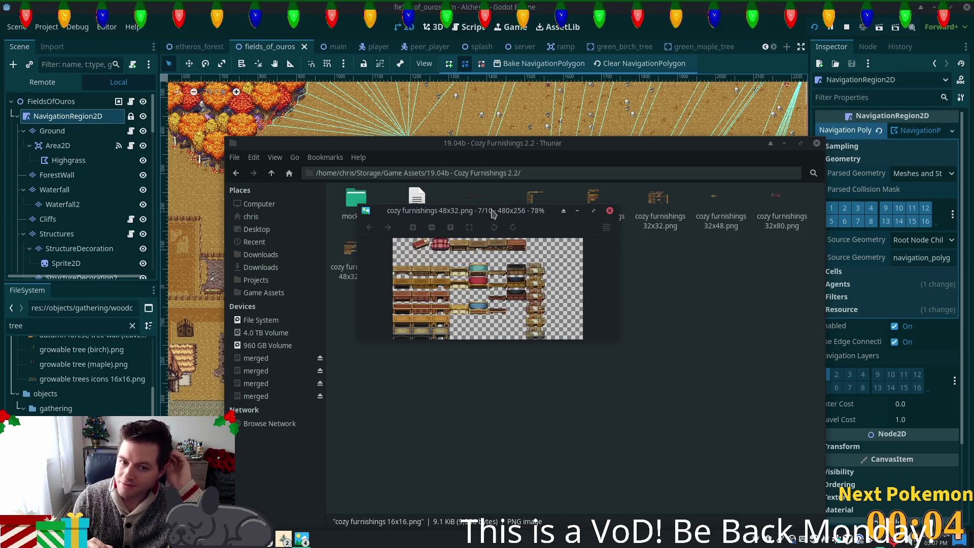
key("Right")
Close all image viewer windows and go back to the Game Assets folder
left_click(609, 211)
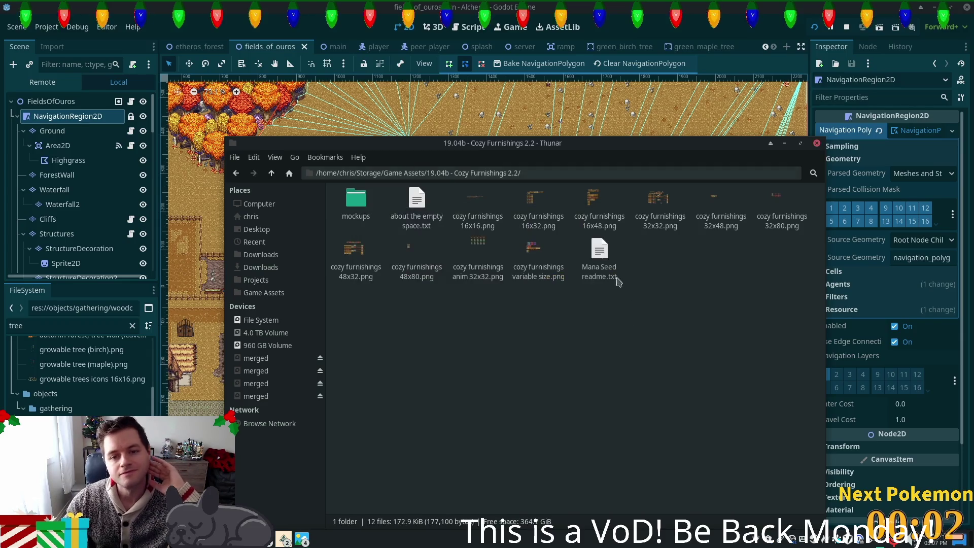
right_click(284, 538)
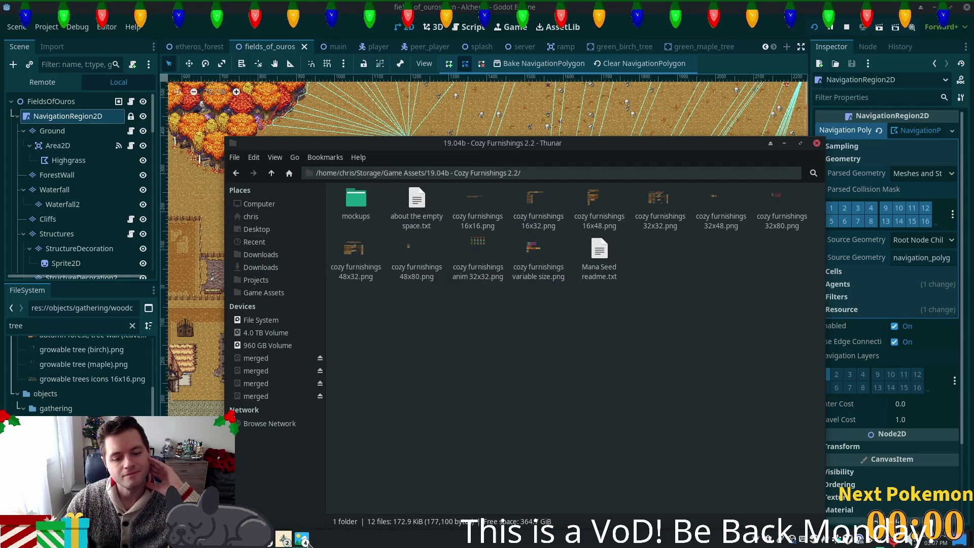
right_click(302, 538)
left_click(331, 519)
key("BackSpace")
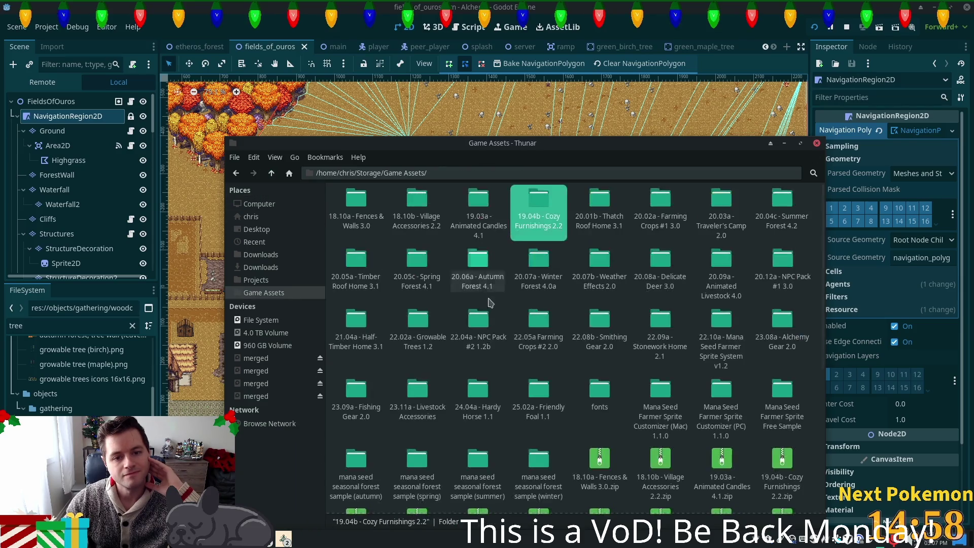